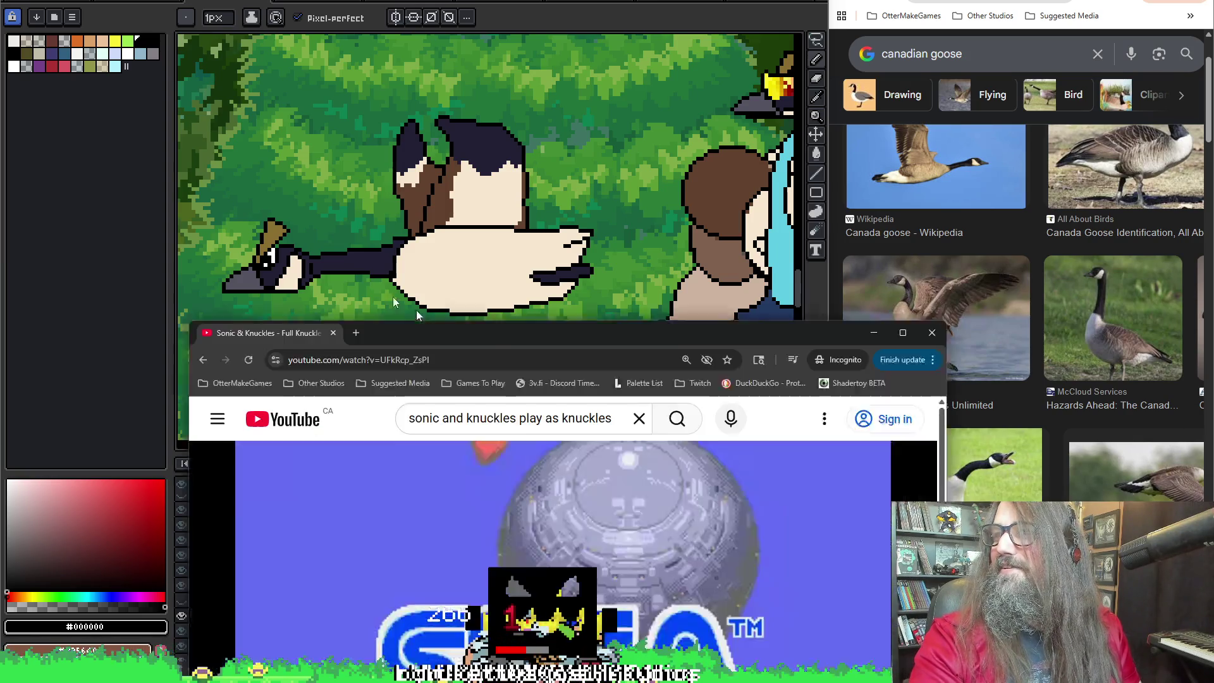
Step: Maximize the browser window and enlarge the YouTube player to fill the screen
{"action": "left_click_drag", "start_coordinate": [447, 297], "coordinate": [483, 282]}
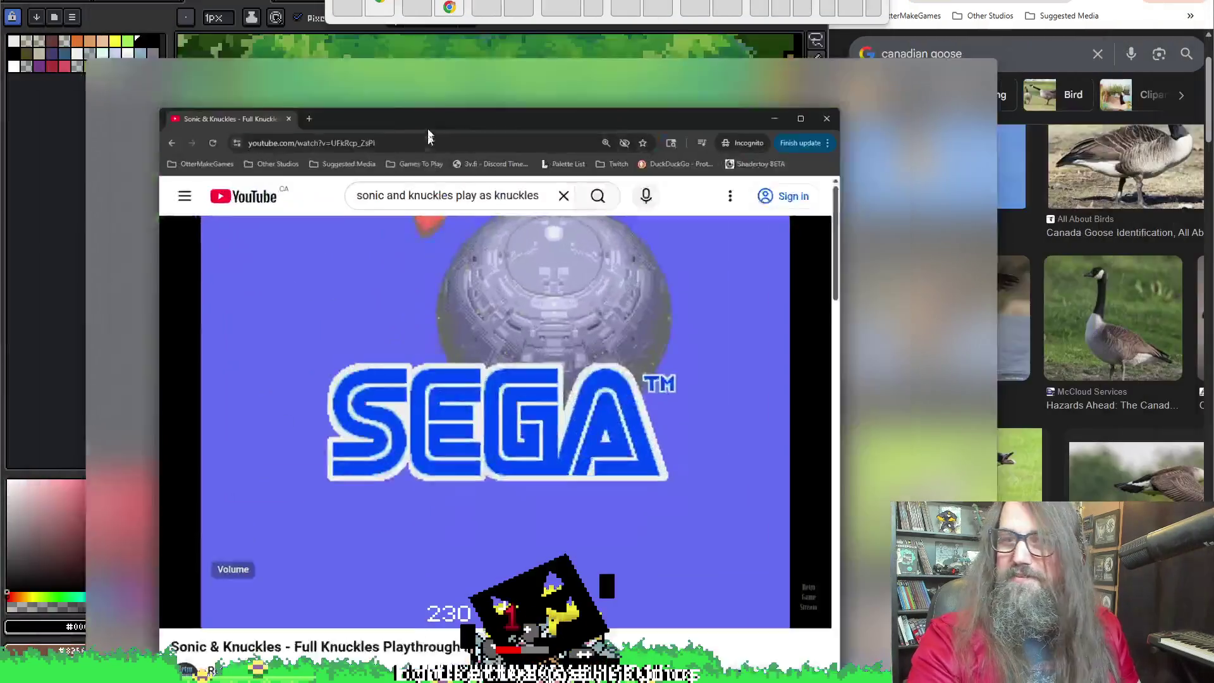
{"action": "double_click", "coordinate": [436, 21]}
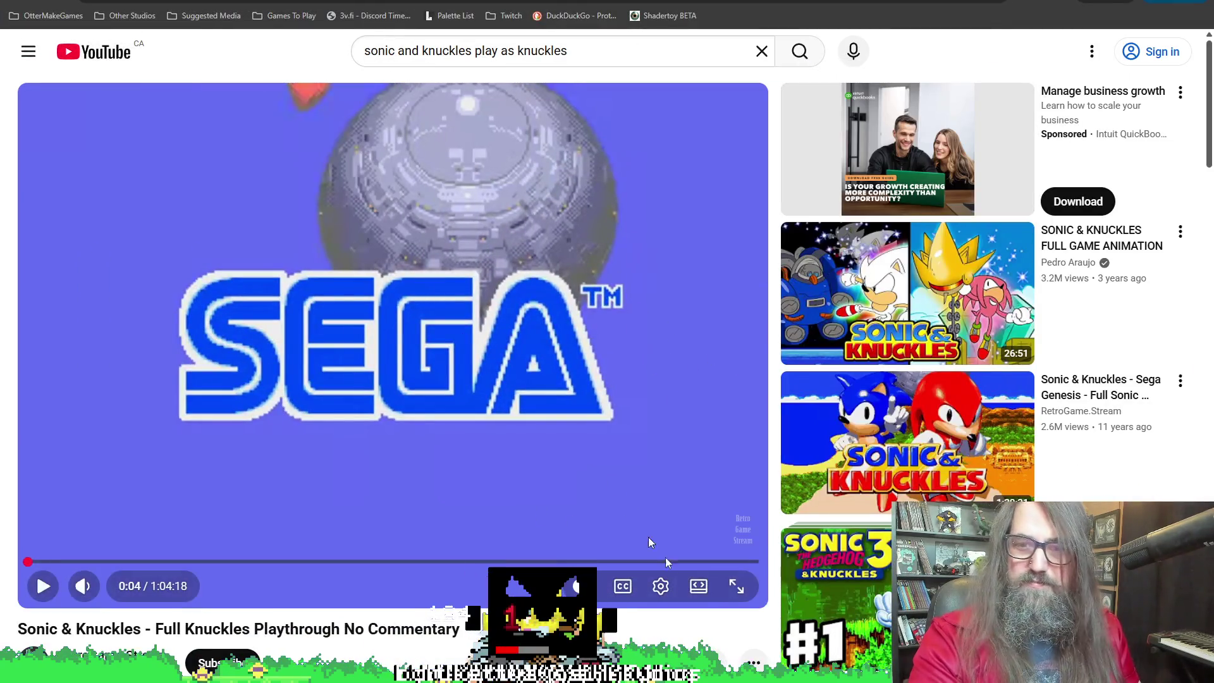
{"action": "left_click", "coordinate": [698, 585]}
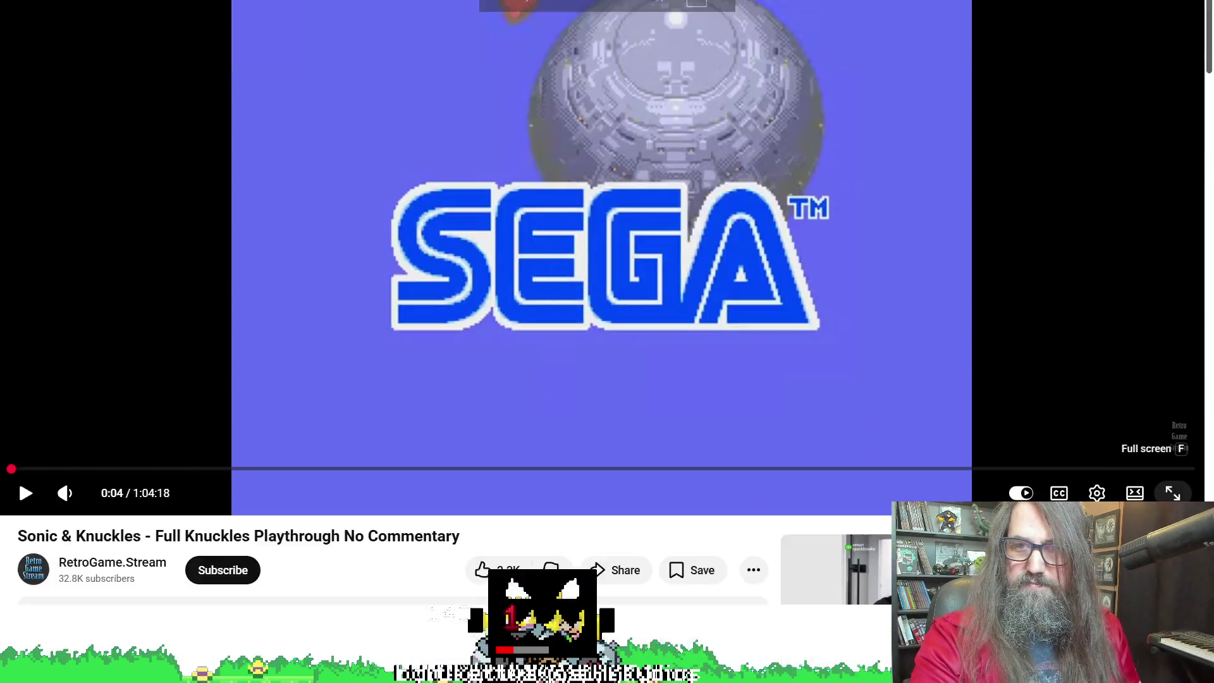
{"action": "left_click", "coordinate": [1155, 465]}
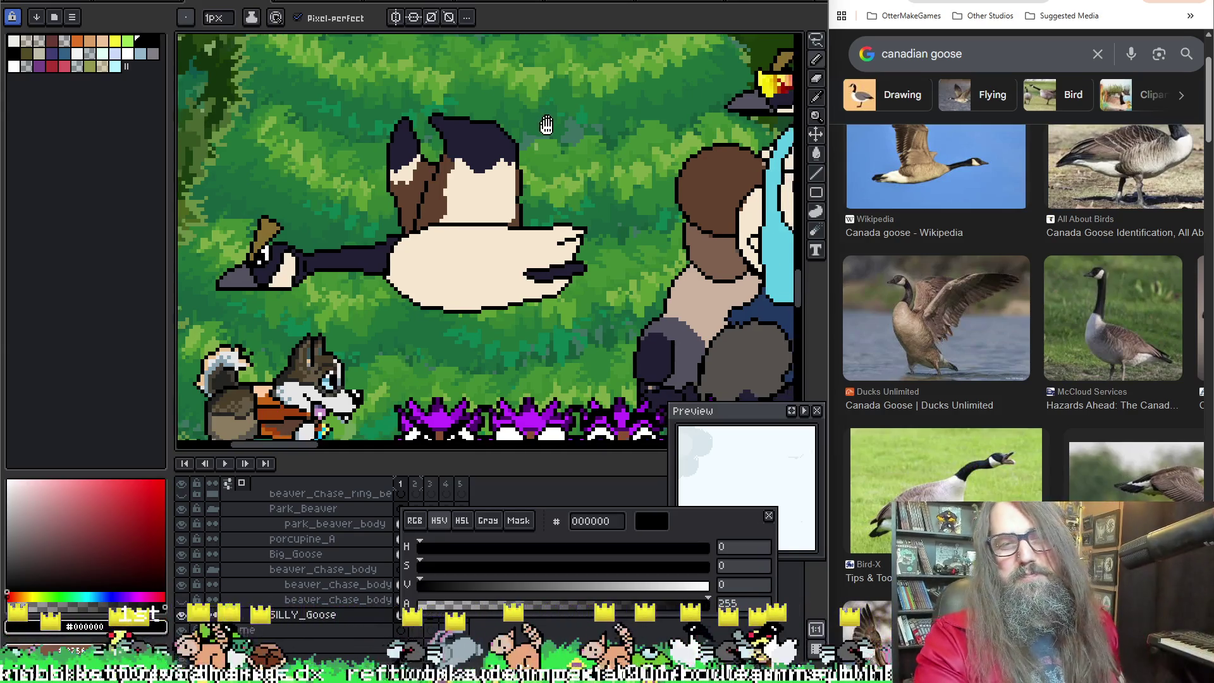
{"action": "left_click_drag", "start_coordinate": [566, 204], "coordinate": [604, 214]}
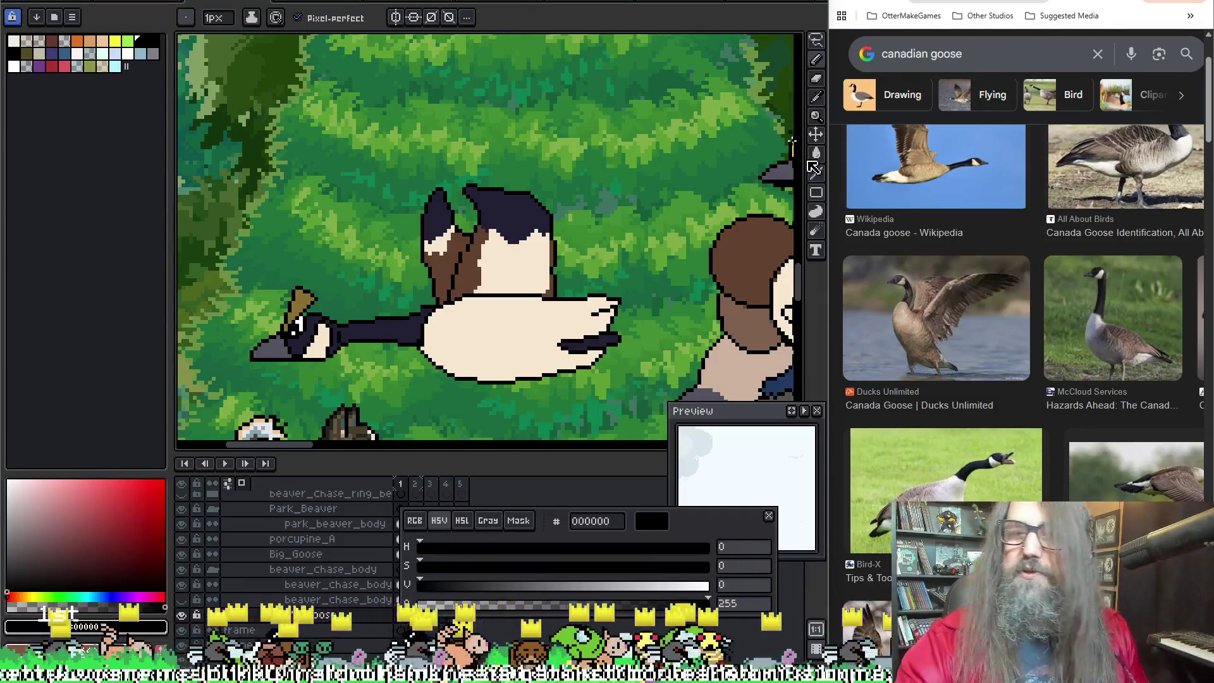
{"action": "left_click_drag", "start_coordinate": [583, 100], "coordinate": [593, 42]}
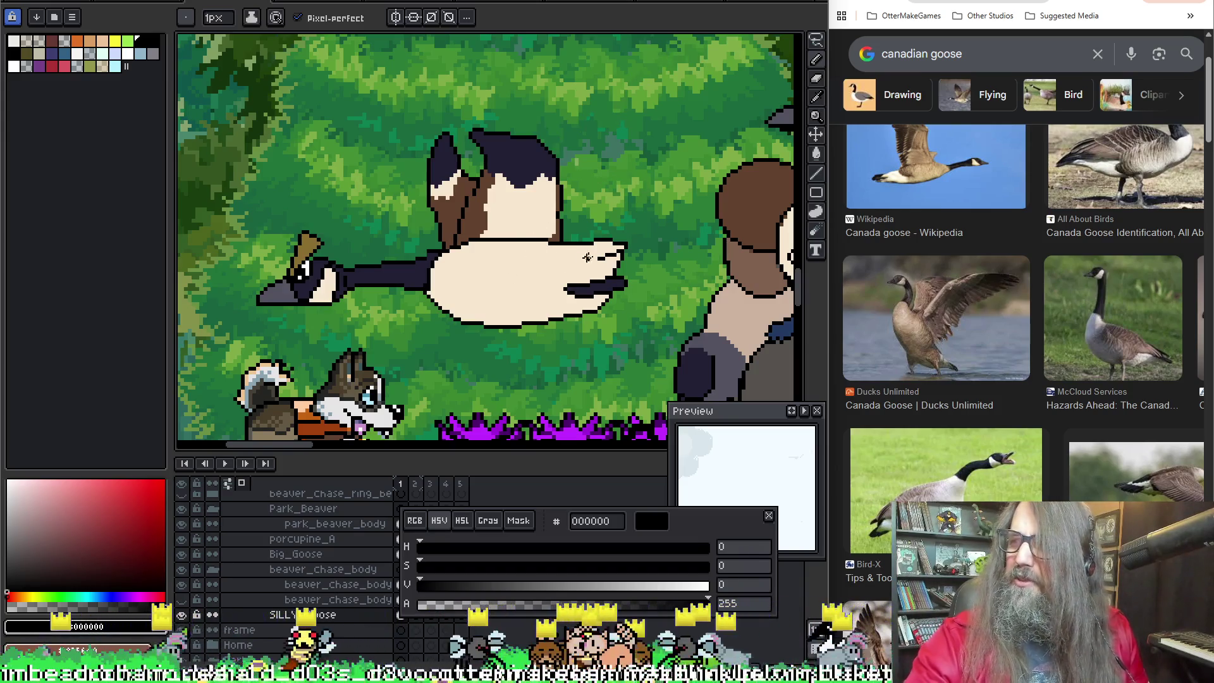
{"action": "scroll", "coordinate": [457, 248], "scroll_direction": "up", "scroll_amount": 2}
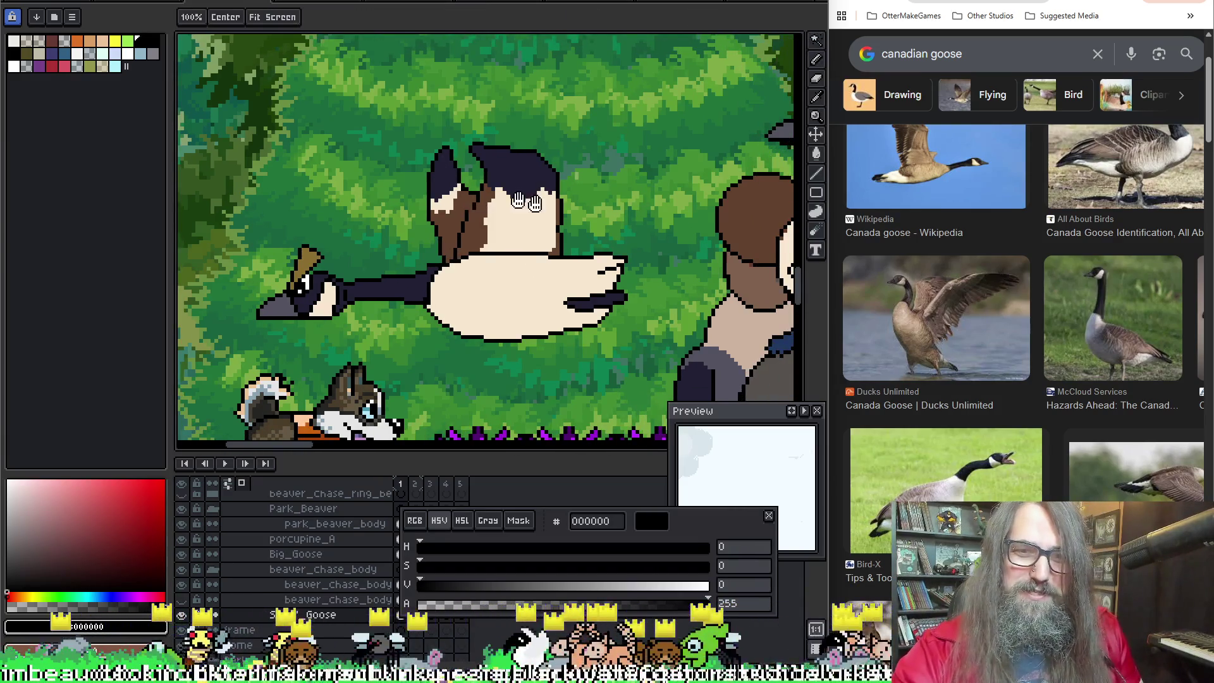
{"action": "scroll", "coordinate": [565, 171], "scroll_direction": "down", "scroll_amount": 1}
Step: Marquee-select the goose's head and move it left, leaving a gap from the neck
{"action": "left_click_drag", "start_coordinate": [565, 171], "coordinate": [420, 157]}
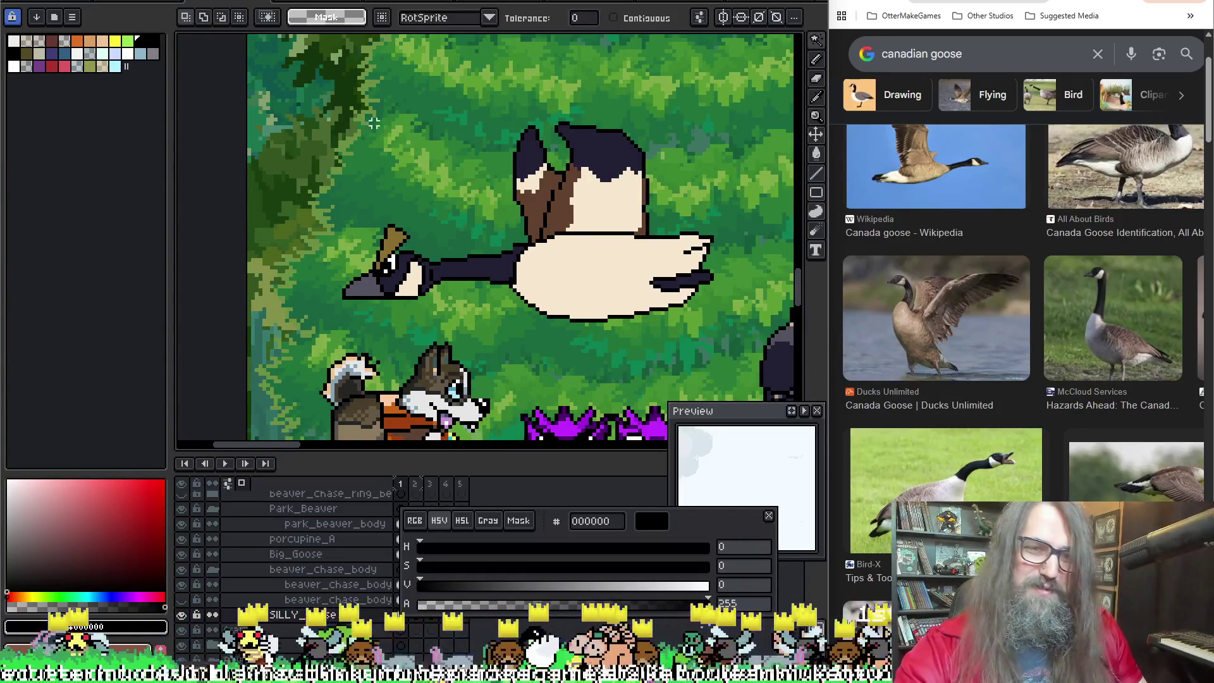
{"action": "key", "text": "m"}
{"action": "left_click_drag", "start_coordinate": [276, 158], "coordinate": [424, 312]}
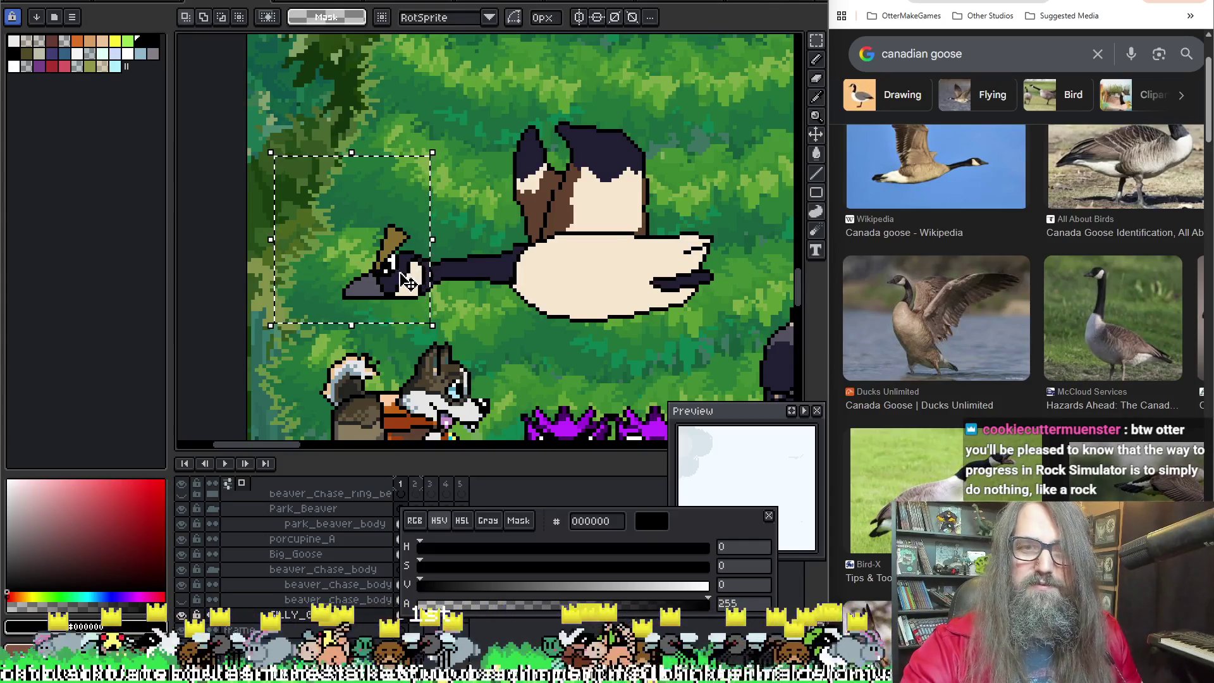
{"action": "mouse_move", "coordinate": [411, 270]}
{"action": "left_mouse_down"}
{"action": "mouse_move", "coordinate": [384, 283]}
{"action": "mouse_move", "coordinate": [382, 269]}
{"action": "left_mouse_up"}
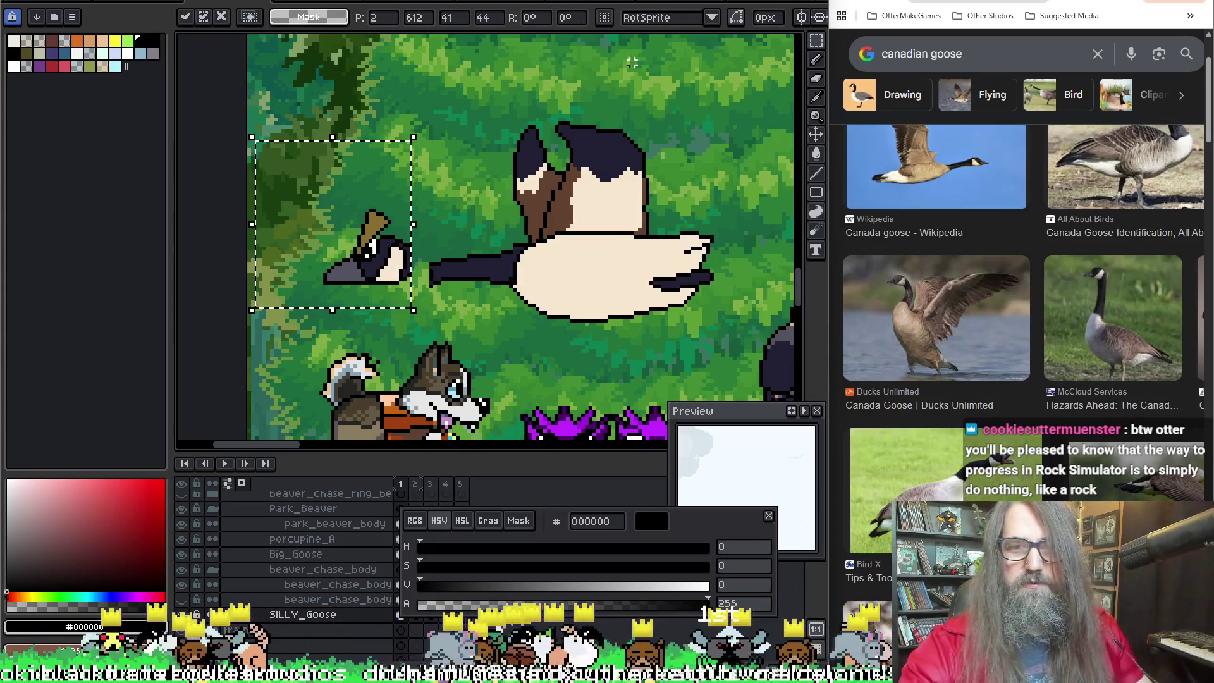
{"action": "key", "text": "ctrl+d"}
{"action": "key", "text": "w"}
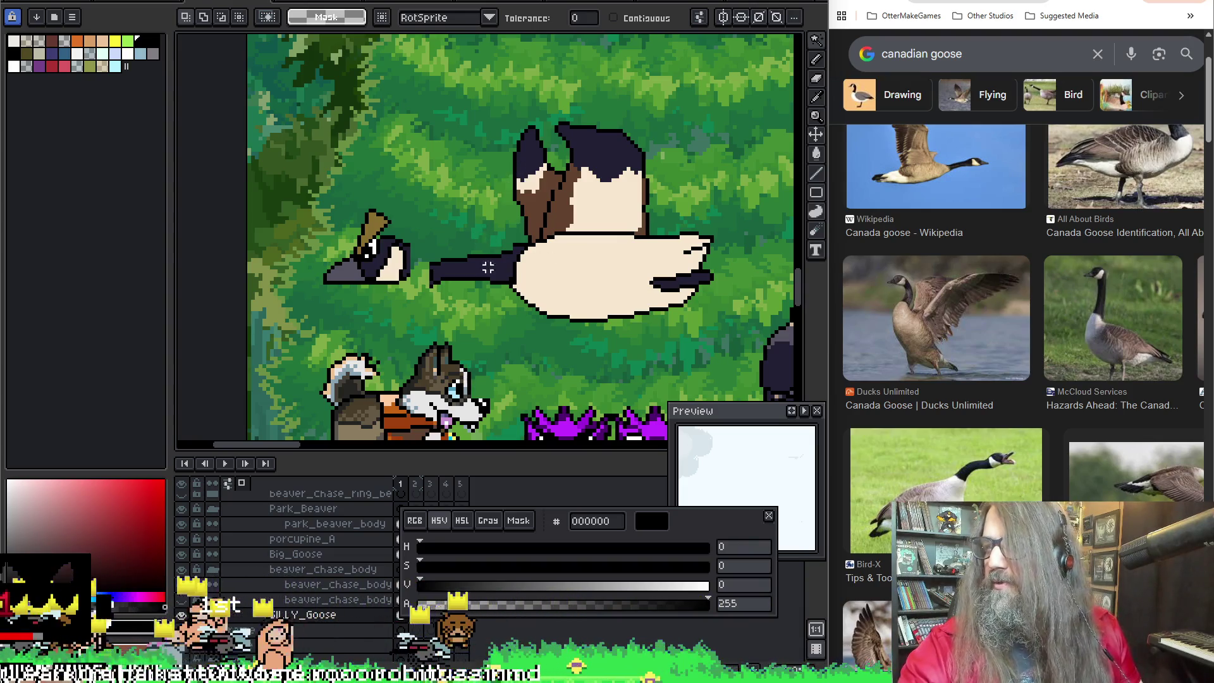
{"action": "scroll", "coordinate": [469, 283], "scroll_direction": "up", "scroll_amount": 1}
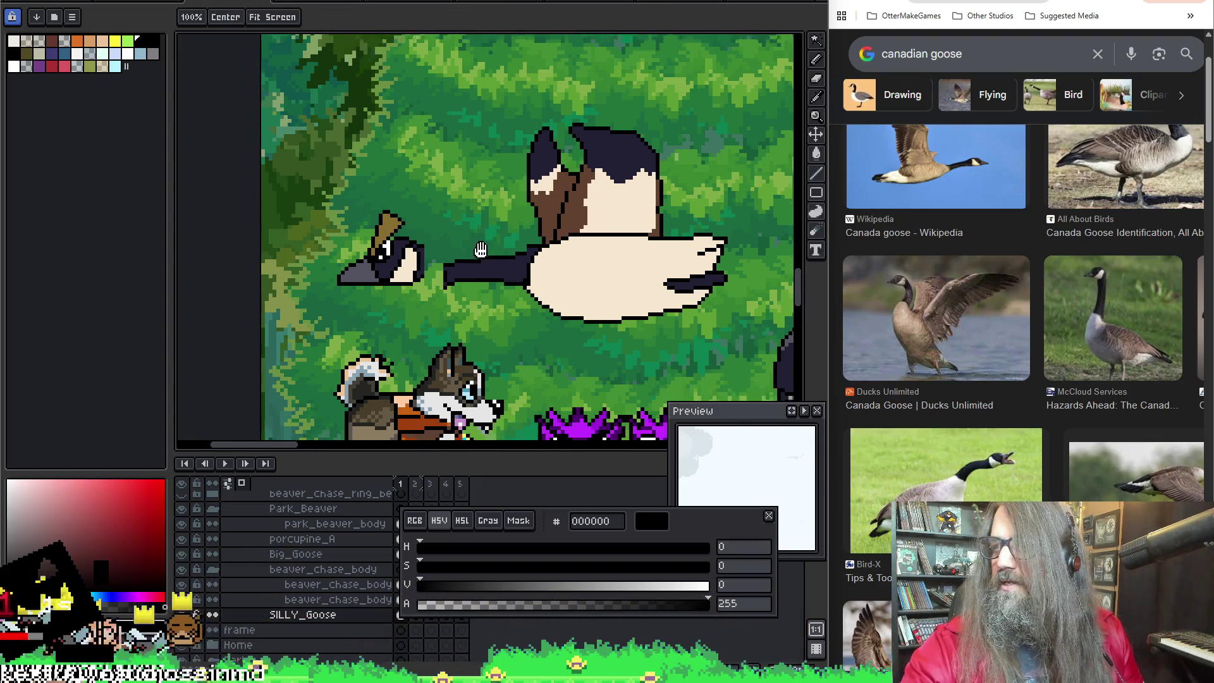
Step: Check the sprite without the green background, then lift the left neck section one pixel up
{"action": "left_click_drag", "start_coordinate": [498, 237], "coordinate": [492, 228]}
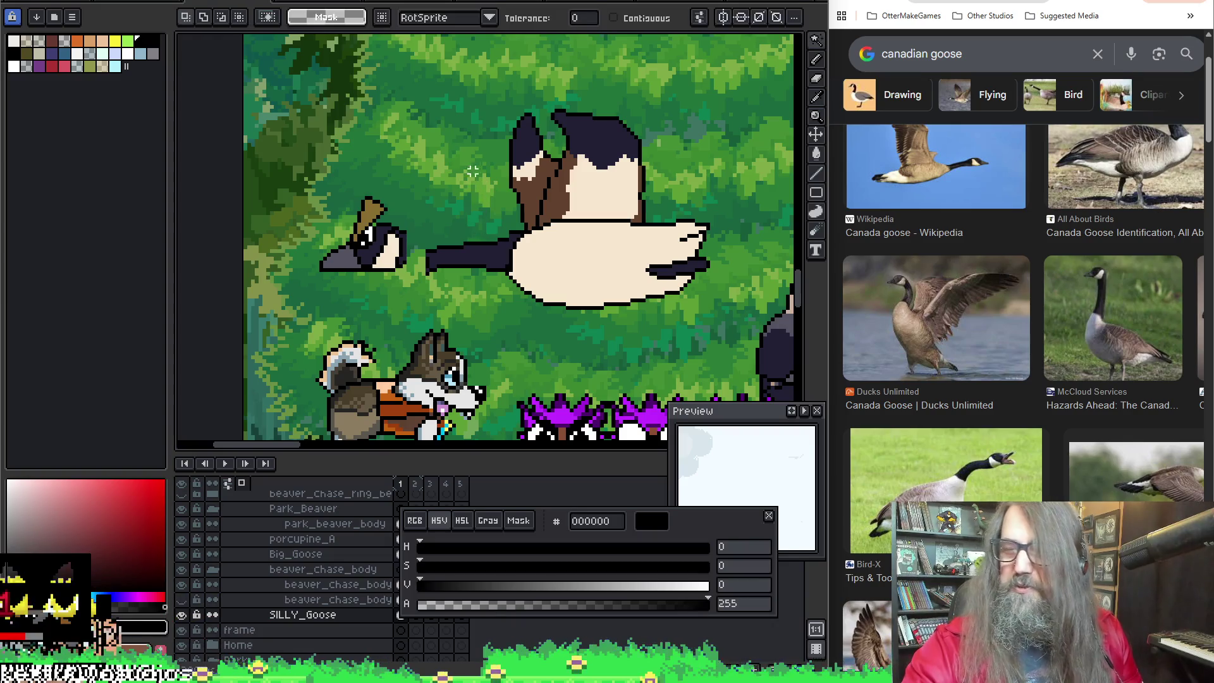
{"action": "scroll", "coordinate": [418, 160], "scroll_direction": "up", "scroll_amount": 2}
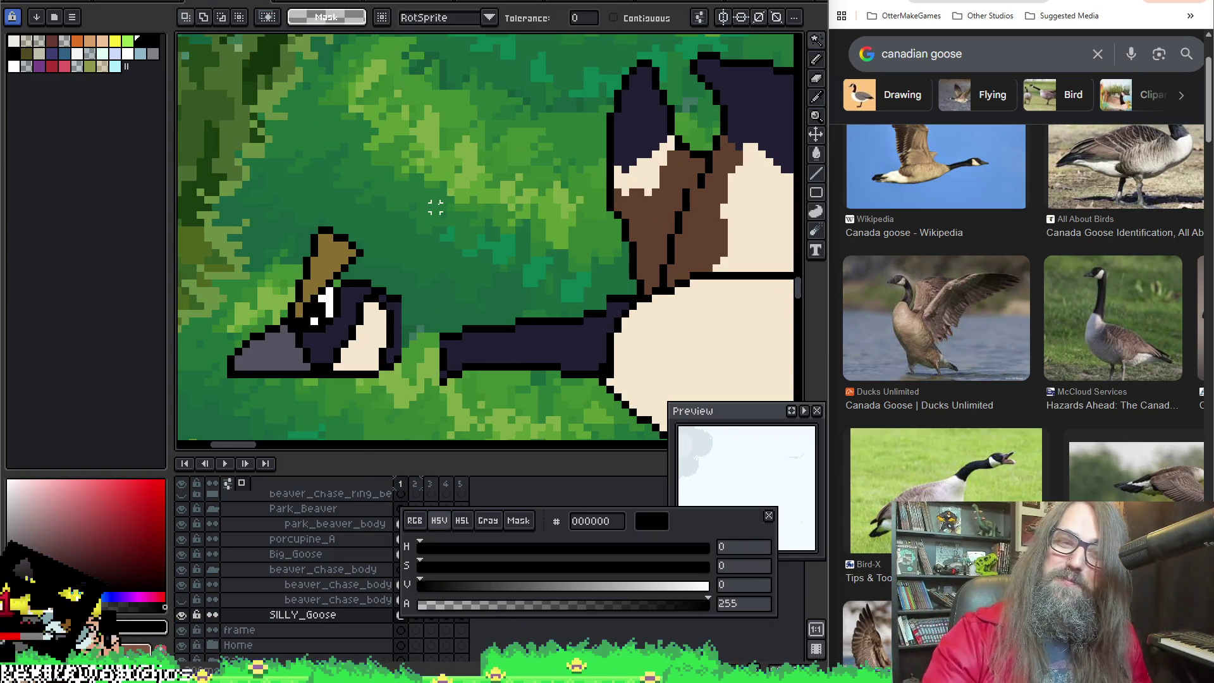
{"action": "key", "text": "shift+x"}
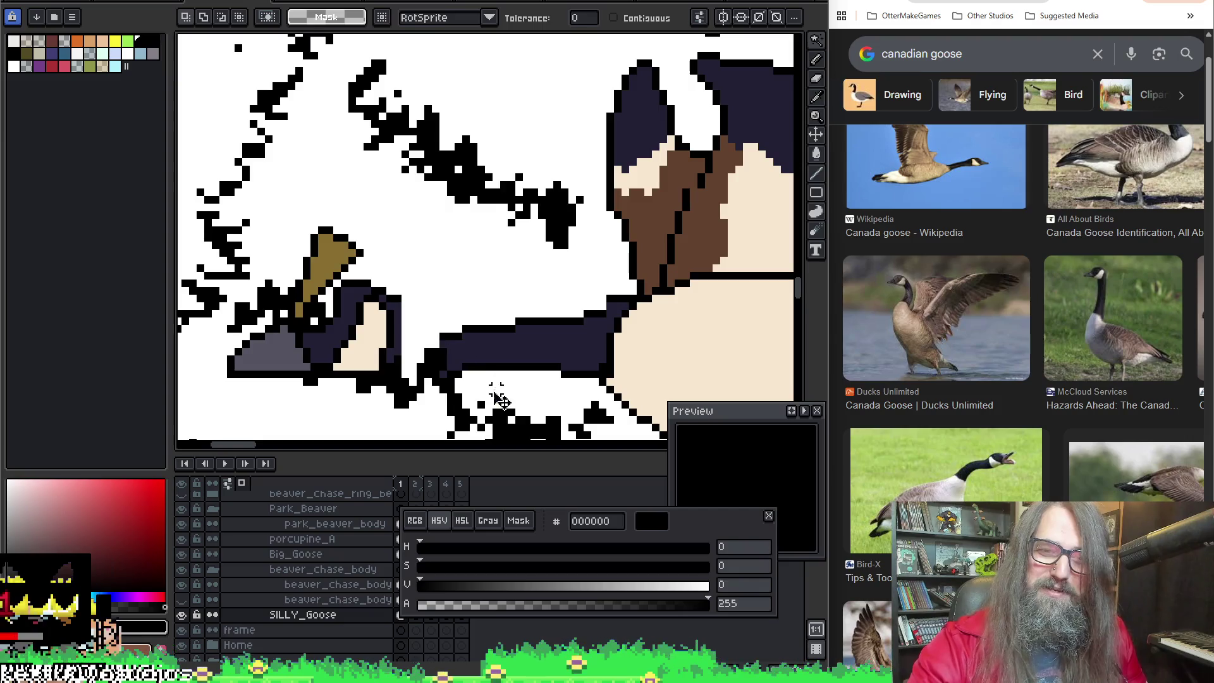
{"action": "key", "text": "shift+x"}
{"action": "key", "text": "m"}
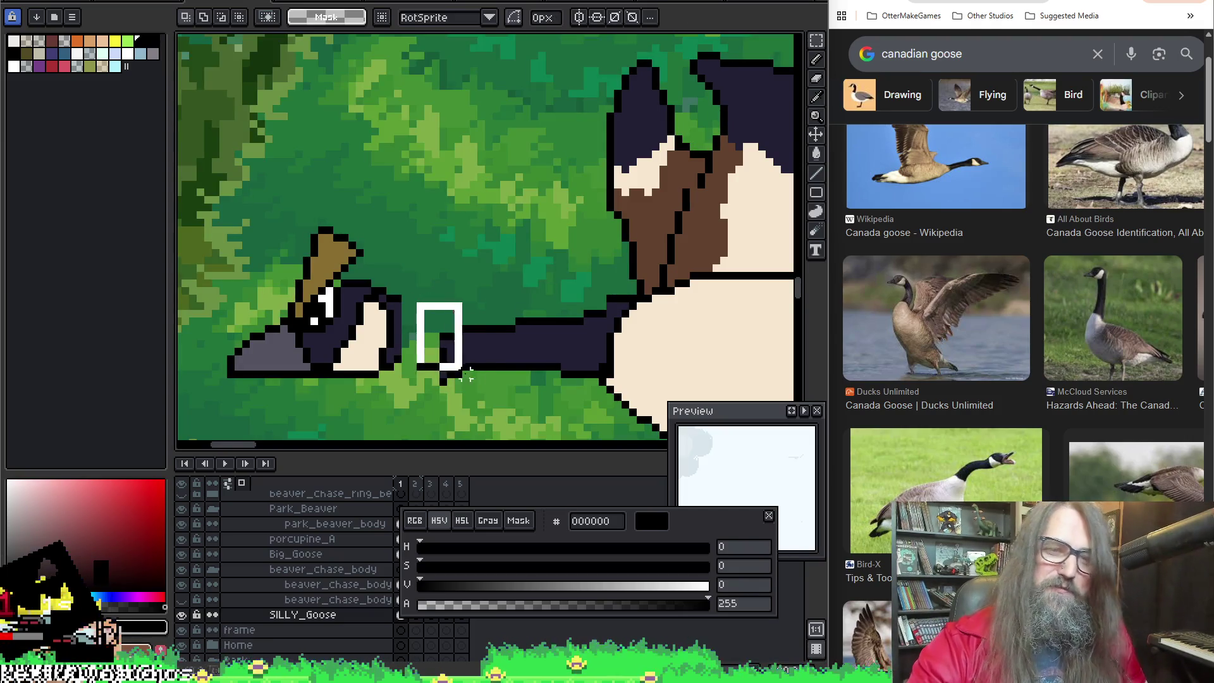
{"action": "left_click_drag", "start_coordinate": [415, 302], "coordinate": [511, 410]}
{"action": "key", "text": "Up"}
{"action": "key", "text": "Up"}
{"action": "key", "text": "Up"}
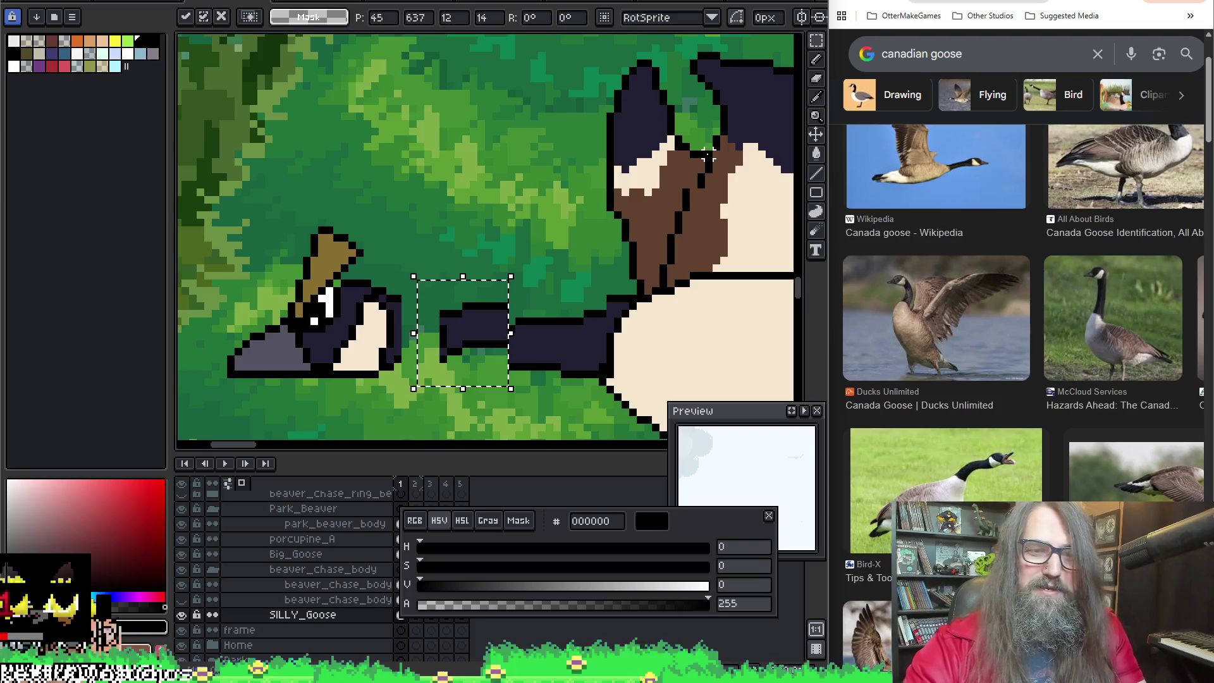
{"action": "key", "text": "ctrl+d"}
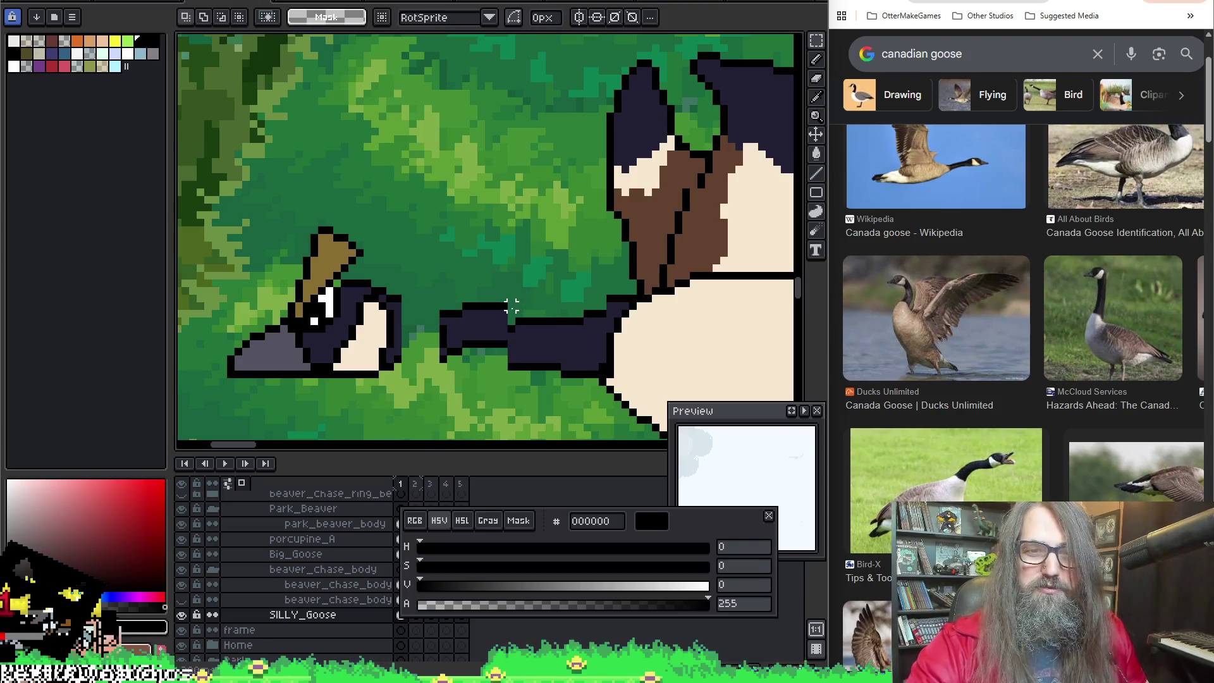
Step: Lift the middle neck section two pixels up and patch the join with dark pixels
{"action": "left_click_drag", "start_coordinate": [506, 285], "coordinate": [563, 376]}
{"action": "key", "text": "Up"}
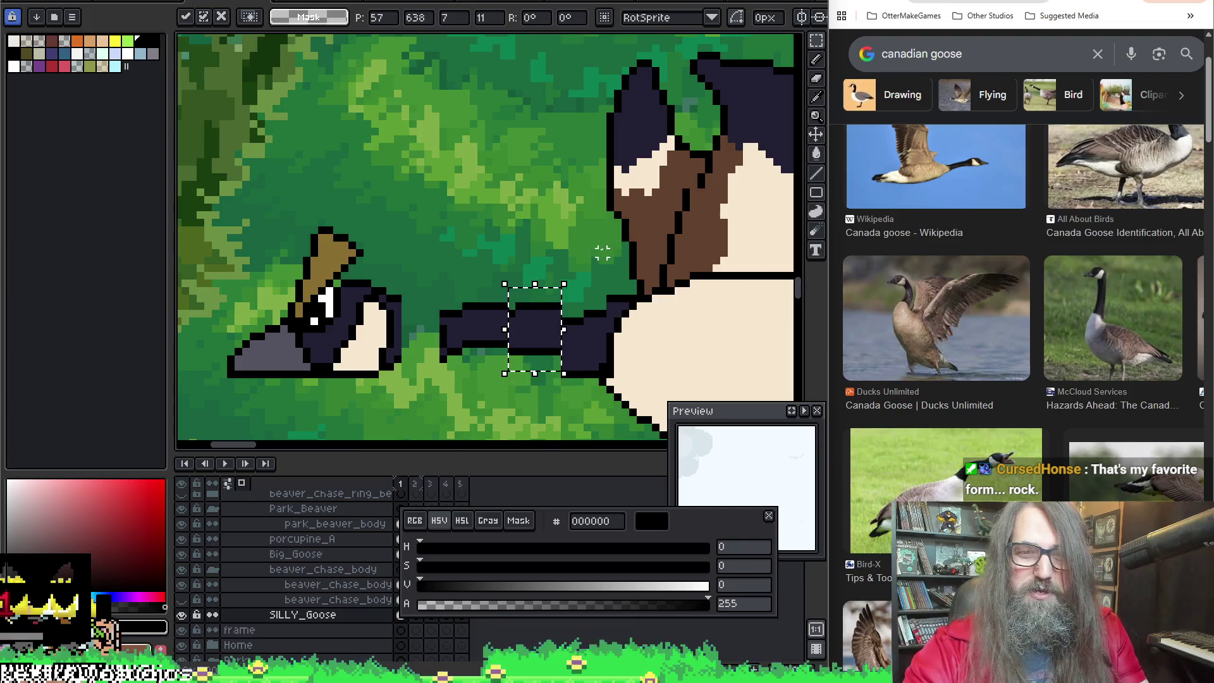
{"action": "key", "text": "Up"}
{"action": "key", "text": "Up"}
{"action": "key", "text": "Up"}
{"action": "key", "text": "ctrl+d"}
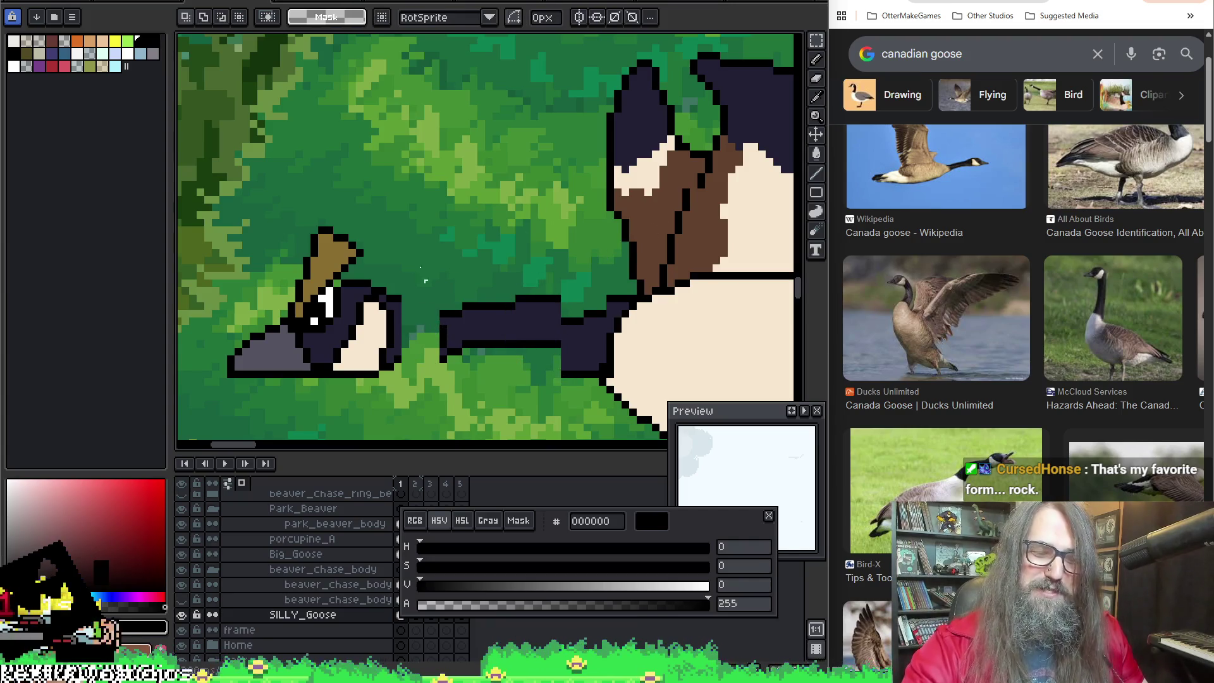
{"action": "key", "text": "b"}
{"action": "left_click", "coordinate": [415, 296]}
Step: Touch up dark pixels on the lower neck and frame the neck-body join for selecting
{"action": "left_click", "coordinate": [422, 317]}
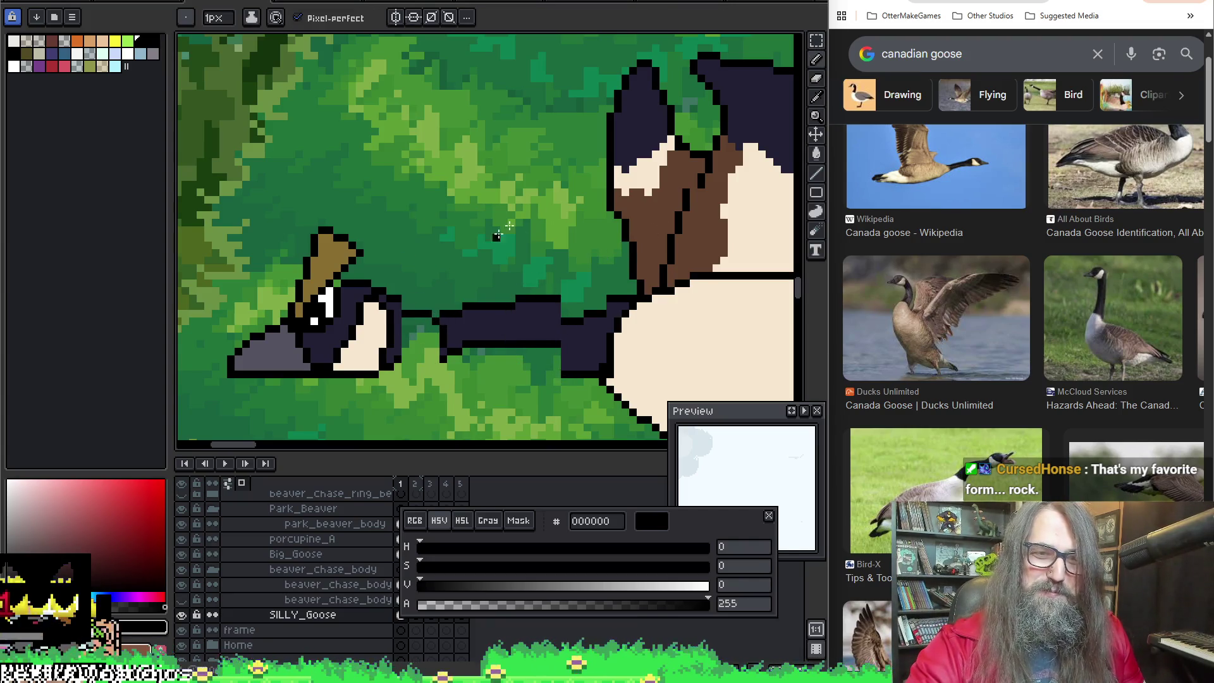
{"action": "left_click", "coordinate": [428, 323]}
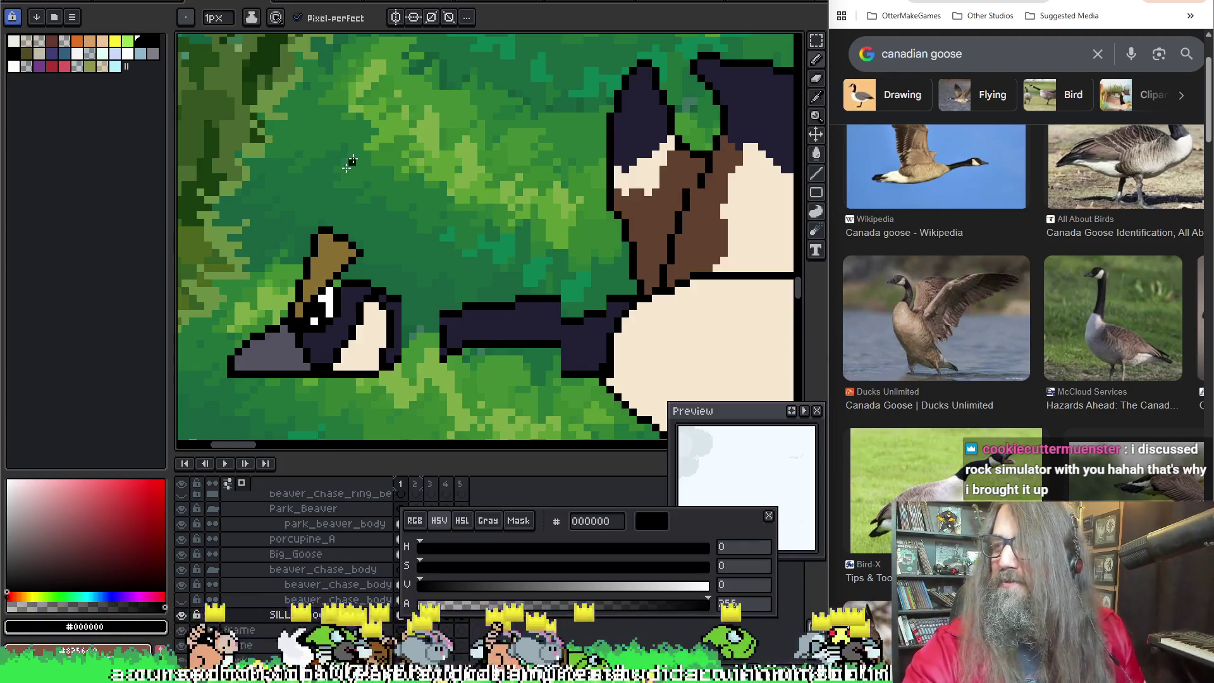
{"action": "left_click_drag", "start_coordinate": [560, 123], "coordinate": [509, 106]}
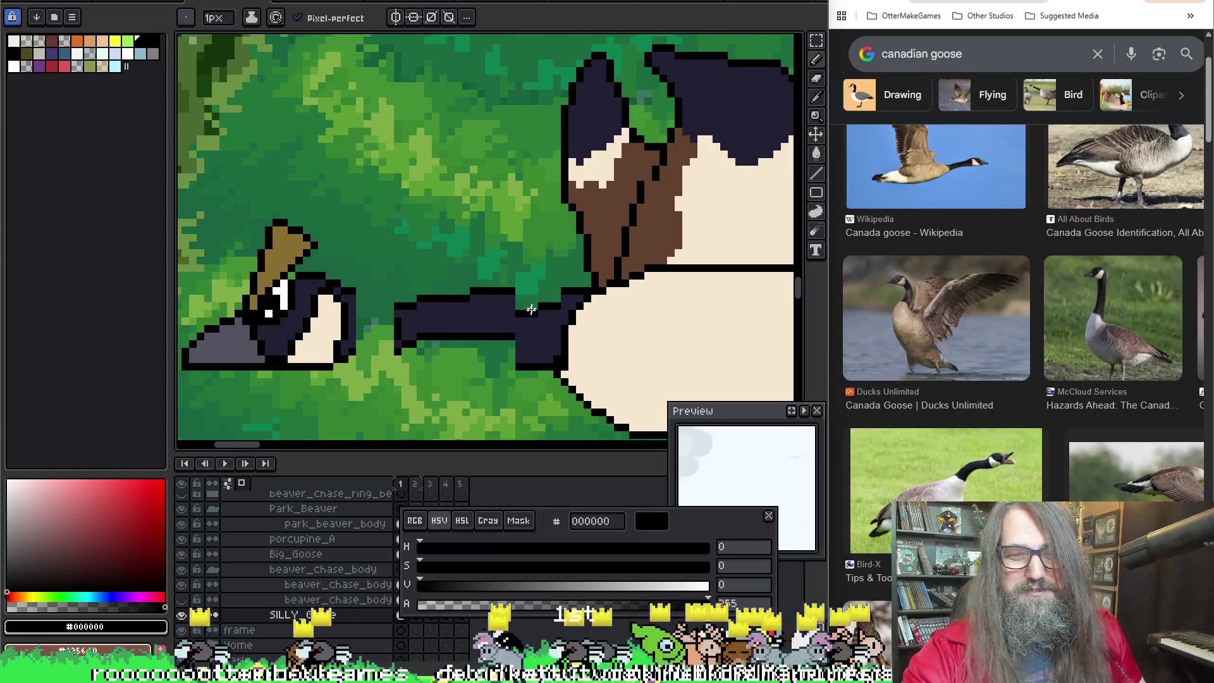
{"action": "key", "text": "m"}
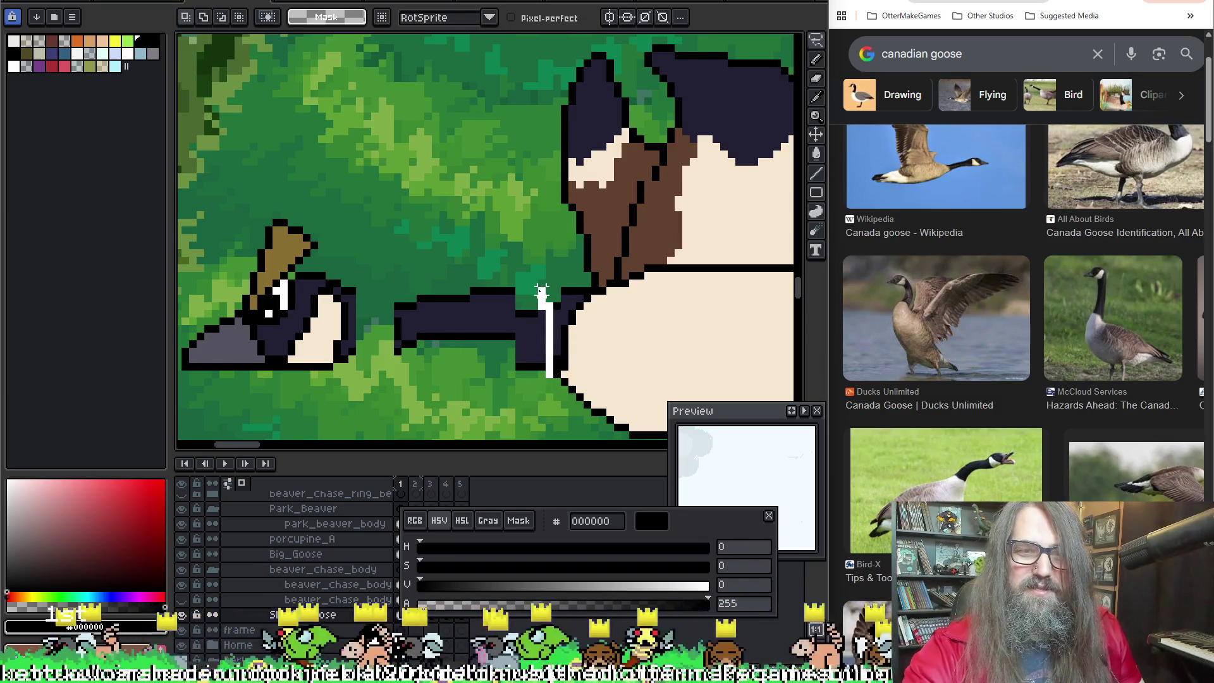
Step: Outline and release the neck piece at the body, then sample the dark navy neck colour 222034
{"action": "mouse_move", "coordinate": [521, 368]}
{"action": "left_mouse_down"}
{"action": "mouse_move", "coordinate": [556, 328]}
{"action": "mouse_move", "coordinate": [555, 303]}
{"action": "left_mouse_up"}
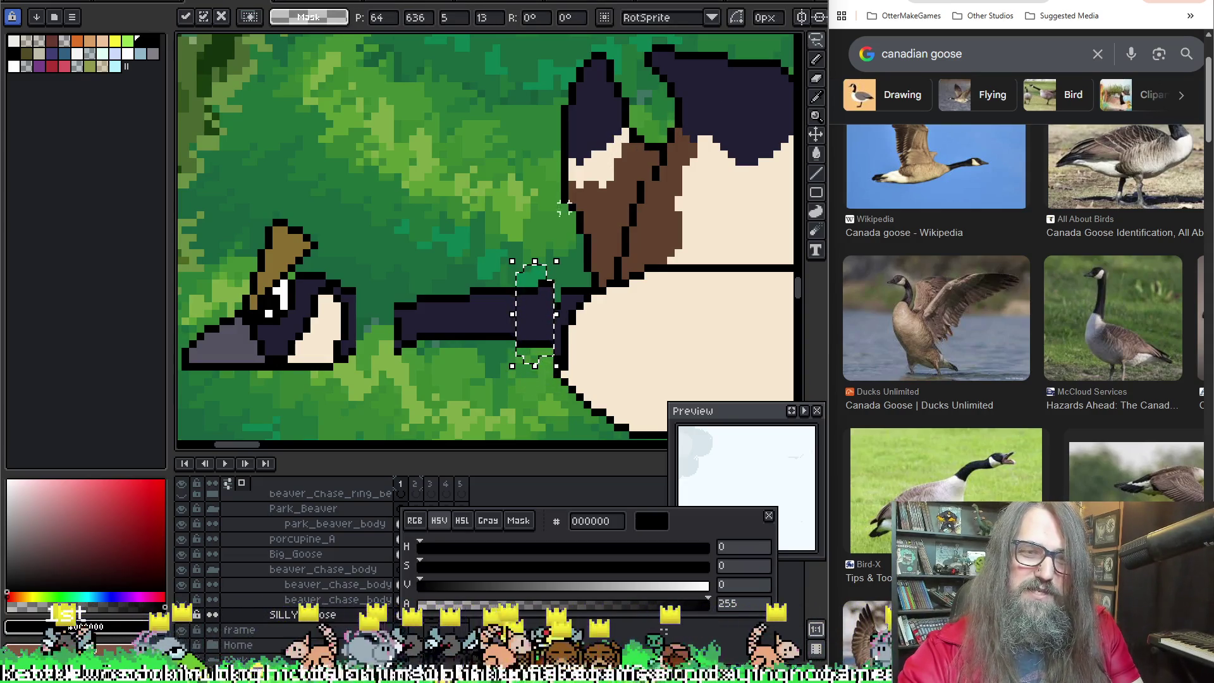
{"action": "key", "text": "Escape"}
{"action": "scroll", "coordinate": [665, 284], "scroll_direction": "down", "scroll_amount": 3}
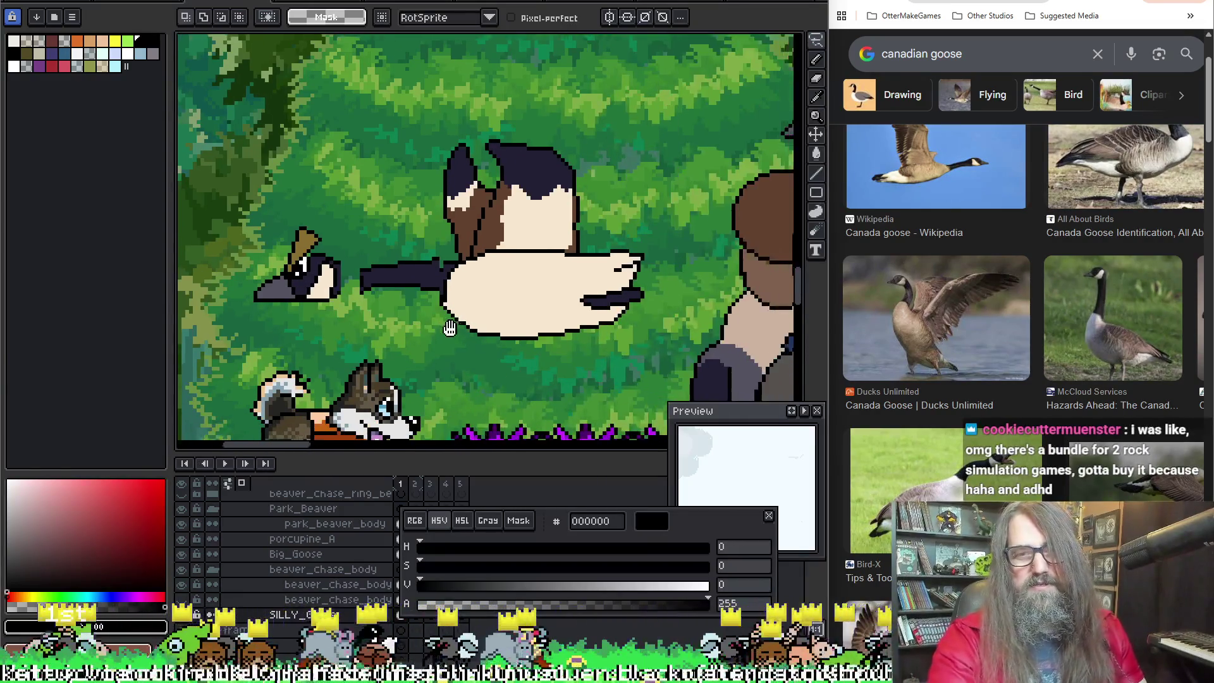
{"action": "scroll", "coordinate": [531, 360], "scroll_direction": "up", "scroll_amount": 2}
{"action": "scroll", "coordinate": [468, 294], "scroll_direction": "up", "scroll_amount": 2}
{"action": "key", "text": "alt"}
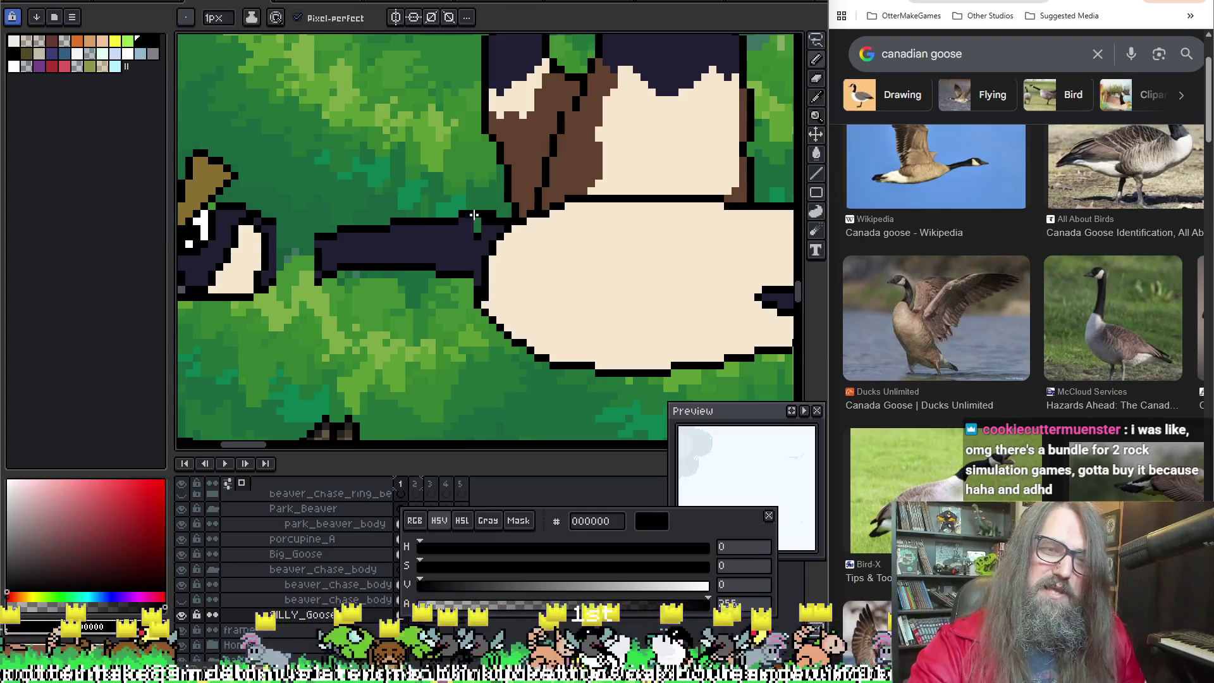
{"action": "left_click", "coordinate": [474, 240], "text": "alt"}
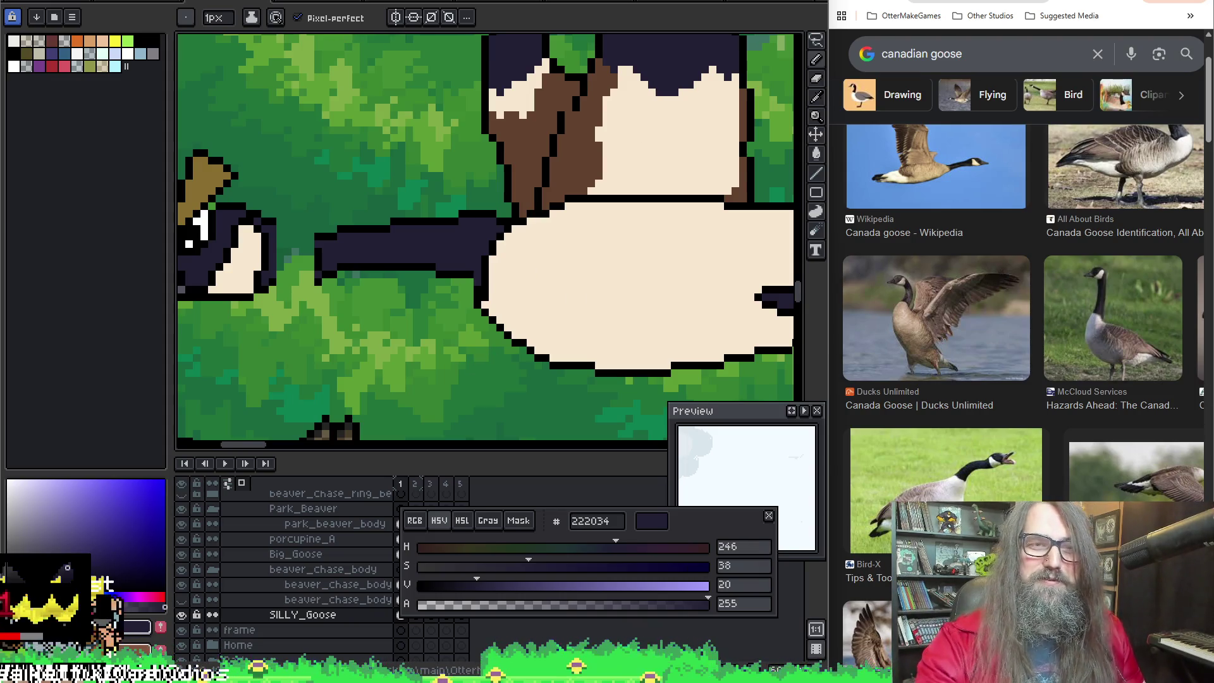
{"action": "scroll", "coordinate": [169, 321], "scroll_direction": "down", "scroll_amount": 1}
Step: Sample the black outline colour, undo a bad stroke, and re-sample black from the outline
{"action": "key", "text": "alt"}
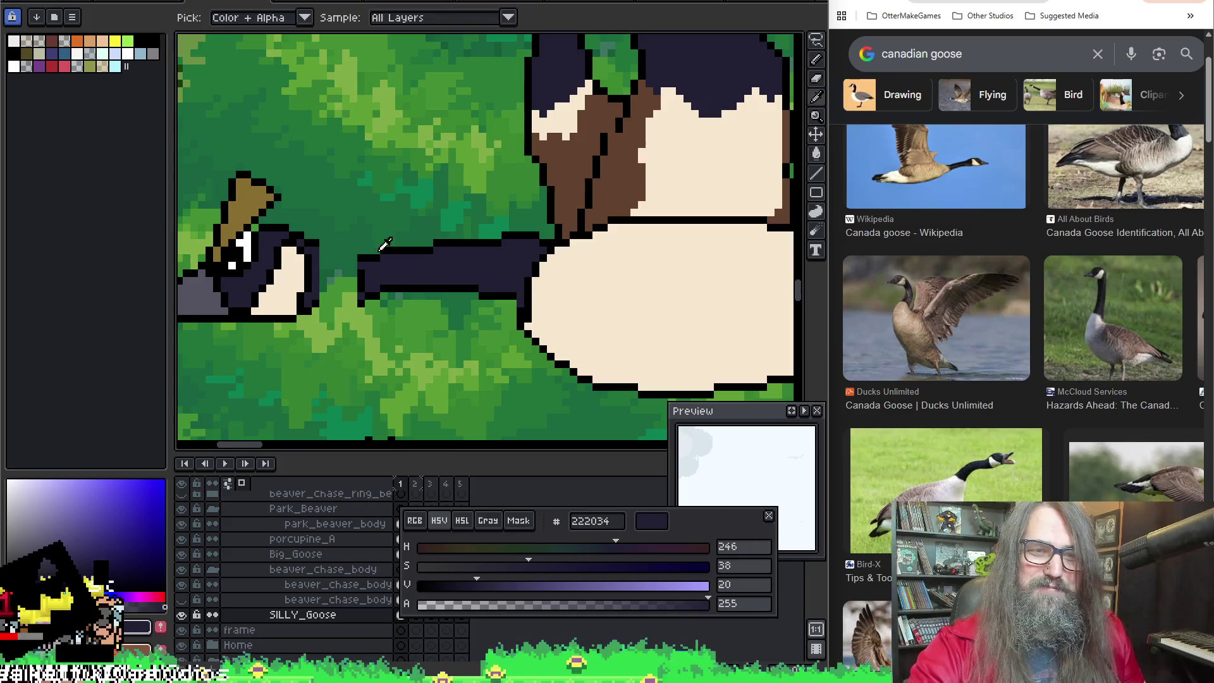
{"action": "left_click", "coordinate": [352, 250]}
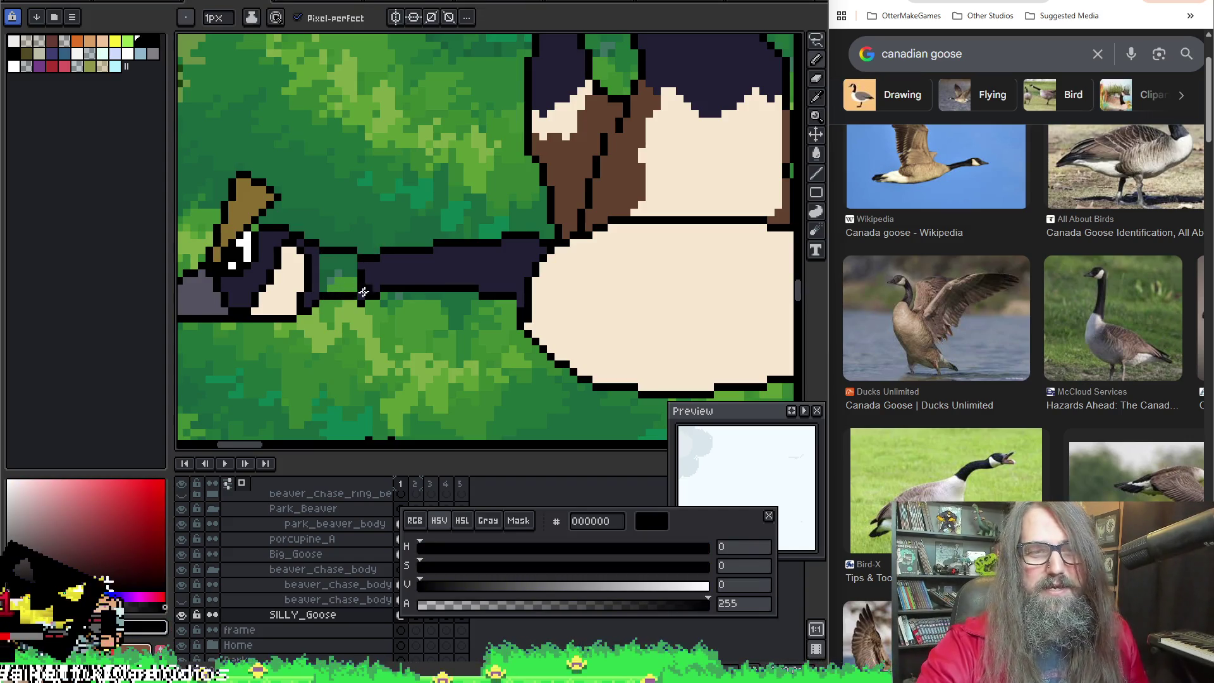
{"action": "key", "text": "ctrl+z"}
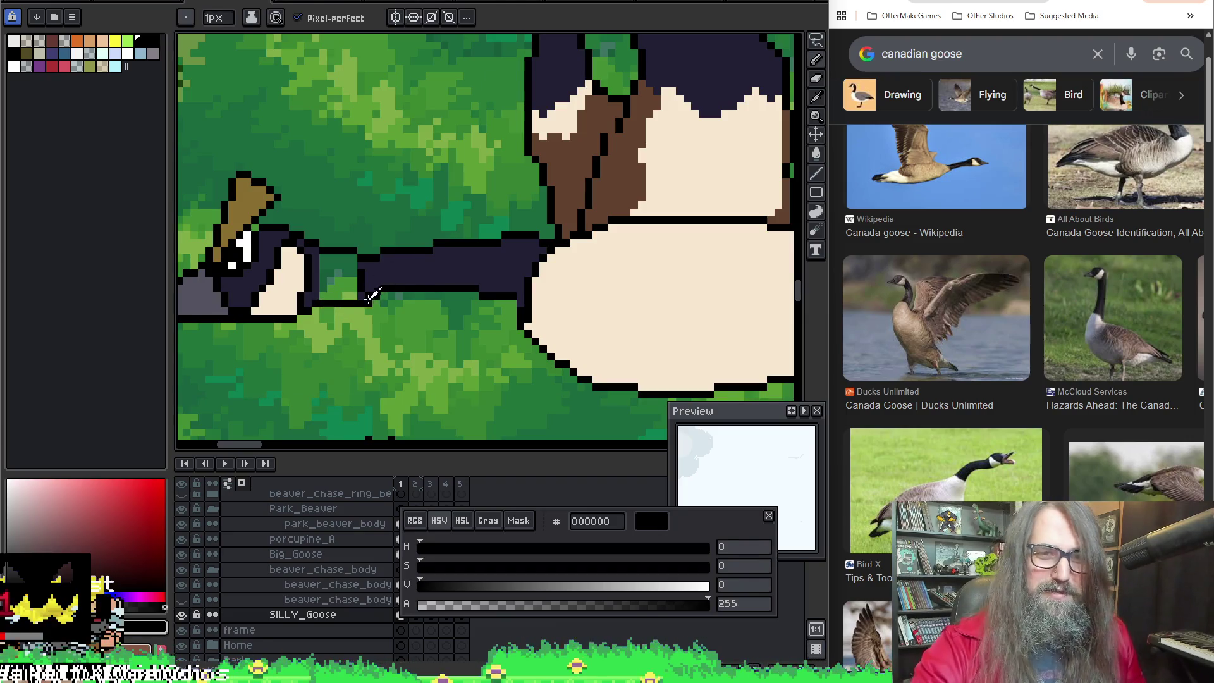
{"action": "left_click", "coordinate": [363, 303], "text": "alt"}
{"action": "left_click", "coordinate": [379, 290], "text": "alt"}
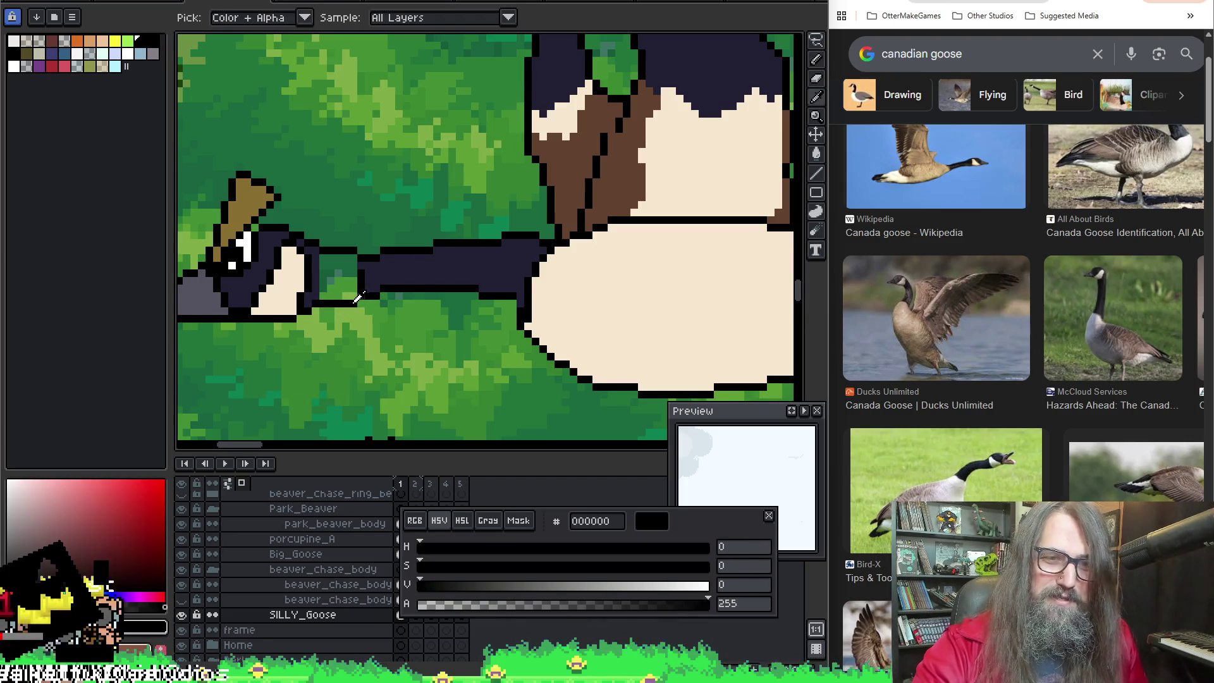
Step: Sample the dark navy neck colour and switch to single-pixel drawing for the thin neck
{"action": "left_click", "coordinate": [359, 279], "text": "alt"}
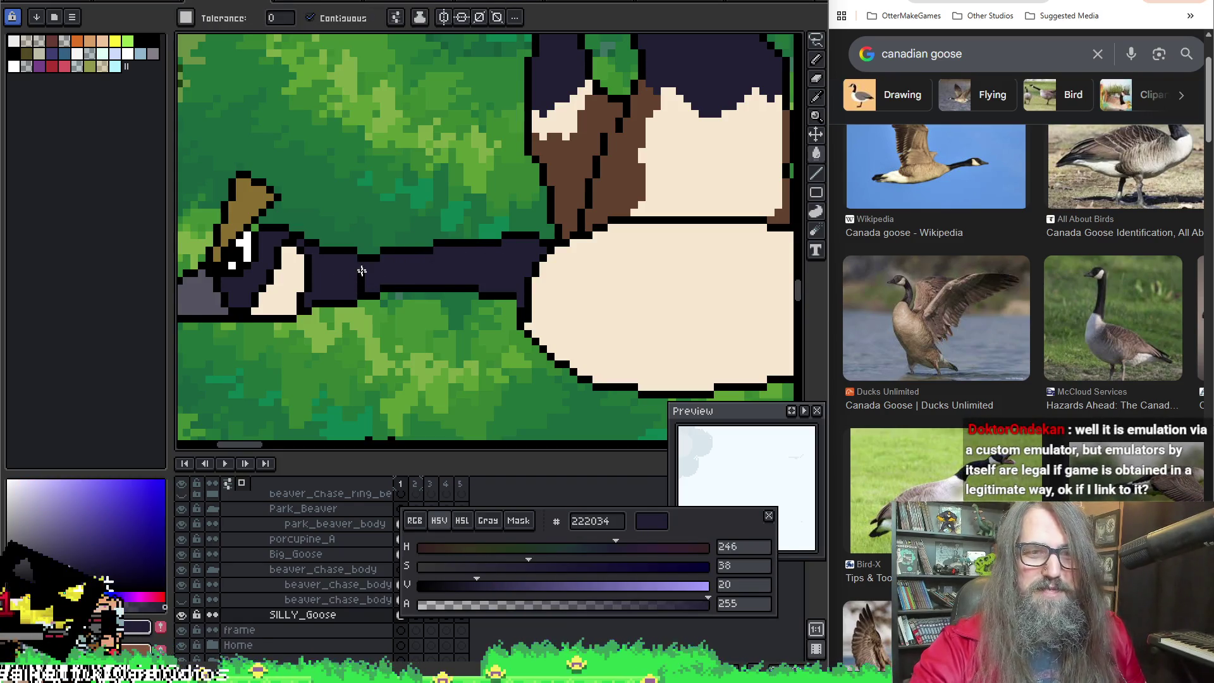
{"action": "key", "text": "b"}
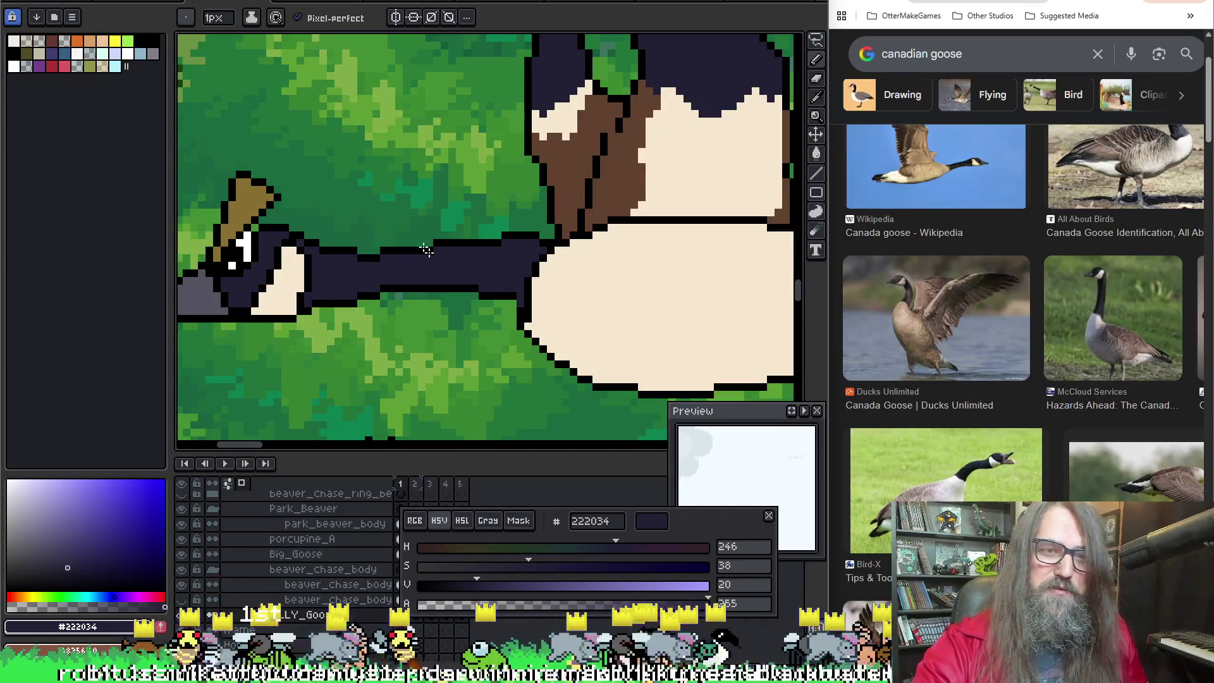
Step: Delete stray pixels on the upper neck and paint over the green streak with navy 222034
{"action": "key", "text": "m"}
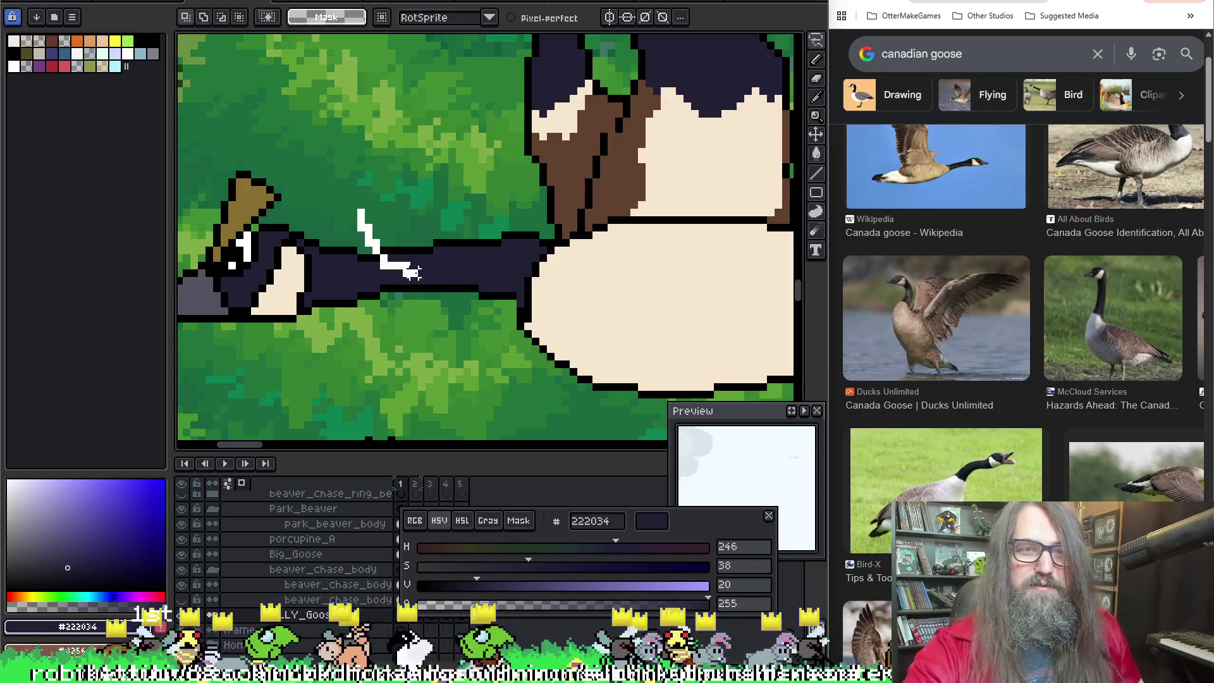
{"action": "left_click_drag", "start_coordinate": [364, 245], "coordinate": [357, 243]}
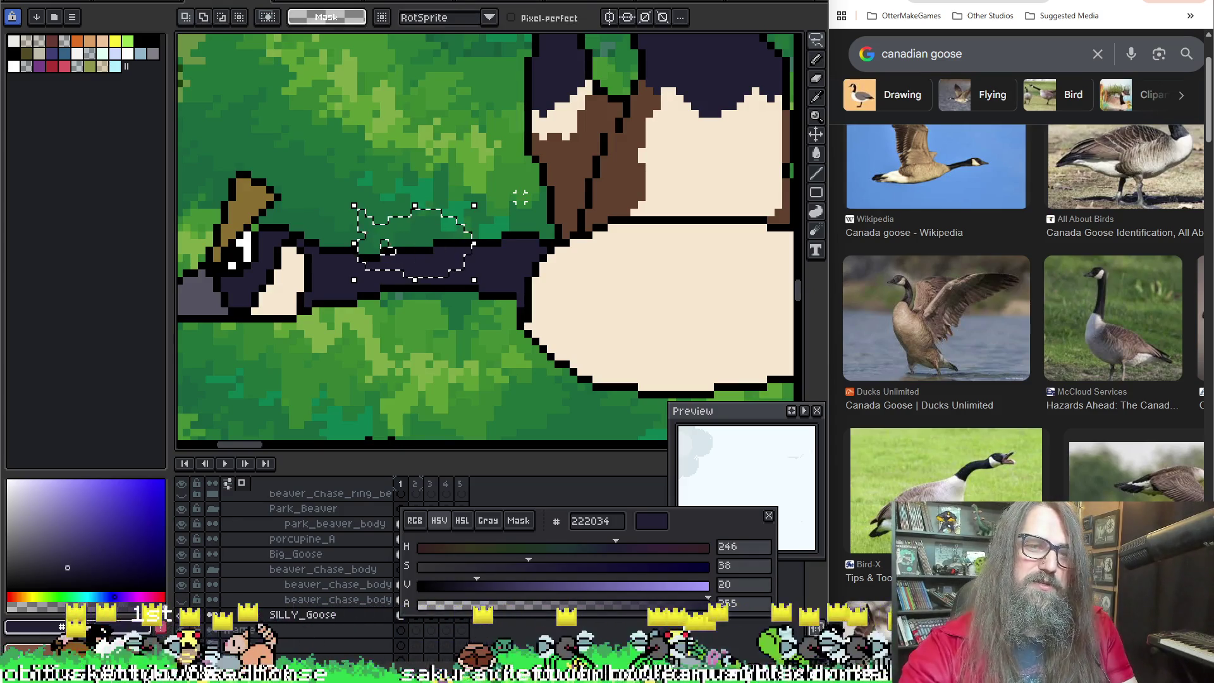
{"action": "key", "text": "Delete"}
{"action": "key", "text": "ctrl+d"}
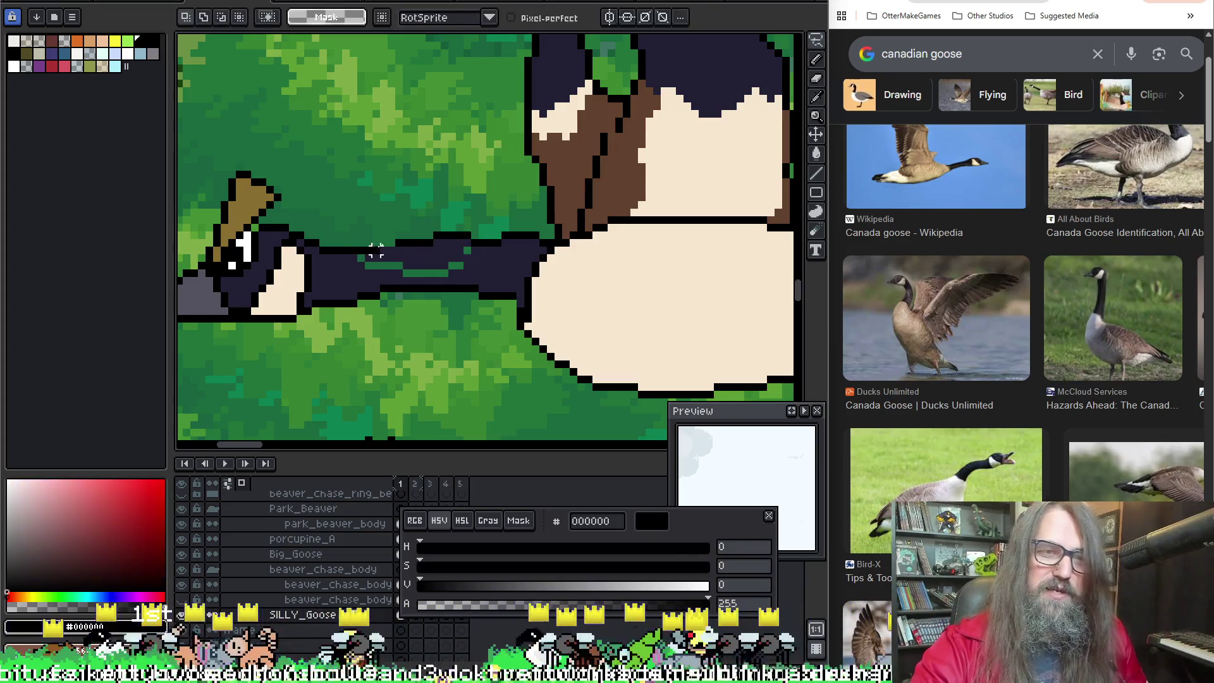
{"action": "key", "text": "b"}
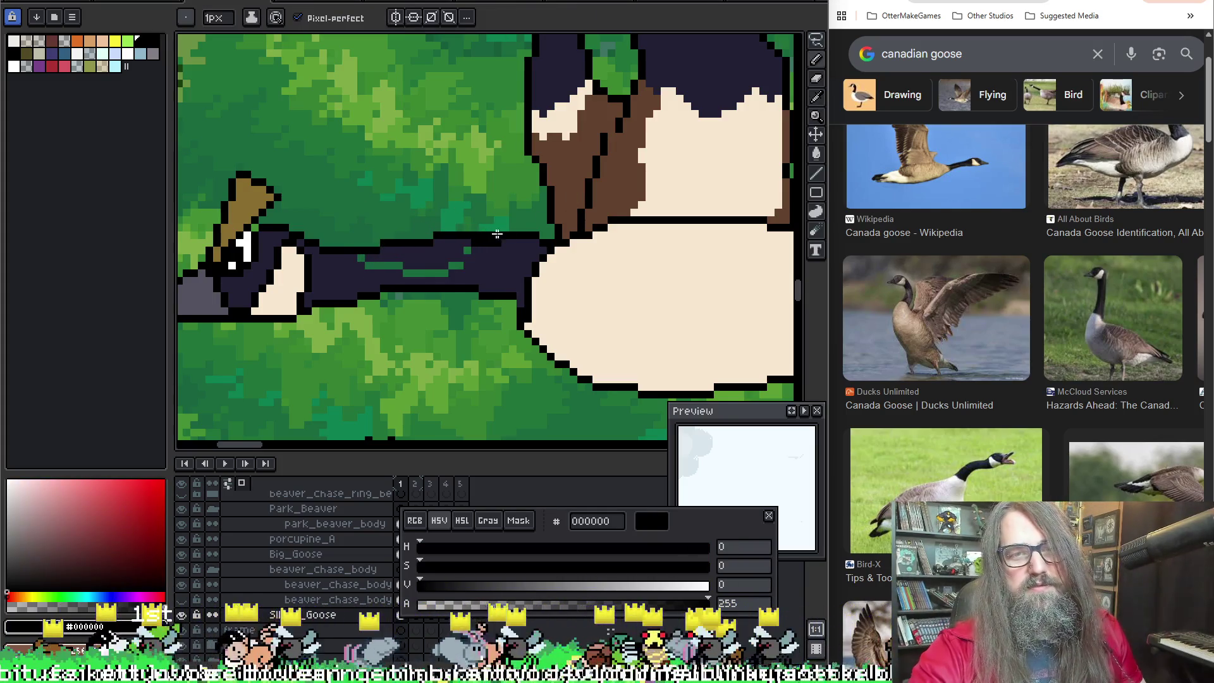
{"action": "left_click", "coordinate": [496, 235], "text": "alt"}
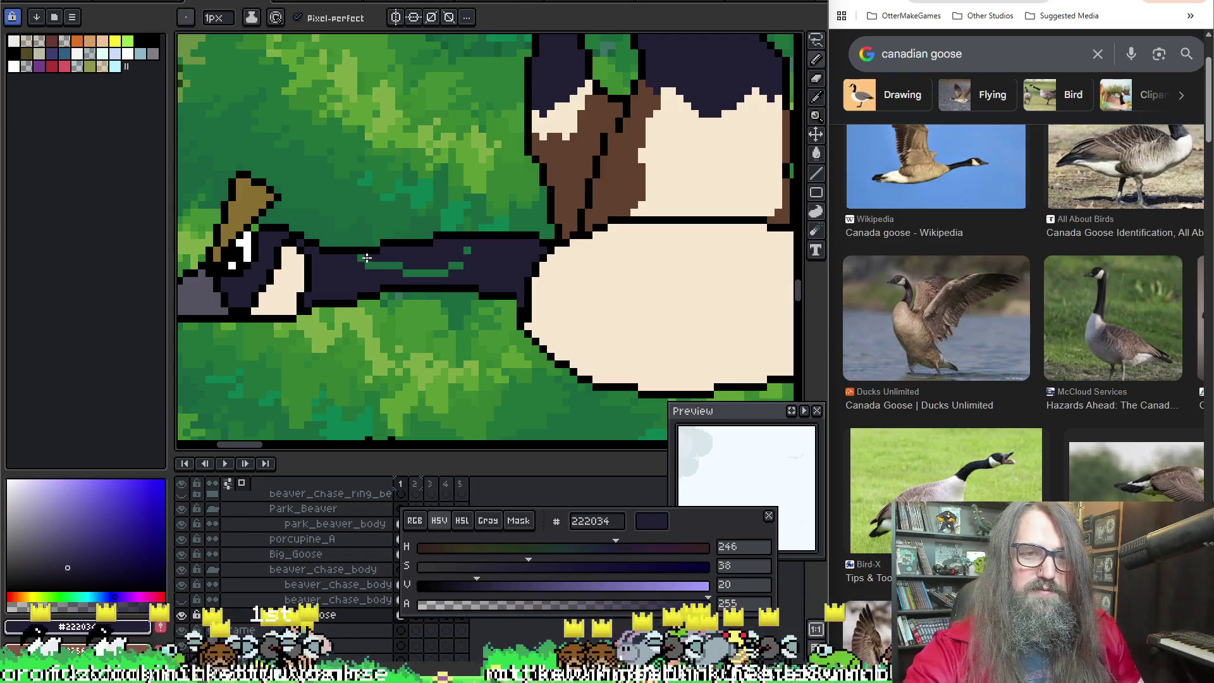
{"action": "left_click_drag", "start_coordinate": [361, 264], "coordinate": [462, 266]}
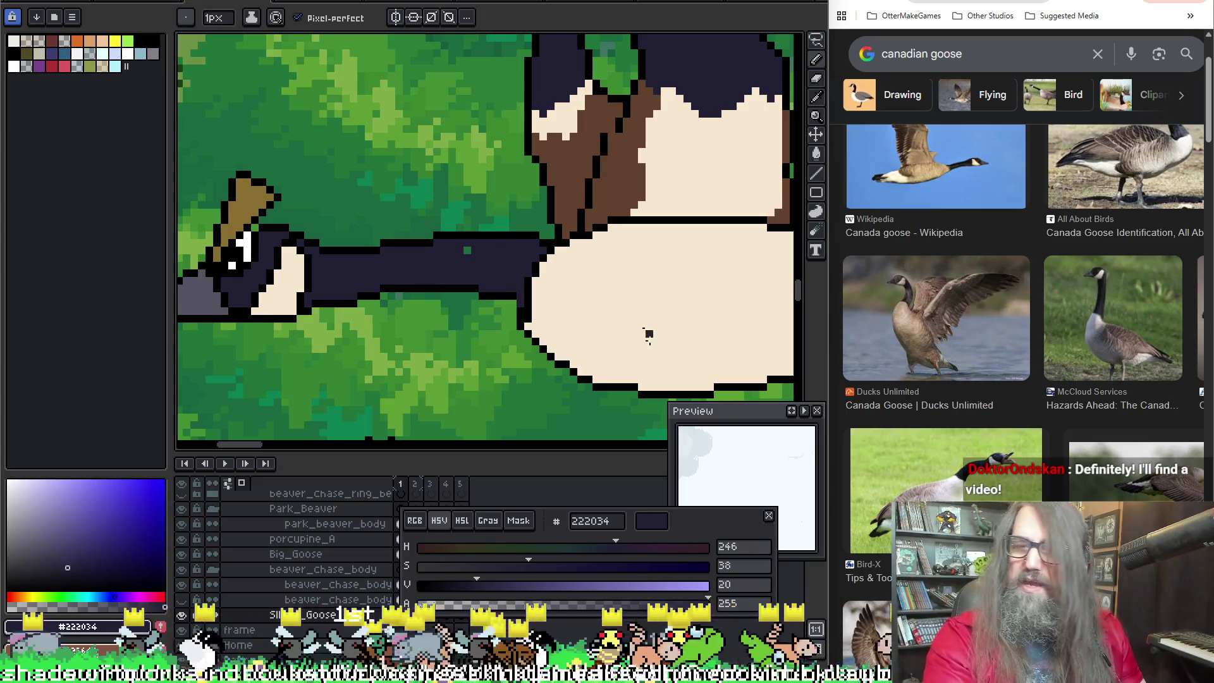
{"action": "scroll", "coordinate": [526, 285], "scroll_direction": "down", "scroll_amount": 3}
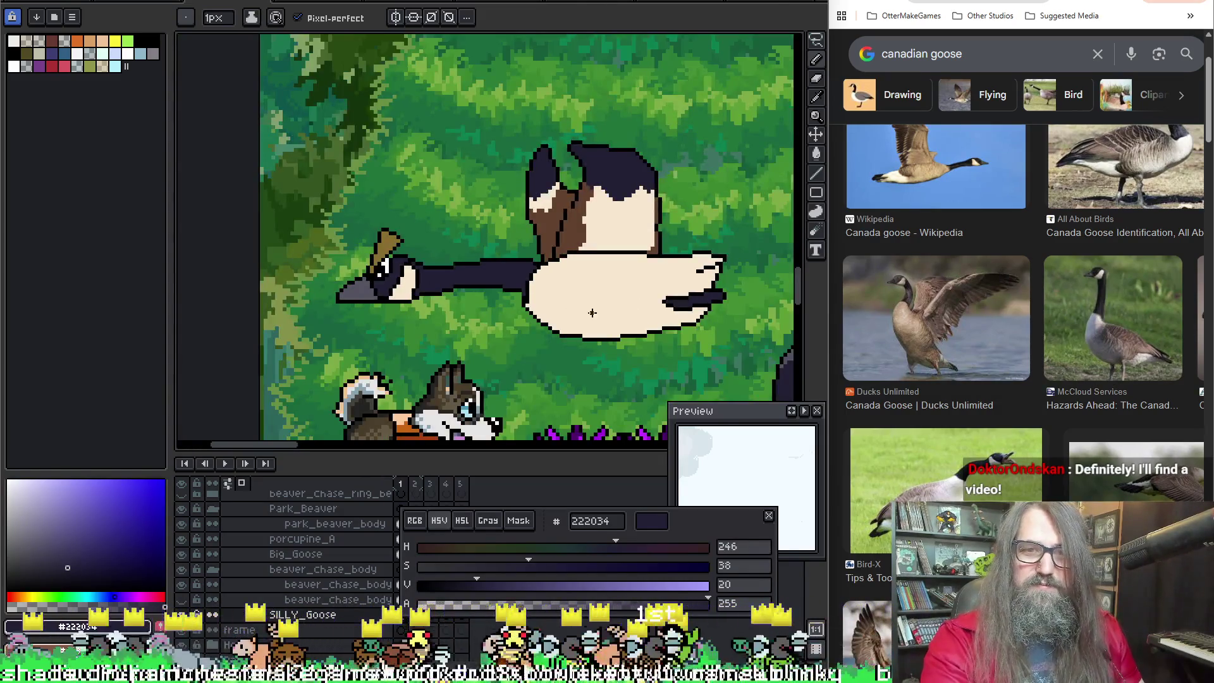
{"action": "scroll", "coordinate": [459, 268], "scroll_direction": "up", "scroll_amount": 3}
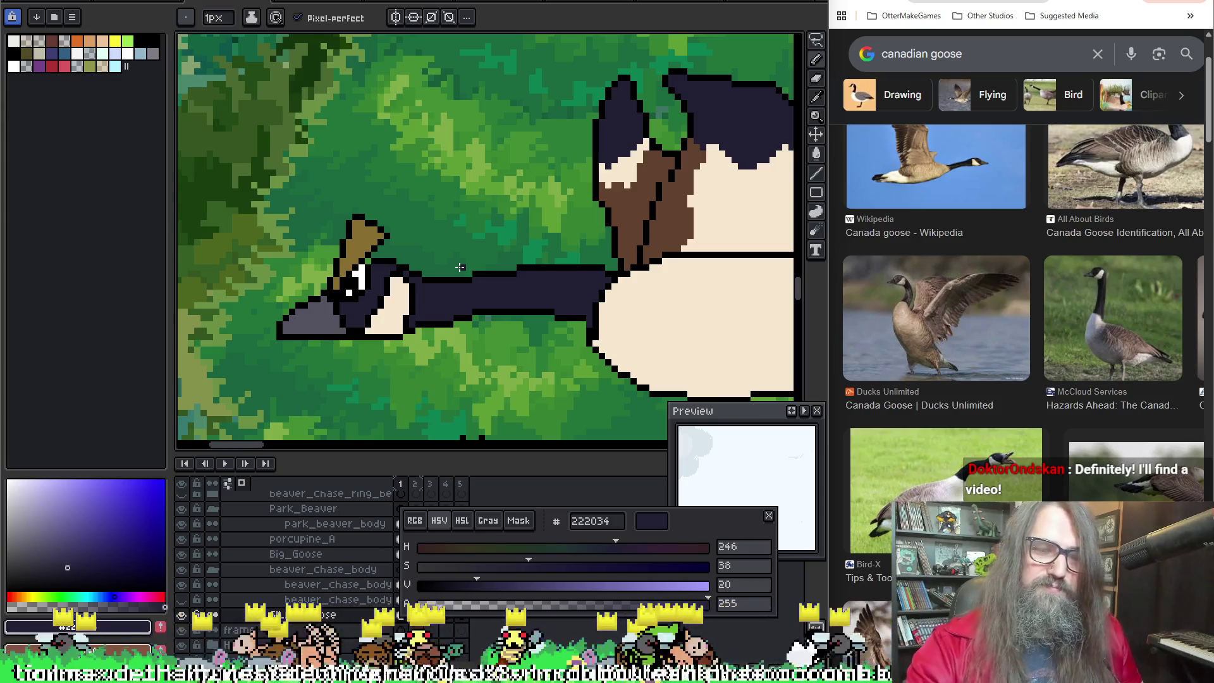
{"action": "scroll", "coordinate": [459, 268], "scroll_direction": "up", "scroll_amount": 2}
Step: Sample black then the green grass colour 80ac47, and save the sprite
{"action": "key", "text": "alt"}
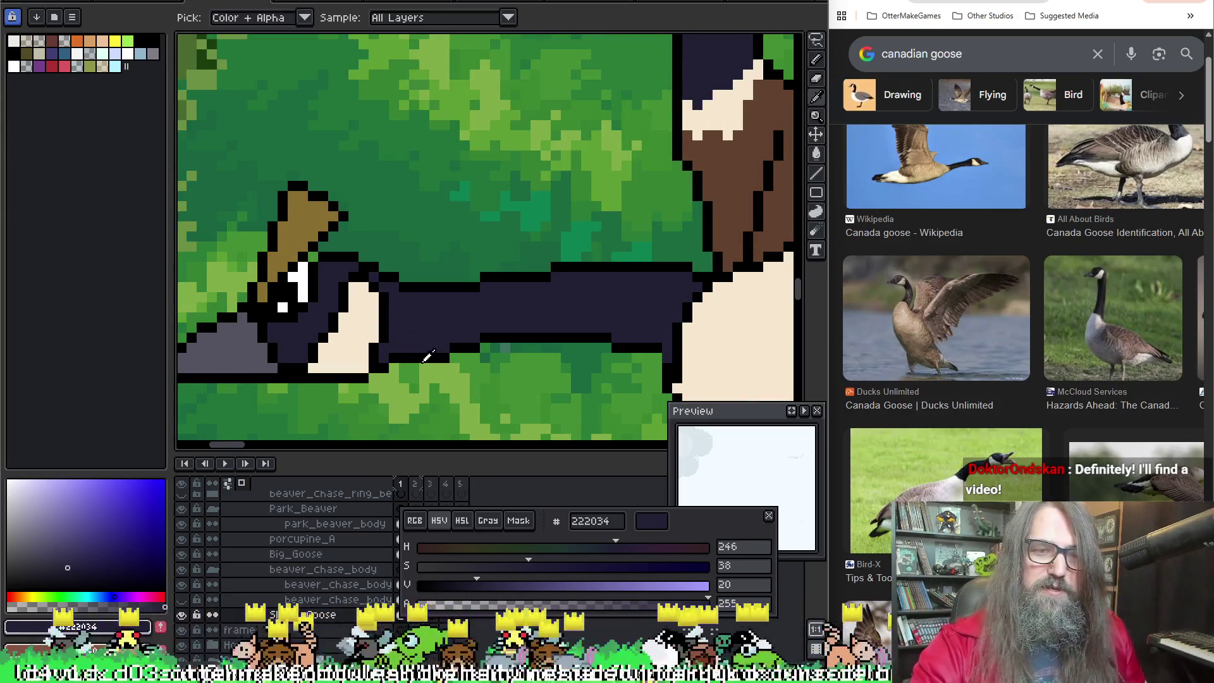
{"action": "left_click", "coordinate": [436, 354], "text": "alt"}
{"action": "left_click", "coordinate": [437, 374], "text": "alt"}
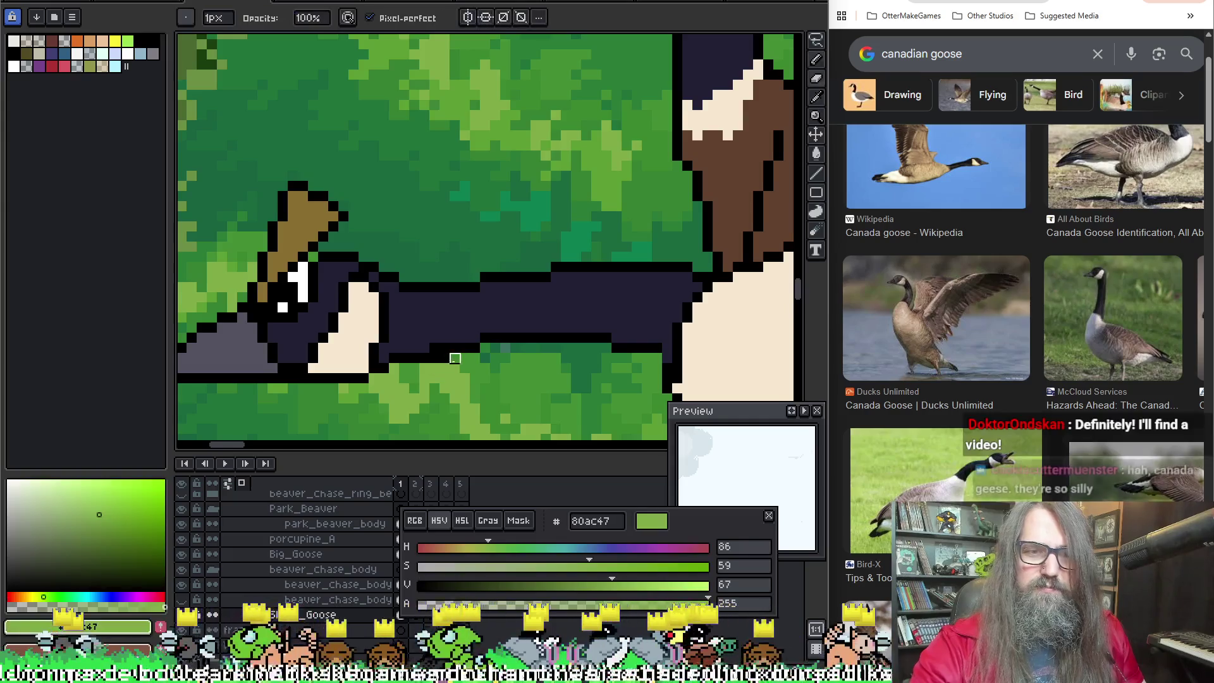
{"action": "key", "text": "ctrl+s"}
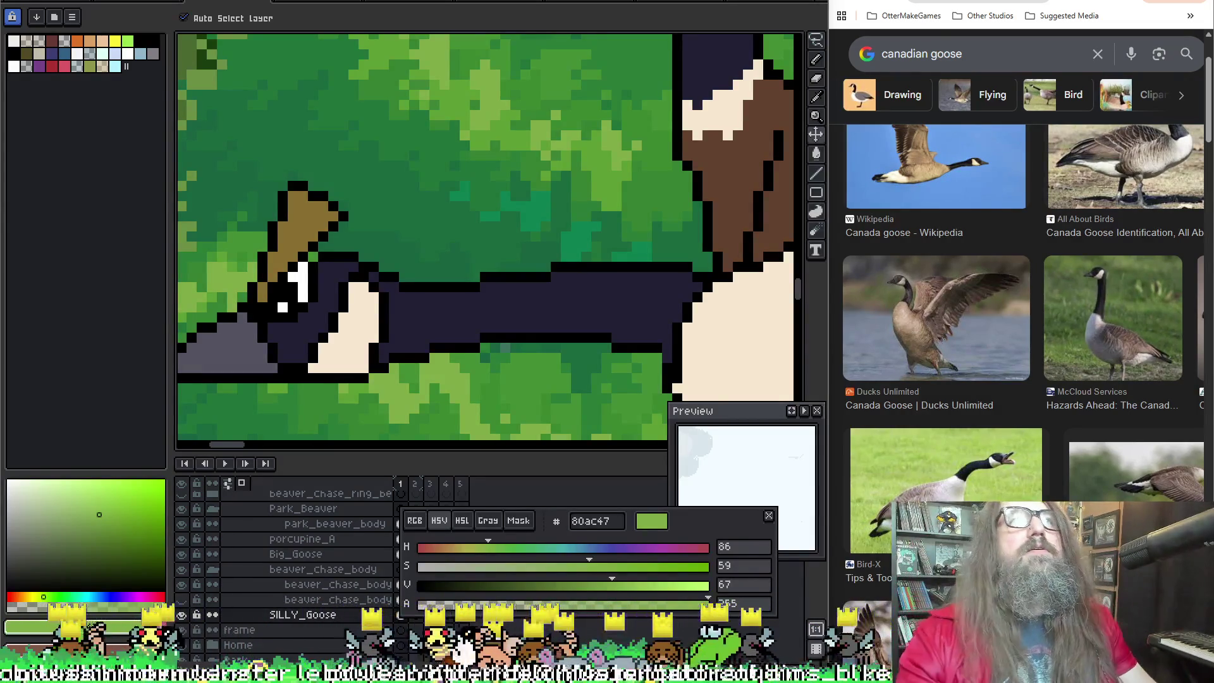
{"action": "scroll", "coordinate": [294, 189], "scroll_direction": "down", "scroll_amount": 2}
{"action": "scroll", "coordinate": [541, 150], "scroll_direction": "up", "scroll_amount": 2}
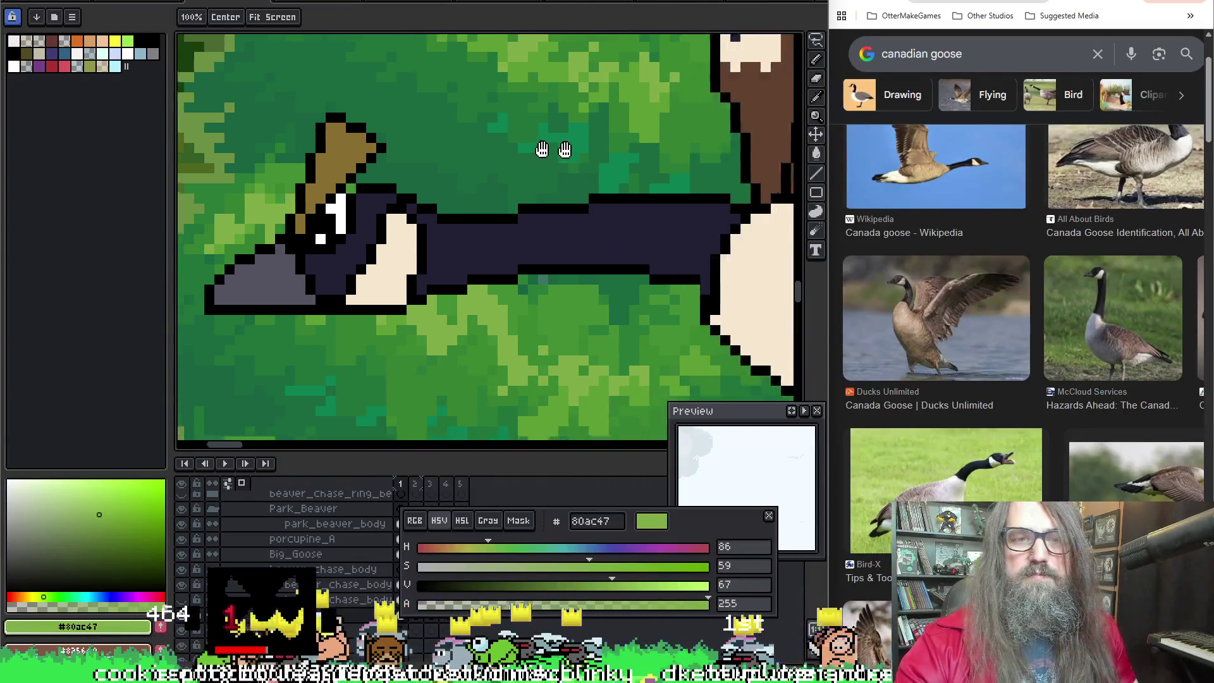
{"action": "left_click_drag", "start_coordinate": [541, 149], "coordinate": [507, 150]}
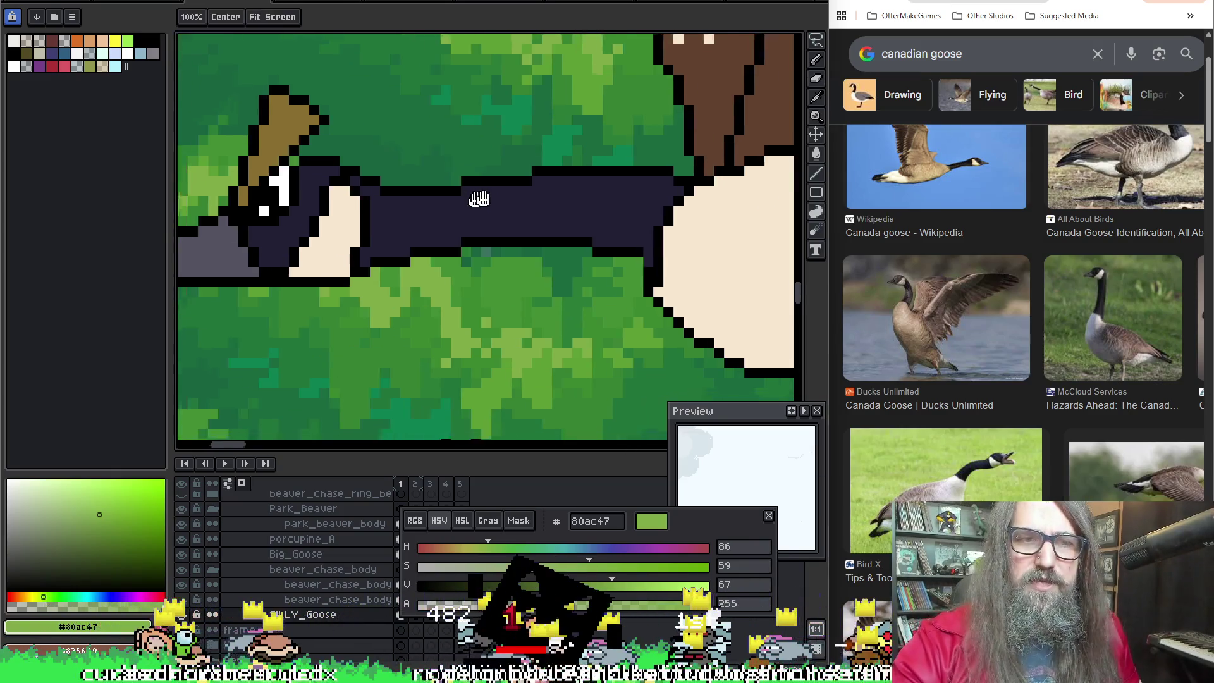
Step: Sample navy and black to touch up the neck-body junction, then save the sprite
{"action": "left_click_drag", "start_coordinate": [446, 285], "coordinate": [386, 259]}
{"action": "scroll", "coordinate": [387, 258], "scroll_direction": "down", "scroll_amount": 3}
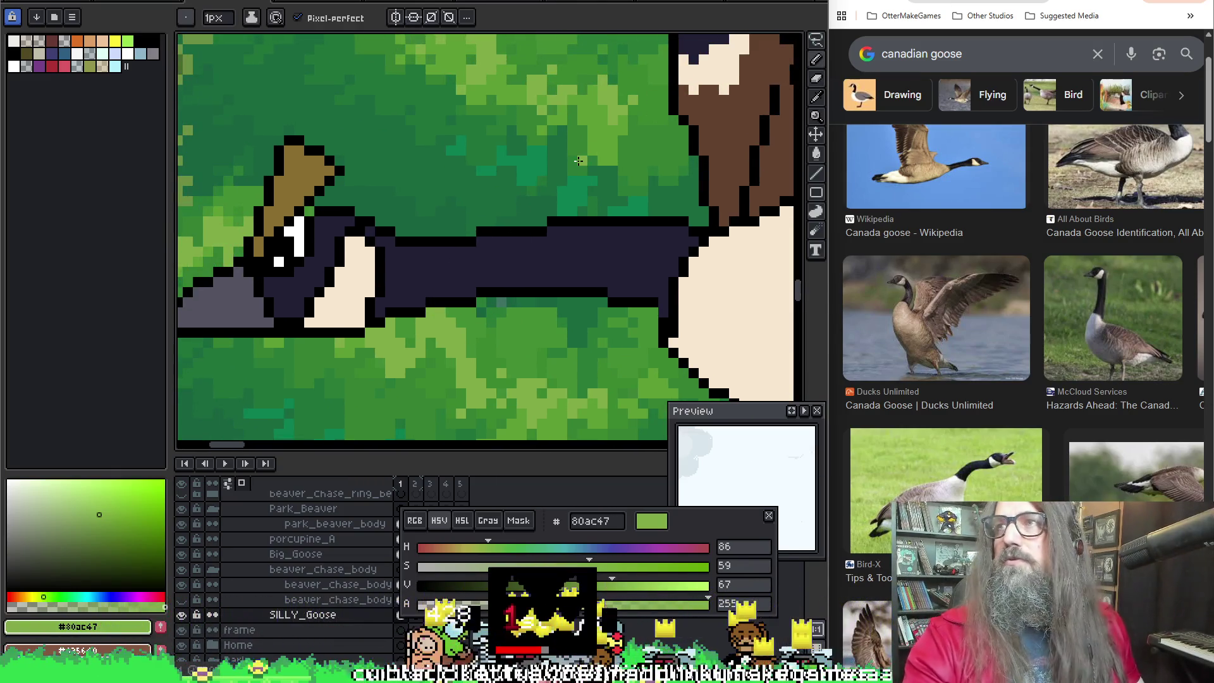
{"action": "scroll", "coordinate": [391, 268], "scroll_direction": "up", "scroll_amount": 3}
{"action": "left_click_drag", "start_coordinate": [392, 269], "coordinate": [467, 269]}
{"action": "key", "text": "b"}
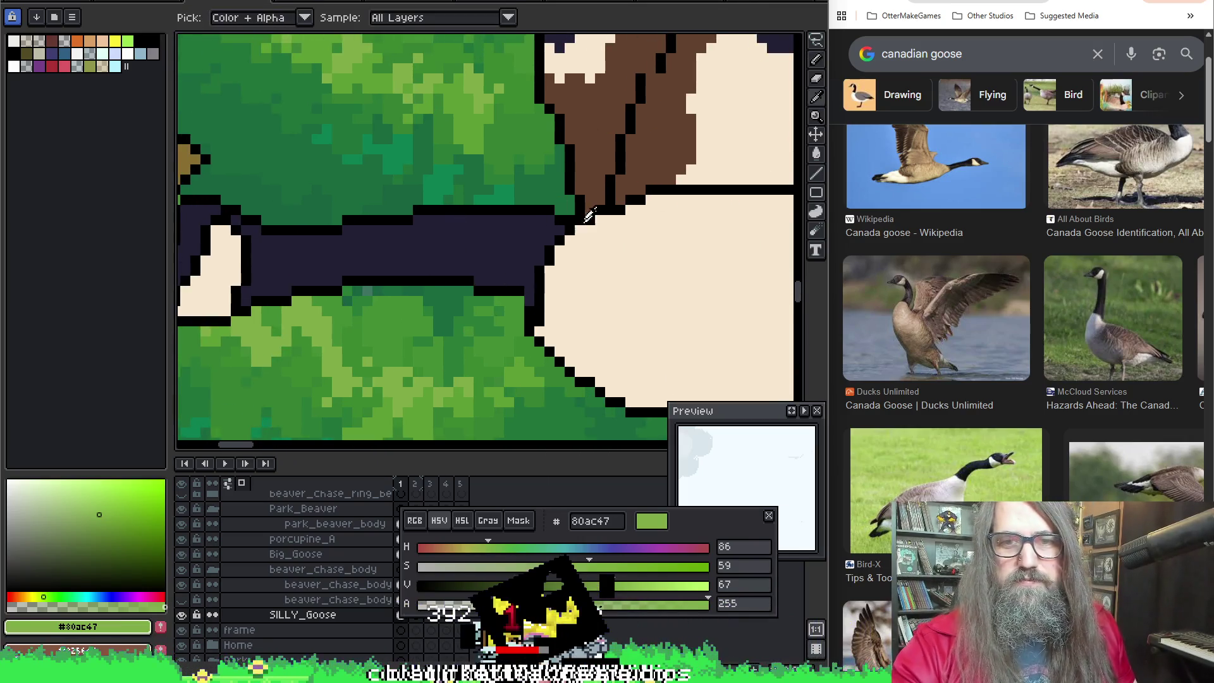
{"action": "key", "text": "x"}
{"action": "left_click", "coordinate": [553, 226], "text": "alt"}
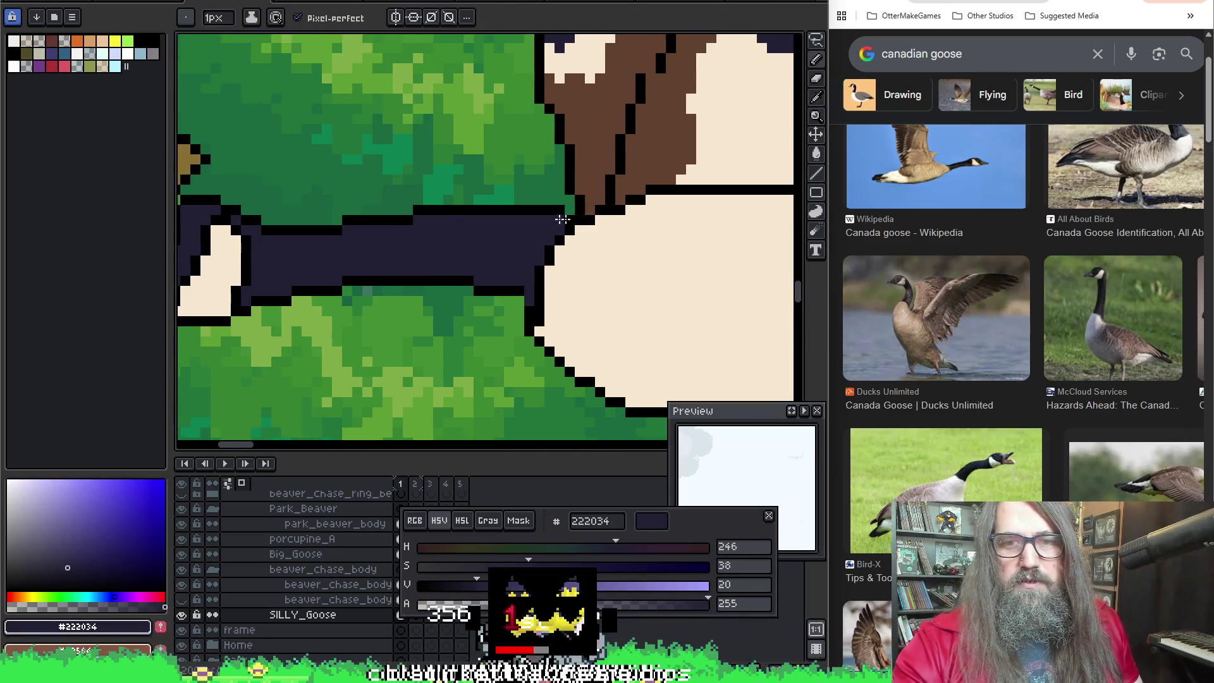
{"action": "left_click", "coordinate": [566, 207], "text": "alt"}
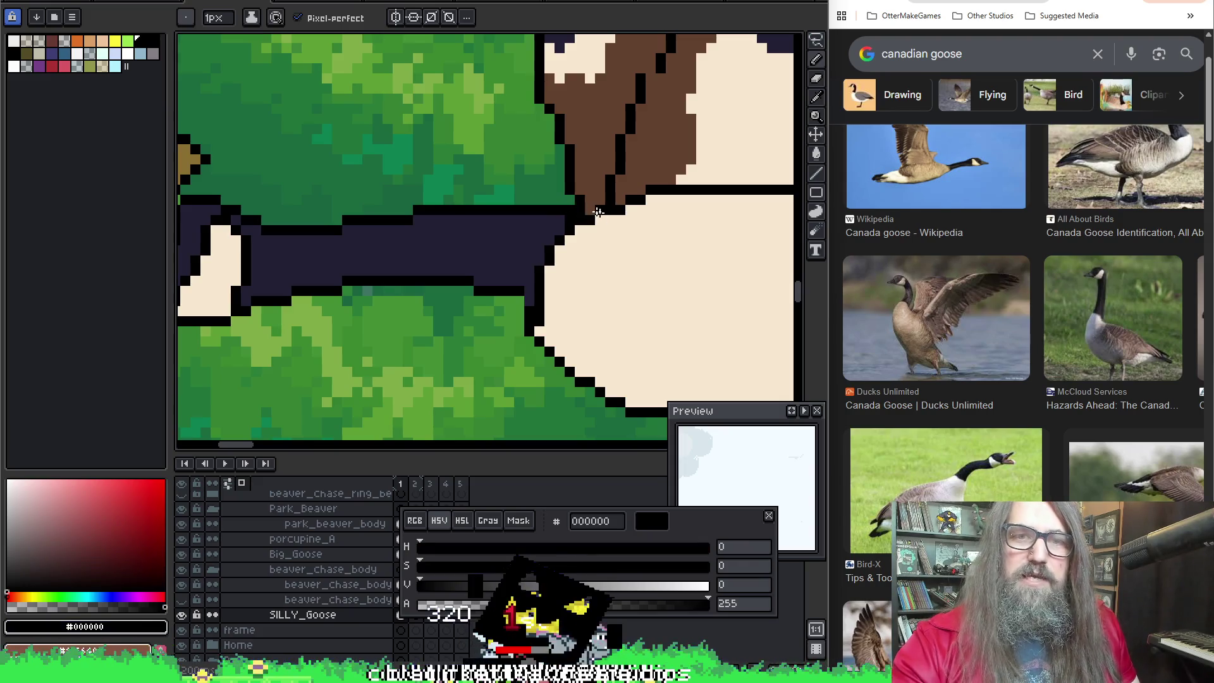
{"action": "left_click", "coordinate": [559, 222], "text": "alt"}
{"action": "key", "text": "ctrl+s"}
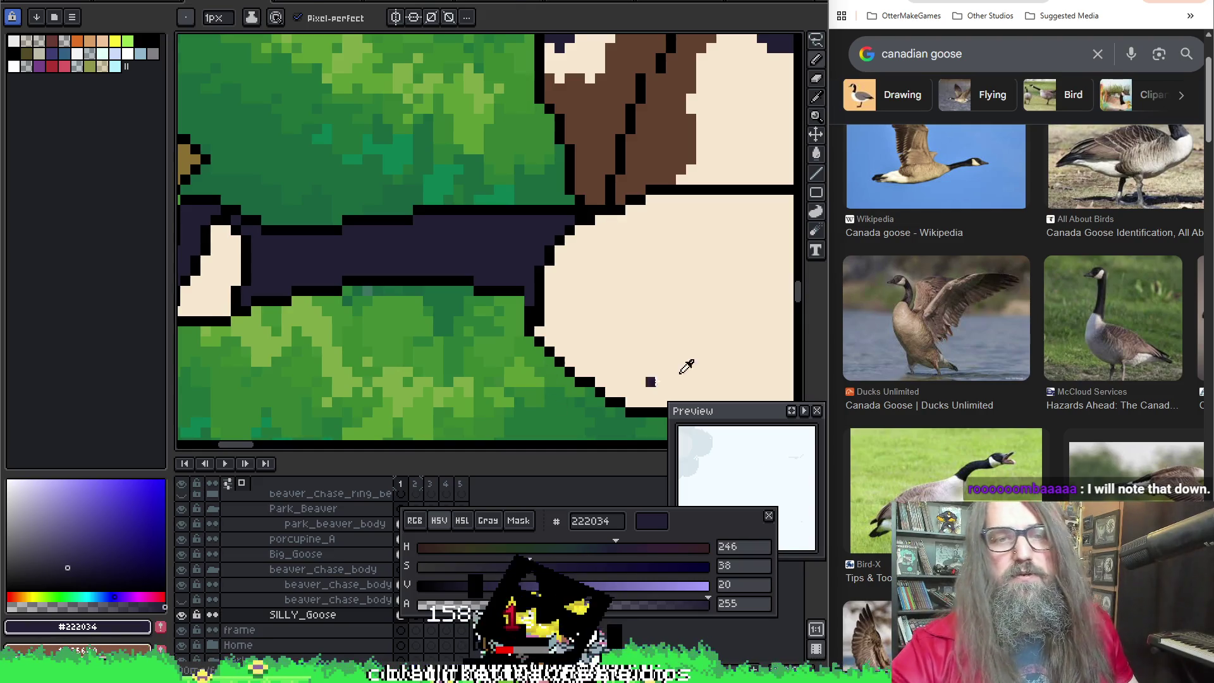
Step: Alternate cream and black to tidy the body outline, then return to navy 222034 at the head
{"action": "left_click", "coordinate": [549, 307], "text": "alt"}
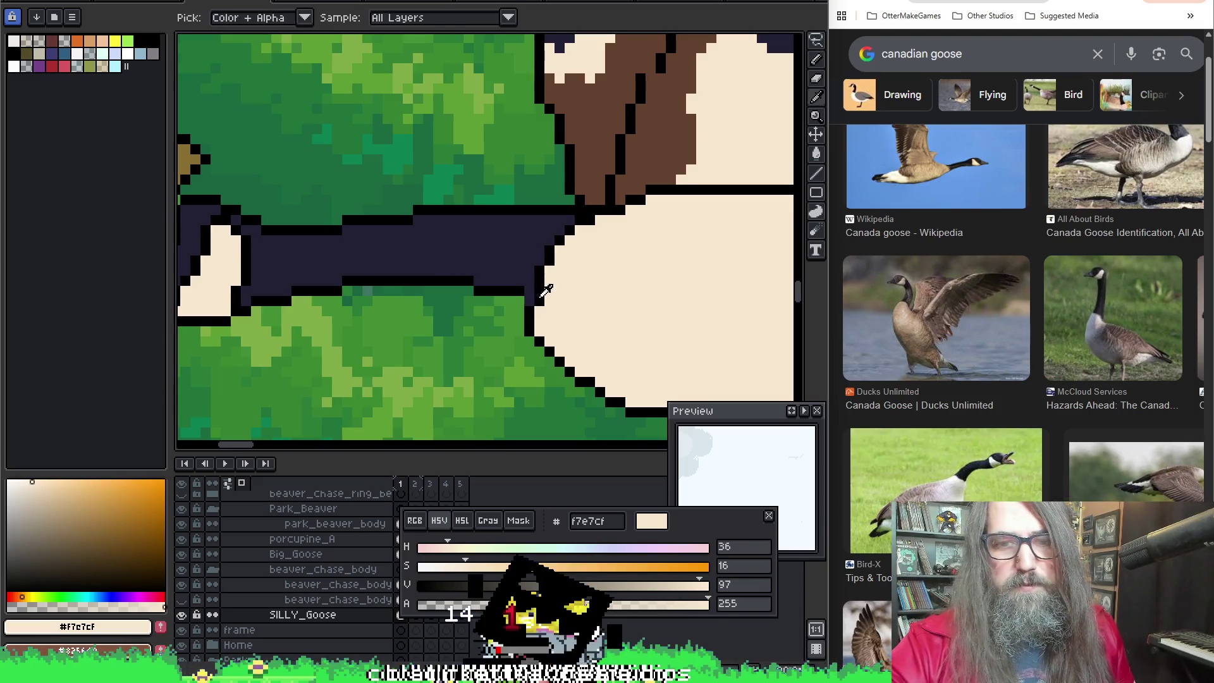
{"action": "left_click", "coordinate": [530, 295], "text": "alt"}
{"action": "left_click", "coordinate": [566, 272], "text": "alt"}
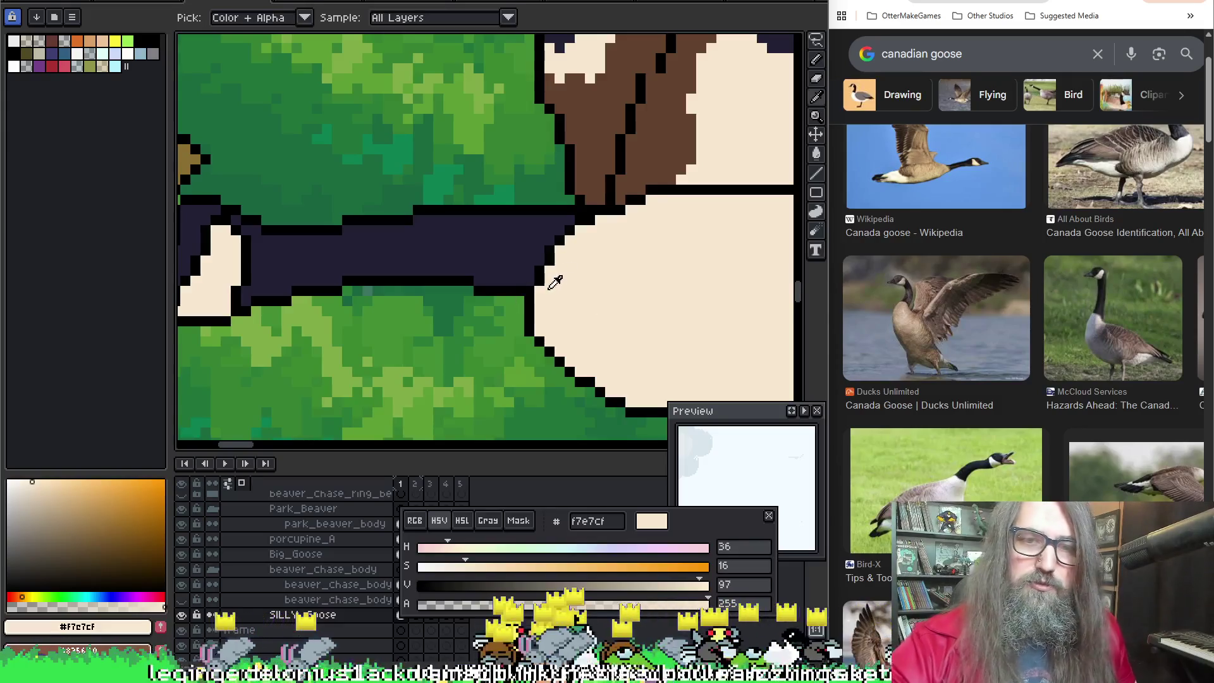
{"action": "left_click", "coordinate": [550, 285], "text": "alt"}
{"action": "left_click_drag", "start_coordinate": [713, 242], "coordinate": [418, 237]}
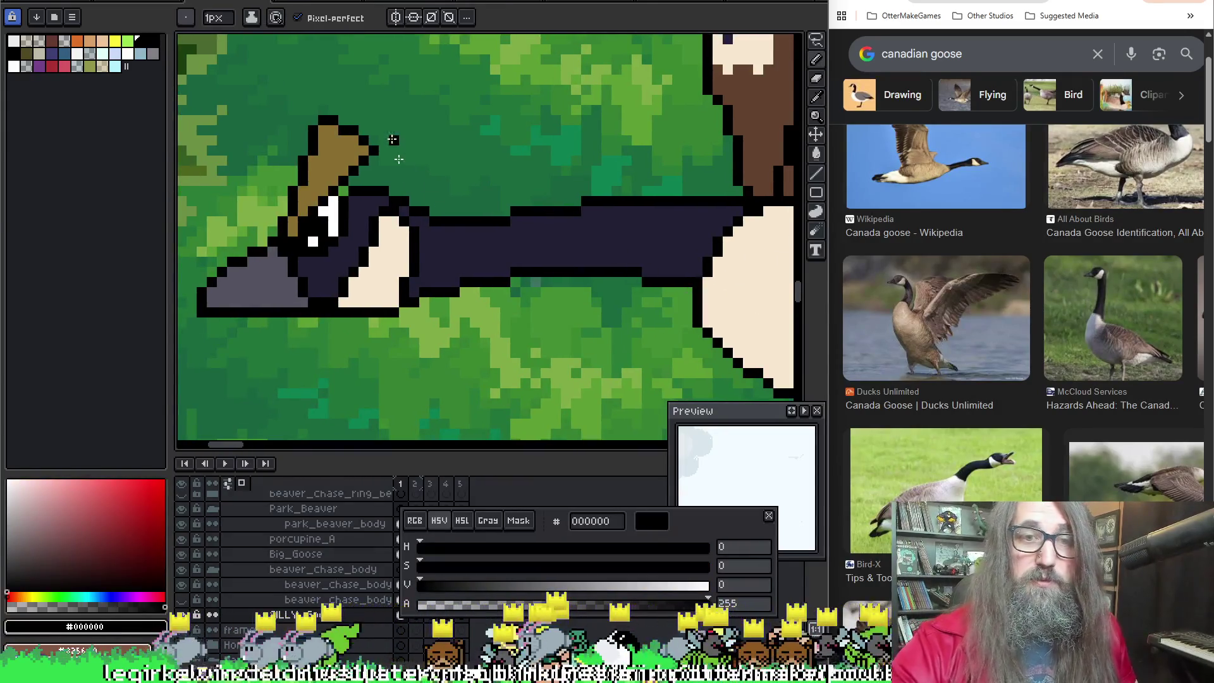
{"action": "left_click", "coordinate": [441, 222], "text": "alt"}
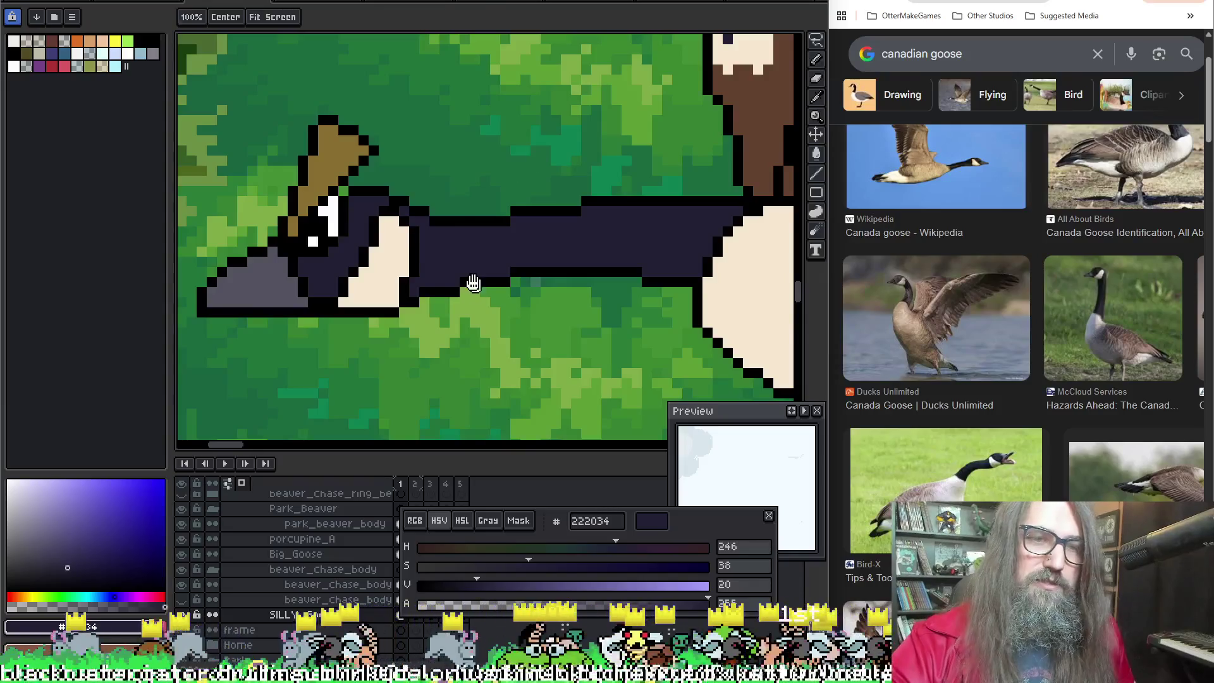
{"action": "scroll", "coordinate": [441, 222], "scroll_direction": "down", "scroll_amount": 1}
{"action": "scroll", "coordinate": [517, 284], "scroll_direction": "up", "scroll_amount": 1}
Step: Nudge the goose's tail tip one pixel right
{"action": "mouse_move", "coordinate": [570, 286]}
{"action": "left_mouse_down"}
{"action": "mouse_move", "coordinate": [517, 285]}
{"action": "mouse_move", "coordinate": [285, 142]}
{"action": "left_mouse_up"}
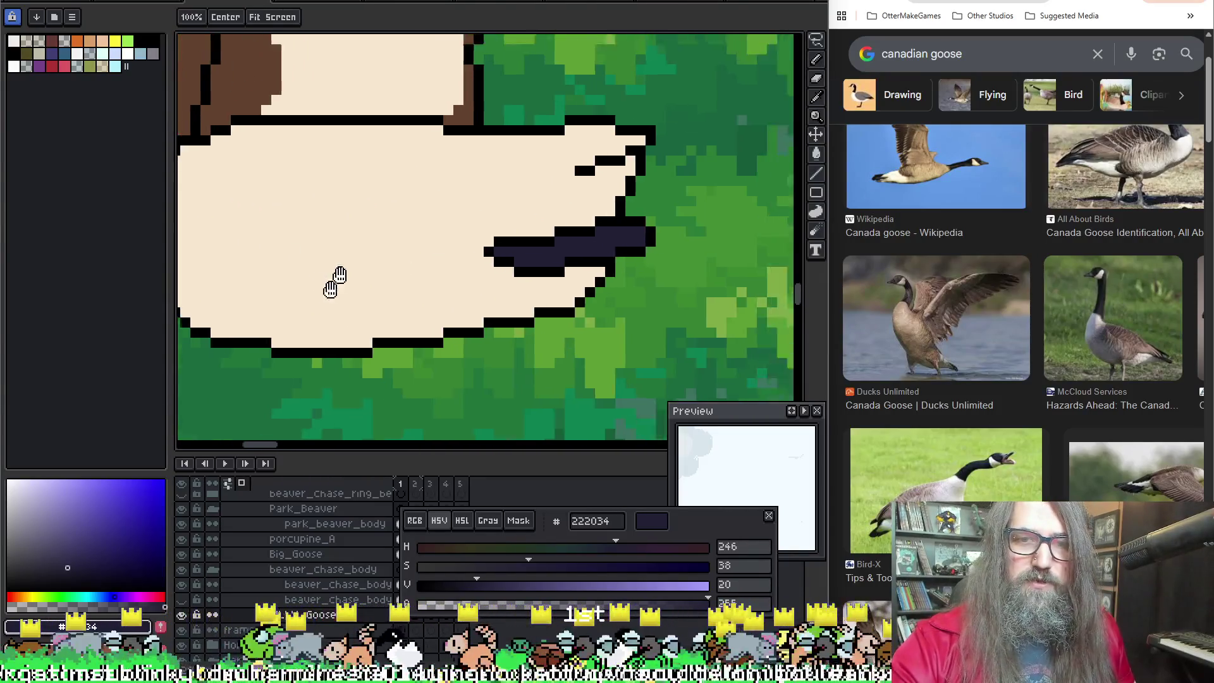
{"action": "mouse_move", "coordinate": [342, 275]}
{"action": "left_mouse_down"}
{"action": "mouse_move", "coordinate": [521, 303]}
{"action": "mouse_move", "coordinate": [458, 382]}
{"action": "left_mouse_up"}
{"action": "scroll", "coordinate": [457, 382], "scroll_direction": "down", "scroll_amount": 1}
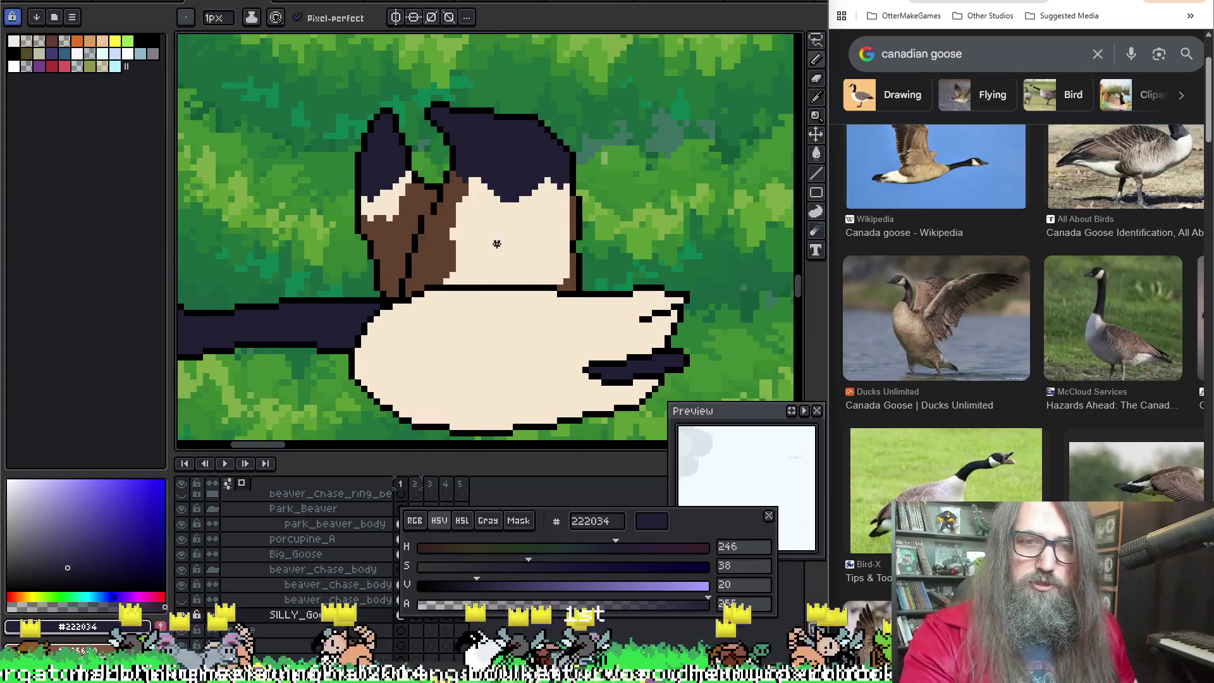
{"action": "scroll", "coordinate": [474, 332], "scroll_direction": "down", "scroll_amount": 1}
{"action": "mouse_move", "coordinate": [569, 284]}
{"action": "left_mouse_down"}
{"action": "mouse_move", "coordinate": [644, 249]}
{"action": "mouse_move", "coordinate": [474, 265]}
{"action": "left_mouse_up"}
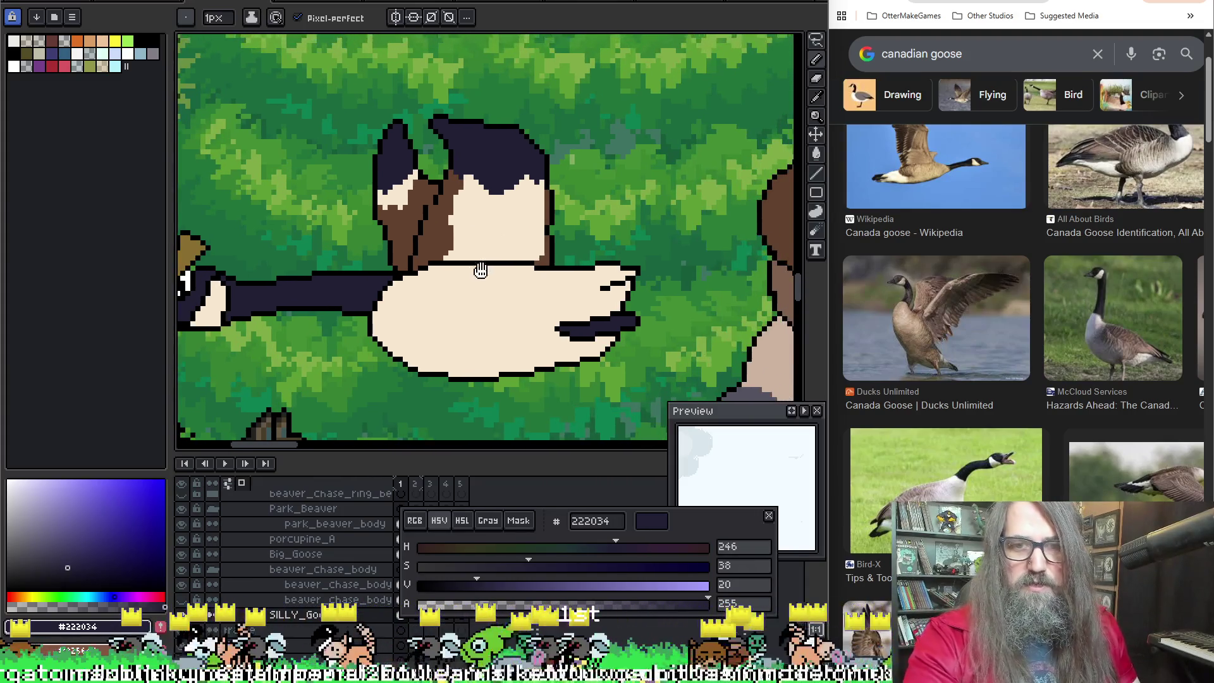
{"action": "key", "text": "m"}
{"action": "mouse_move", "coordinate": [617, 265]}
{"action": "left_mouse_down"}
{"action": "mouse_move", "coordinate": [550, 250]}
{"action": "mouse_move", "coordinate": [505, 395]}
{"action": "left_mouse_up"}
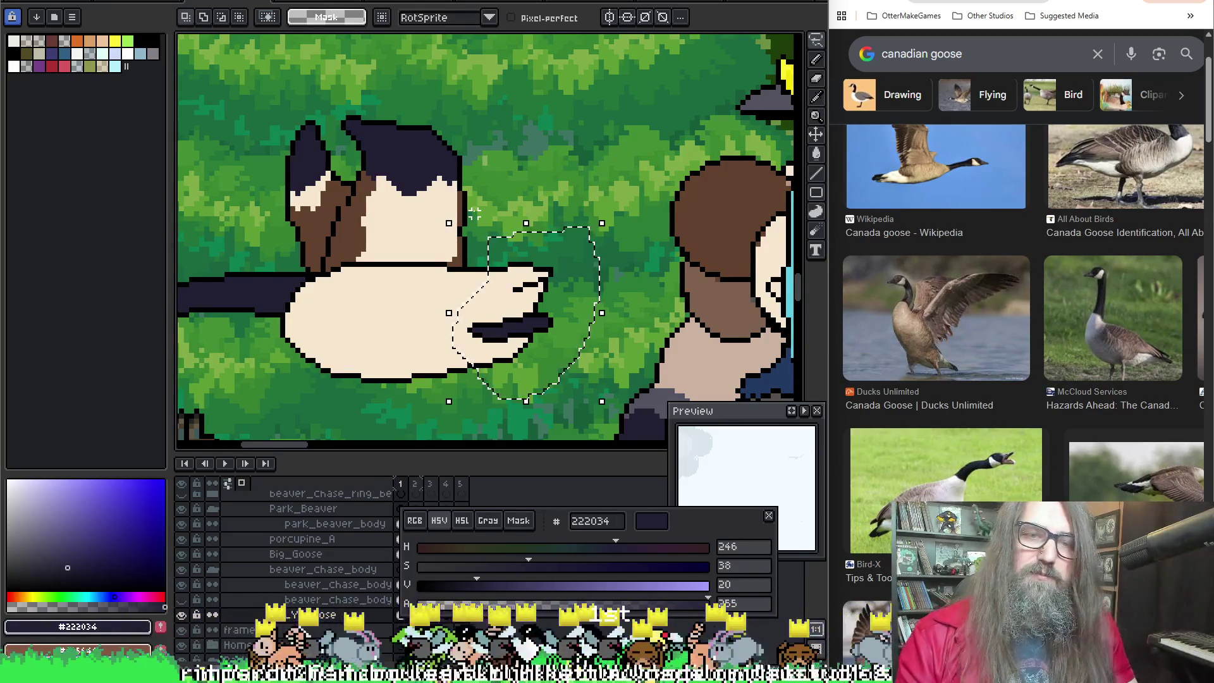
{"action": "key", "text": "Right"}
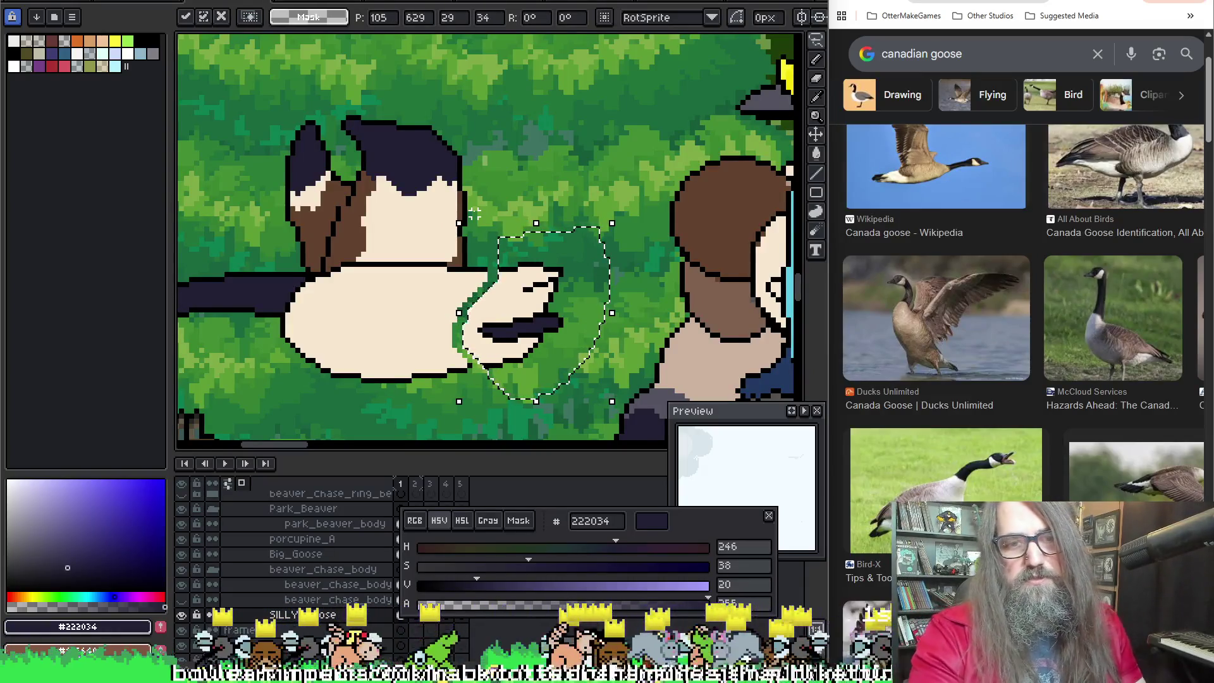
{"action": "key", "text": "ctrl+d"}
{"action": "scroll", "coordinate": [481, 269], "scroll_direction": "up", "scroll_amount": 1}
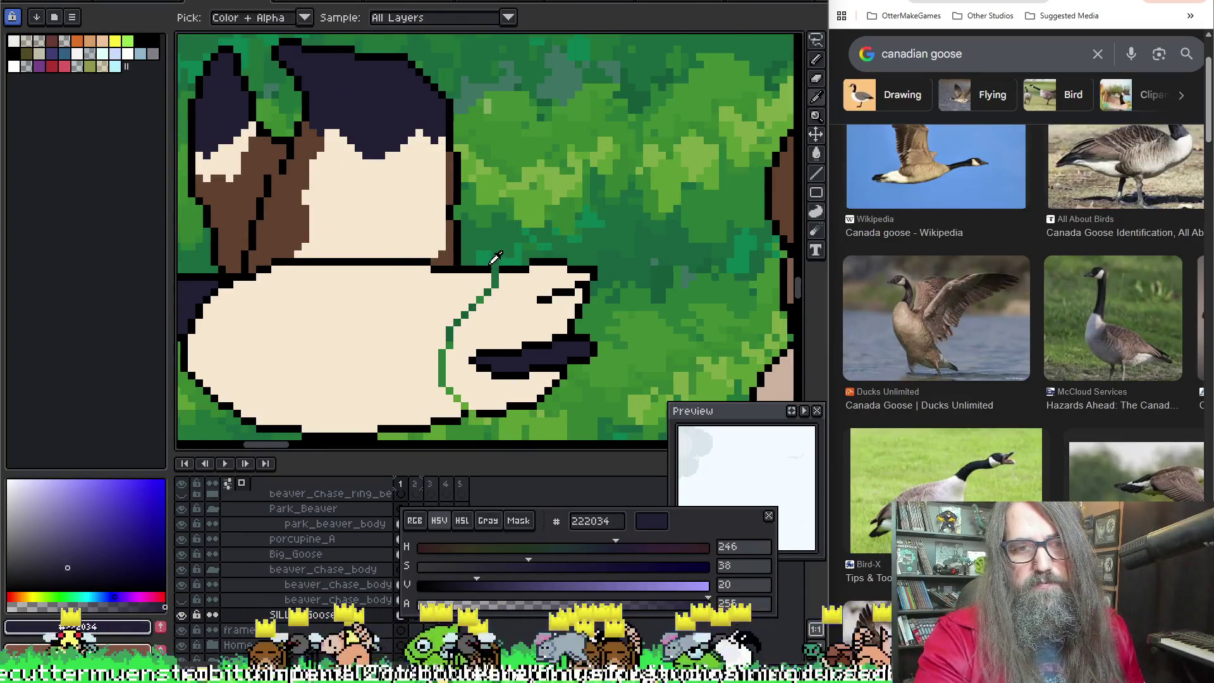
Step: Sample the wing's cream f7e7cf and paint over the green curve on the wing
{"action": "left_click", "coordinate": [487, 270]}
{"action": "scroll", "coordinate": [493, 268], "scroll_direction": "down", "scroll_amount": 2}
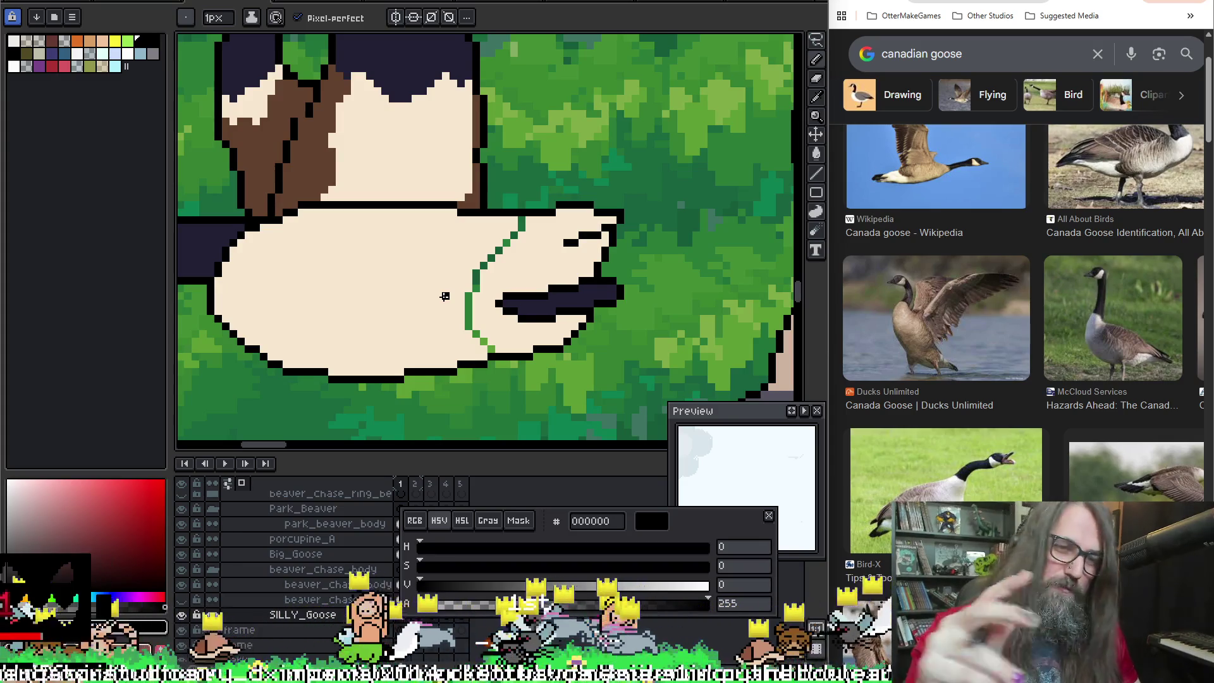
{"action": "key", "text": "alt"}
{"action": "left_click", "coordinate": [524, 219]}
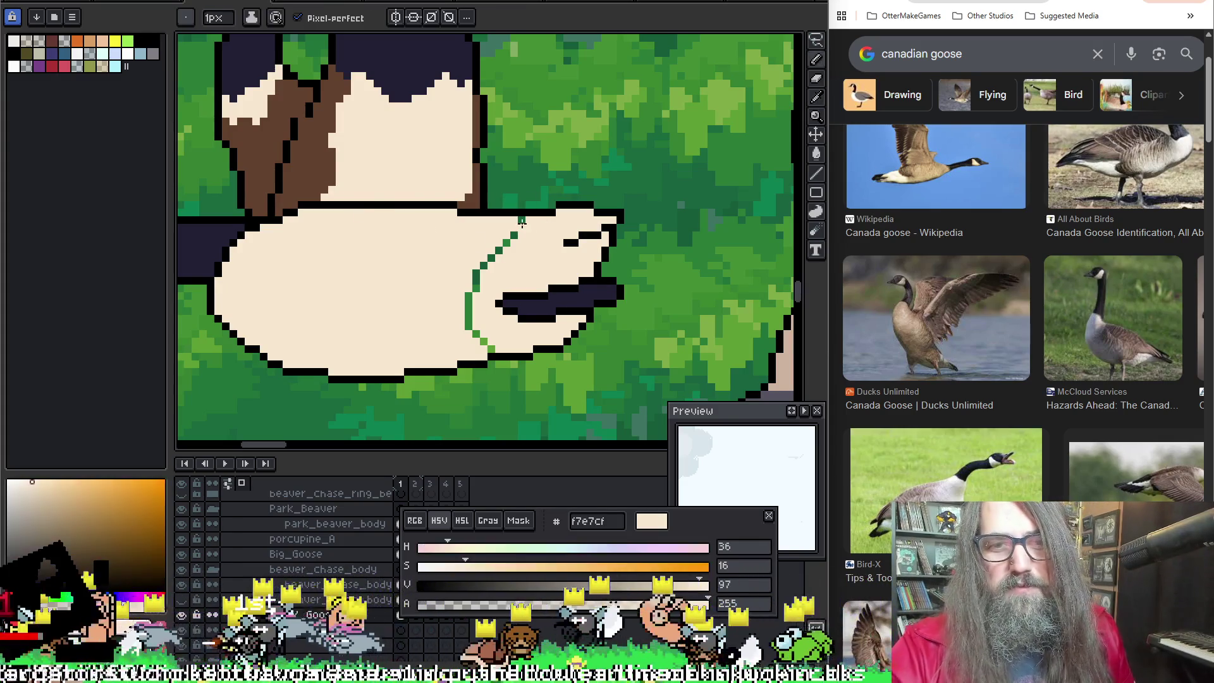
{"action": "mouse_move", "coordinate": [517, 228]}
{"action": "left_mouse_down"}
{"action": "mouse_move", "coordinate": [489, 261]}
{"action": "mouse_move", "coordinate": [484, 342]}
{"action": "left_mouse_up"}
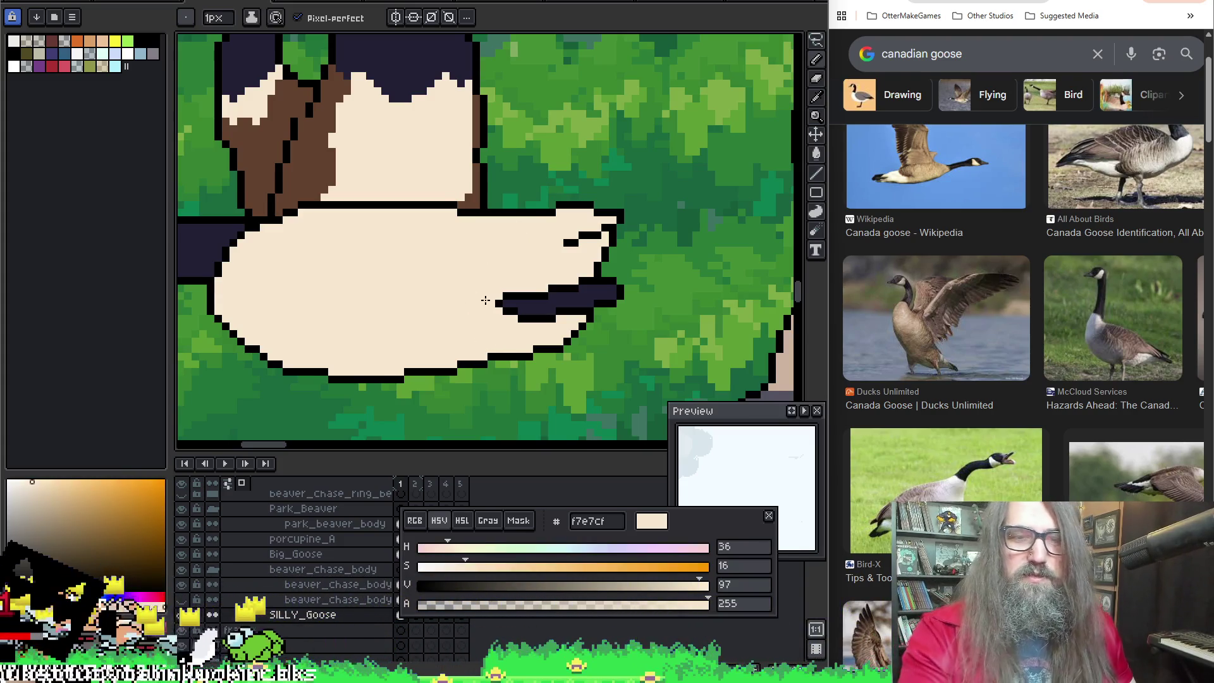
{"action": "scroll", "coordinate": [485, 301], "scroll_direction": "down", "scroll_amount": 4}
{"action": "scroll", "coordinate": [568, 284], "scroll_direction": "up", "scroll_amount": 3}
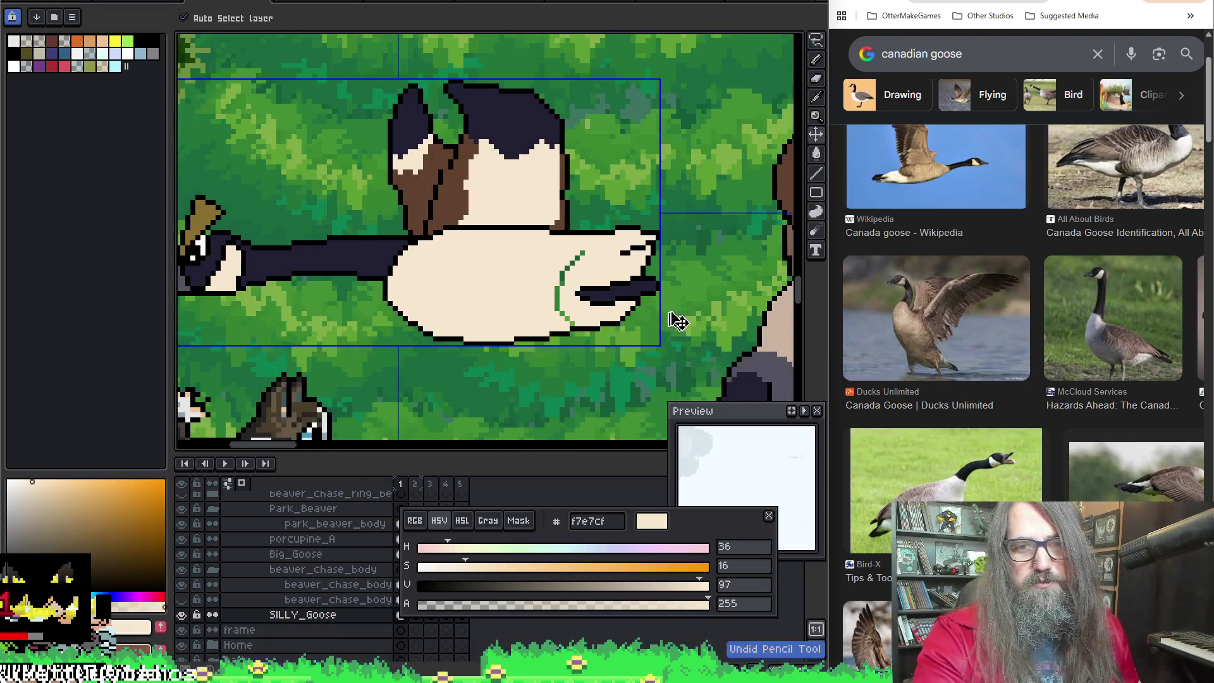
Step: Undo the eraser stroke so the wing stays solid cream, resample cream f7e7cf, and save the sprite
{"action": "mouse_move", "coordinate": [494, 284]}
{"action": "left_mouse_down"}
{"action": "mouse_move", "coordinate": [576, 286]}
{"action": "mouse_move", "coordinate": [556, 263]}
{"action": "mouse_move", "coordinate": [433, 249]}
{"action": "left_mouse_up"}
{"action": "key", "text": "ctrl+d"}
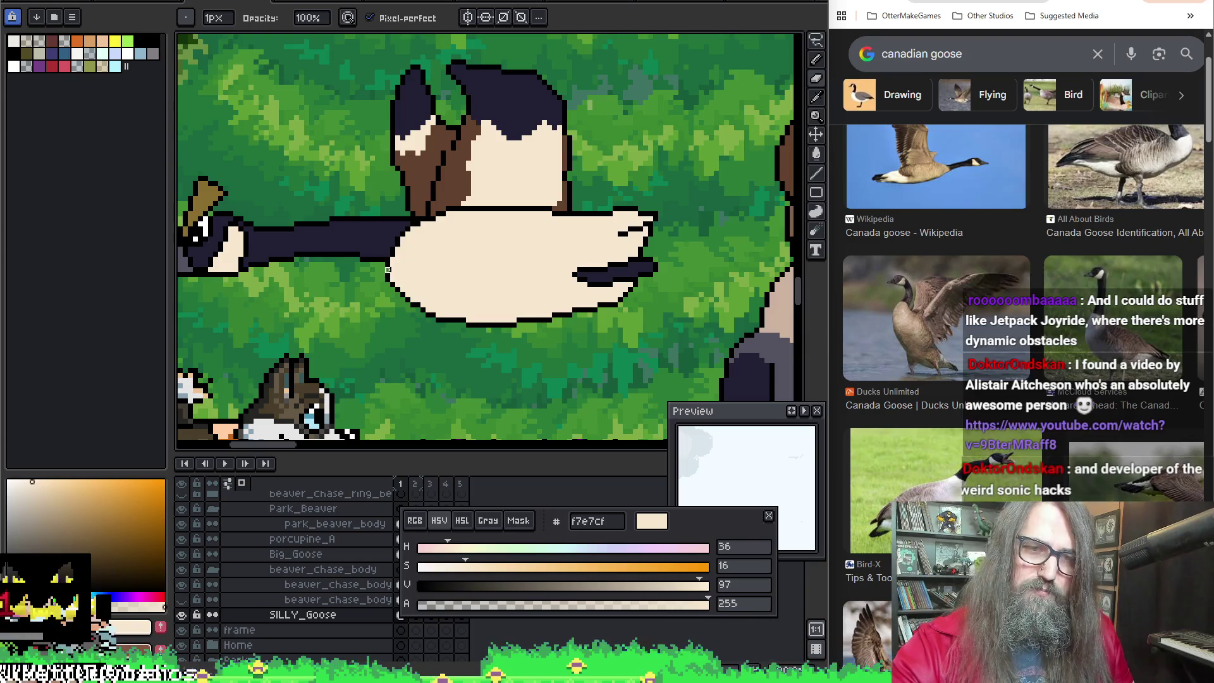
{"action": "key", "text": "ctrl+z"}
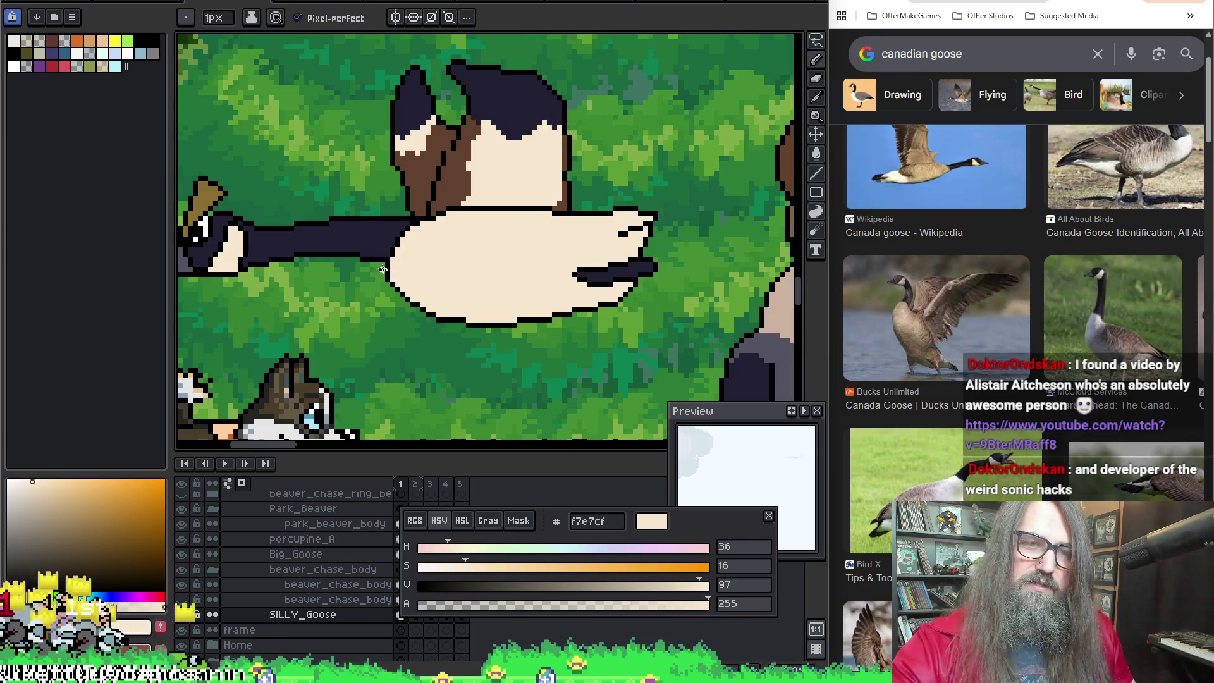
{"action": "left_click", "coordinate": [380, 263], "text": "alt"}
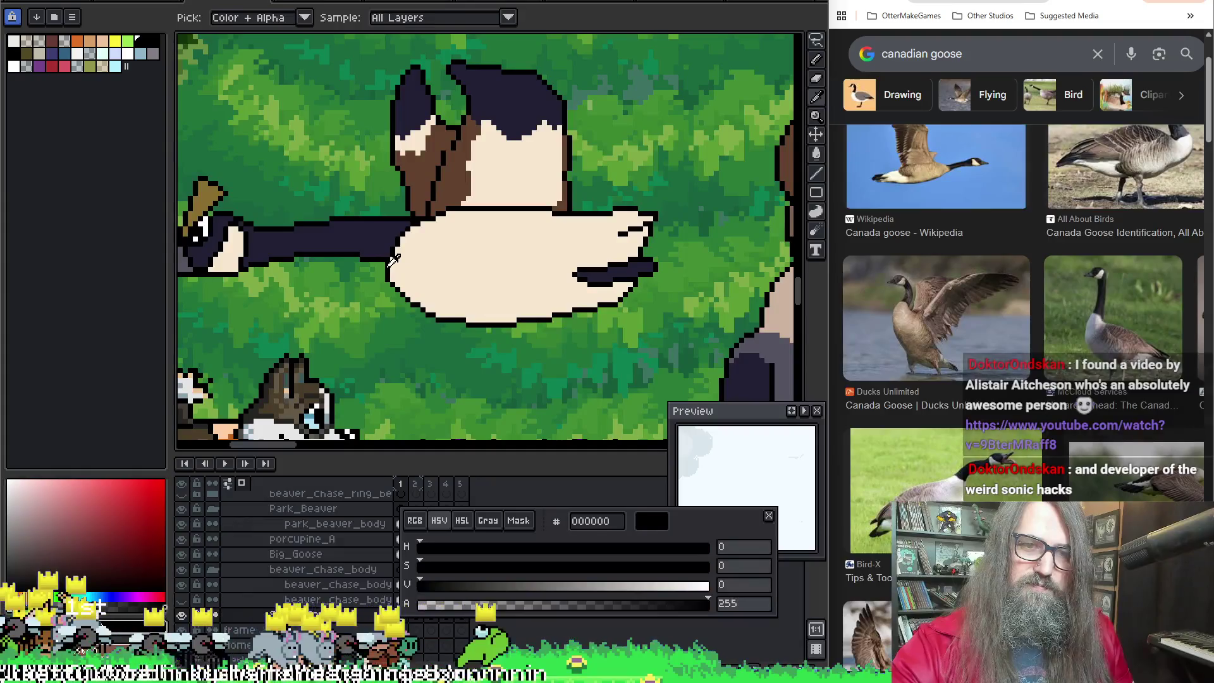
{"action": "left_click", "coordinate": [397, 268], "text": "alt"}
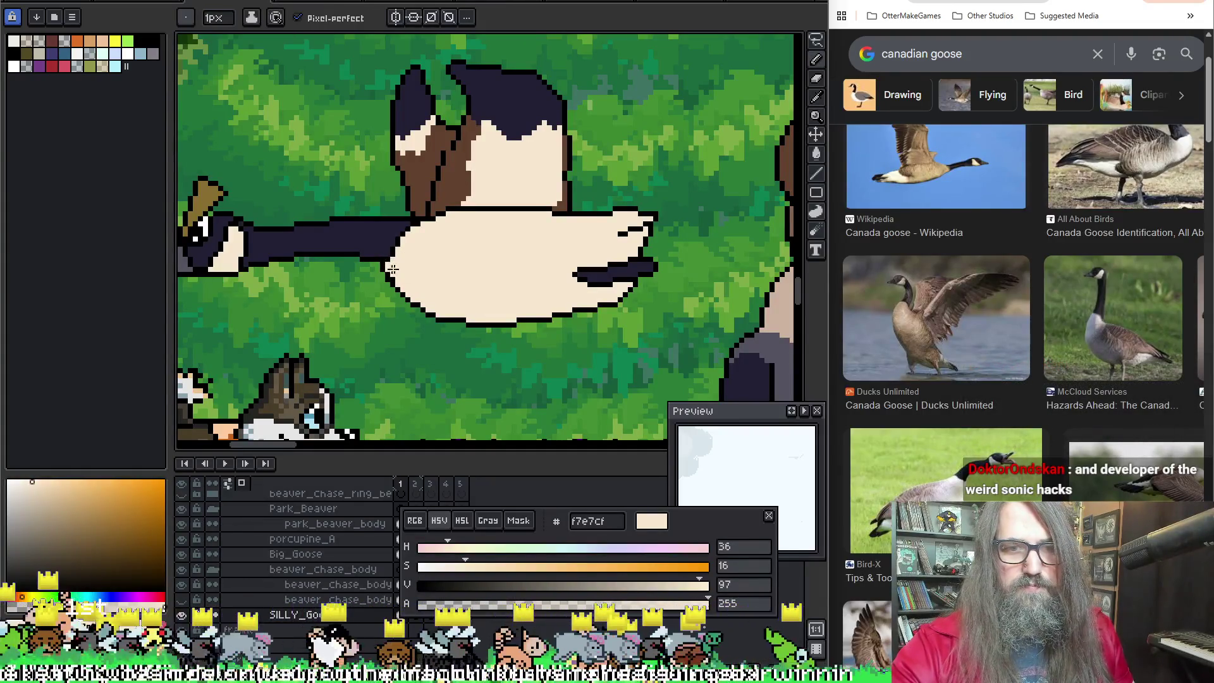
{"action": "key", "text": "ctrl+s"}
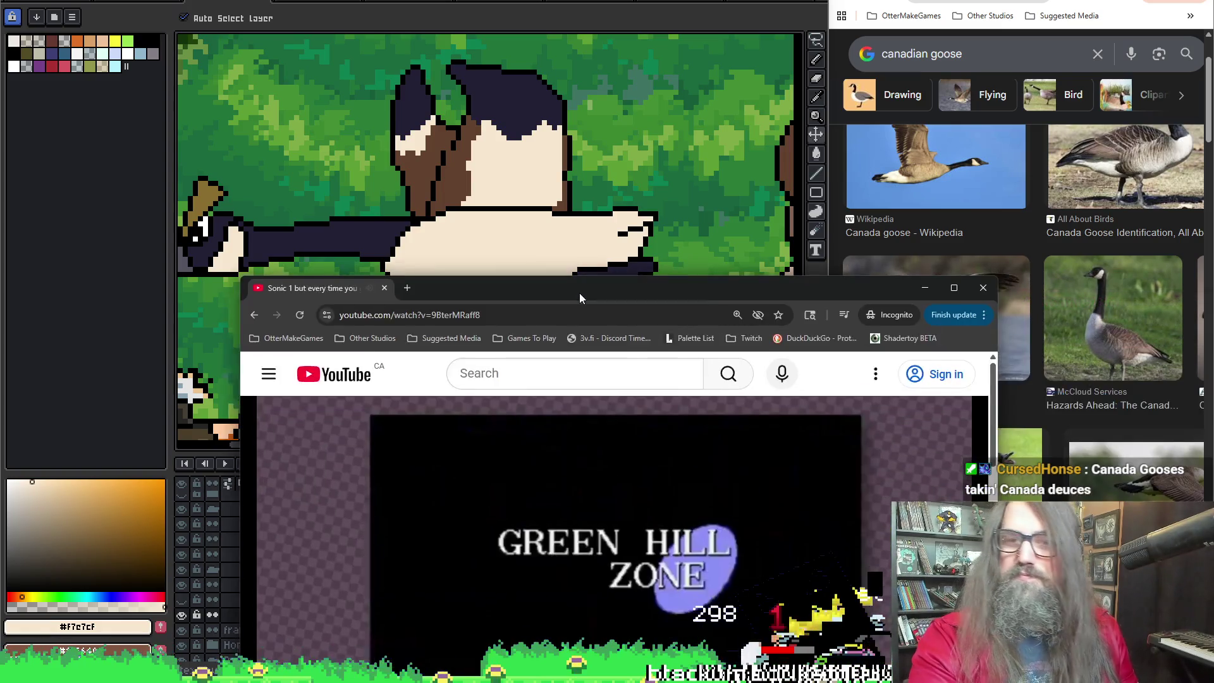
{"action": "left_click_drag", "start_coordinate": [580, 293], "coordinate": [601, 9]}
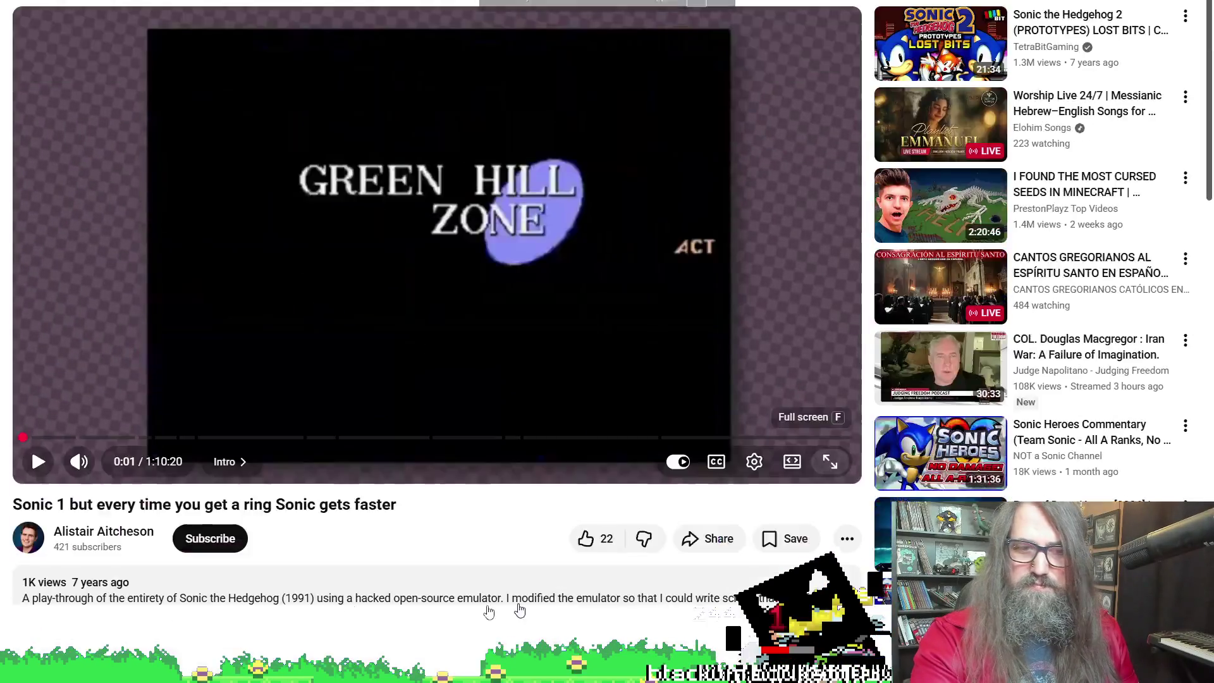
{"action": "mouse_move", "coordinate": [373, 514]}
{"action": "left_click", "coordinate": [801, 505]}
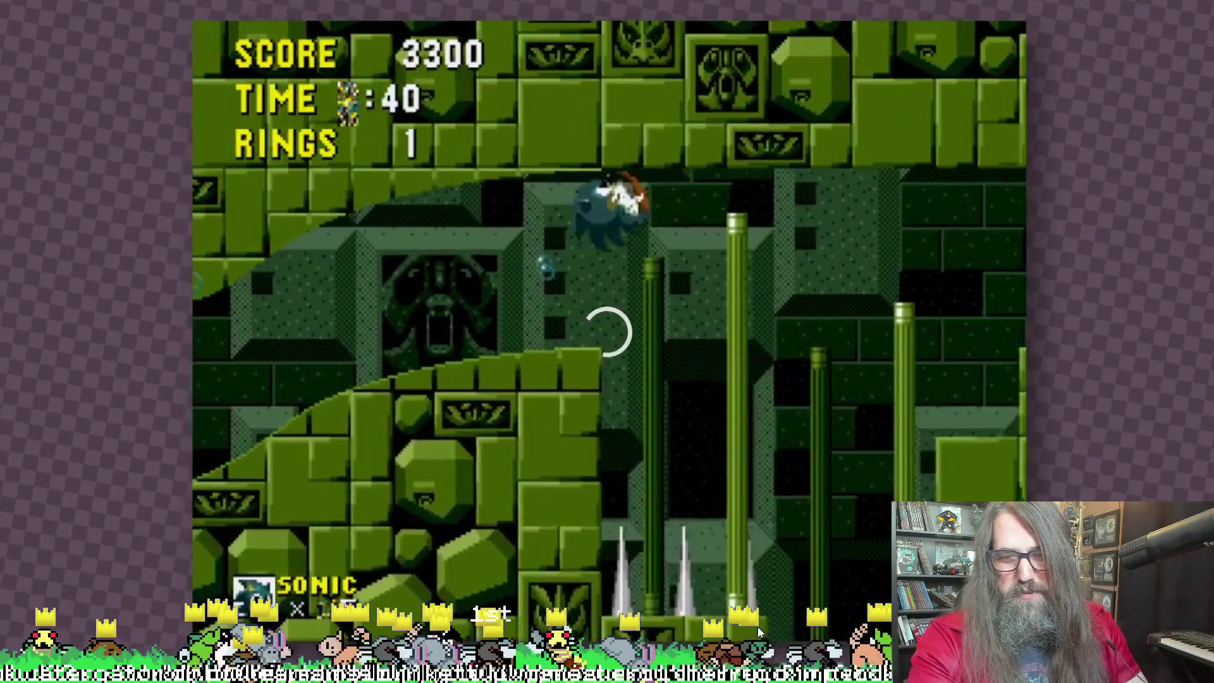
{"action": "left_click", "coordinate": [597, 664]}
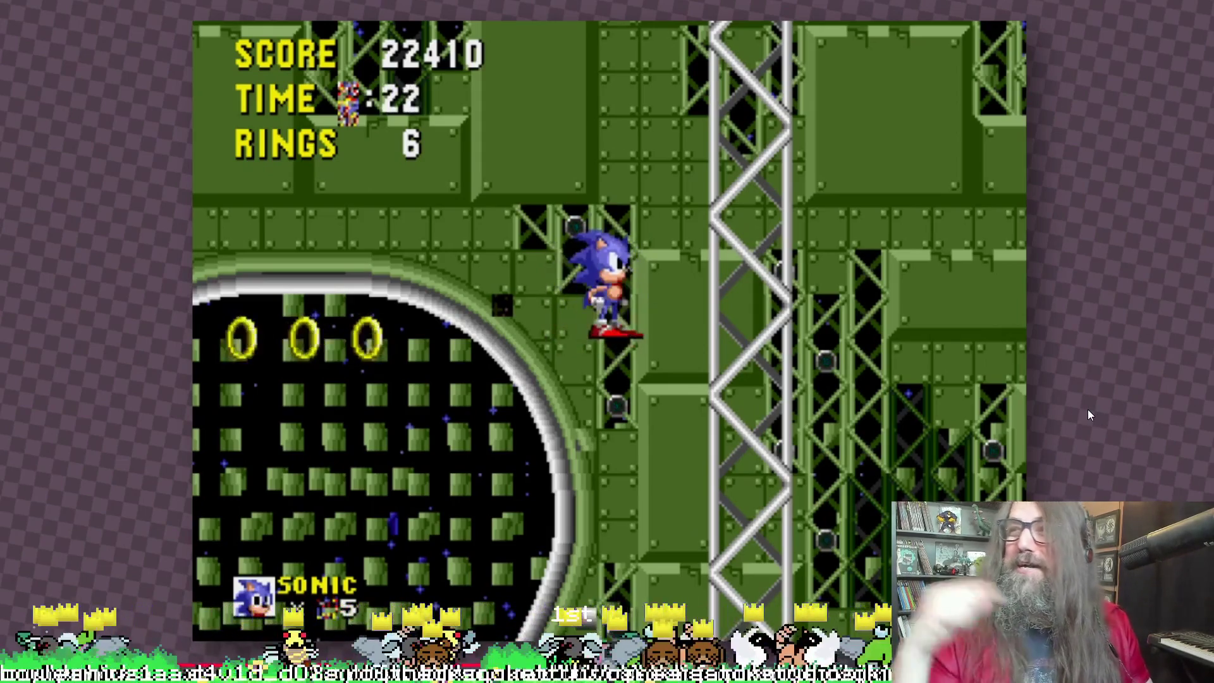
{"action": "key", "text": "Escape"}
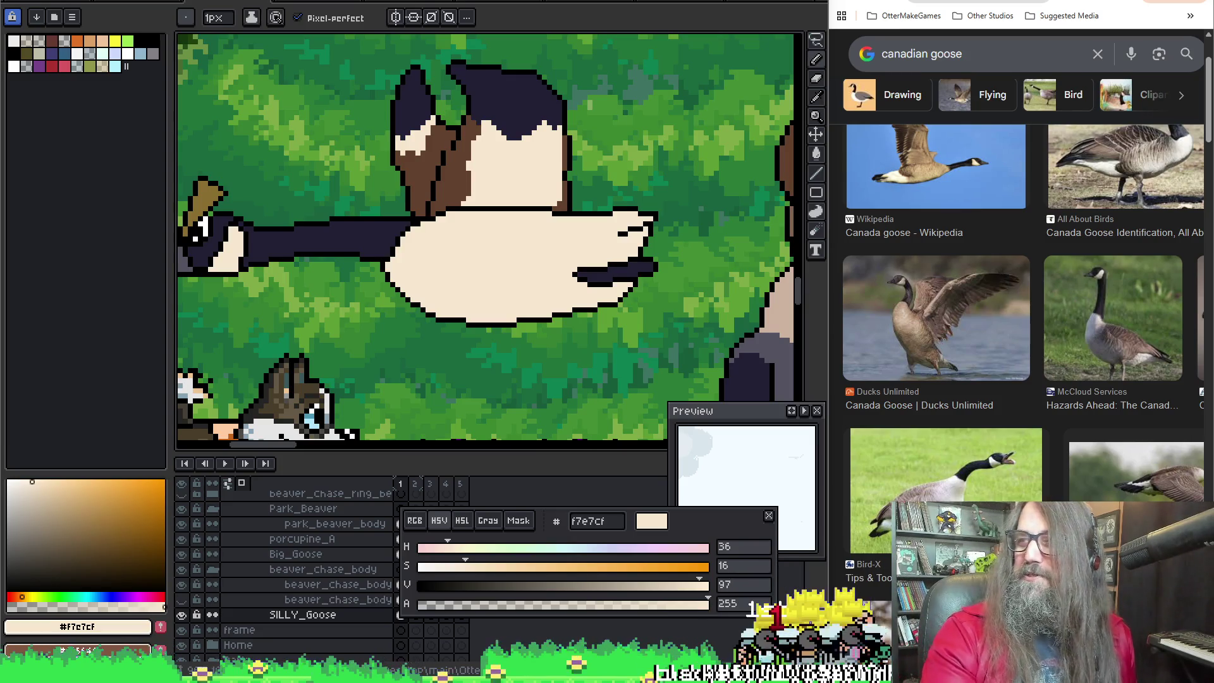
Step: Marquee-select the lower goose body, then subtract the right side from the selection
{"action": "left_click_drag", "start_coordinate": [545, 266], "coordinate": [524, 246]}
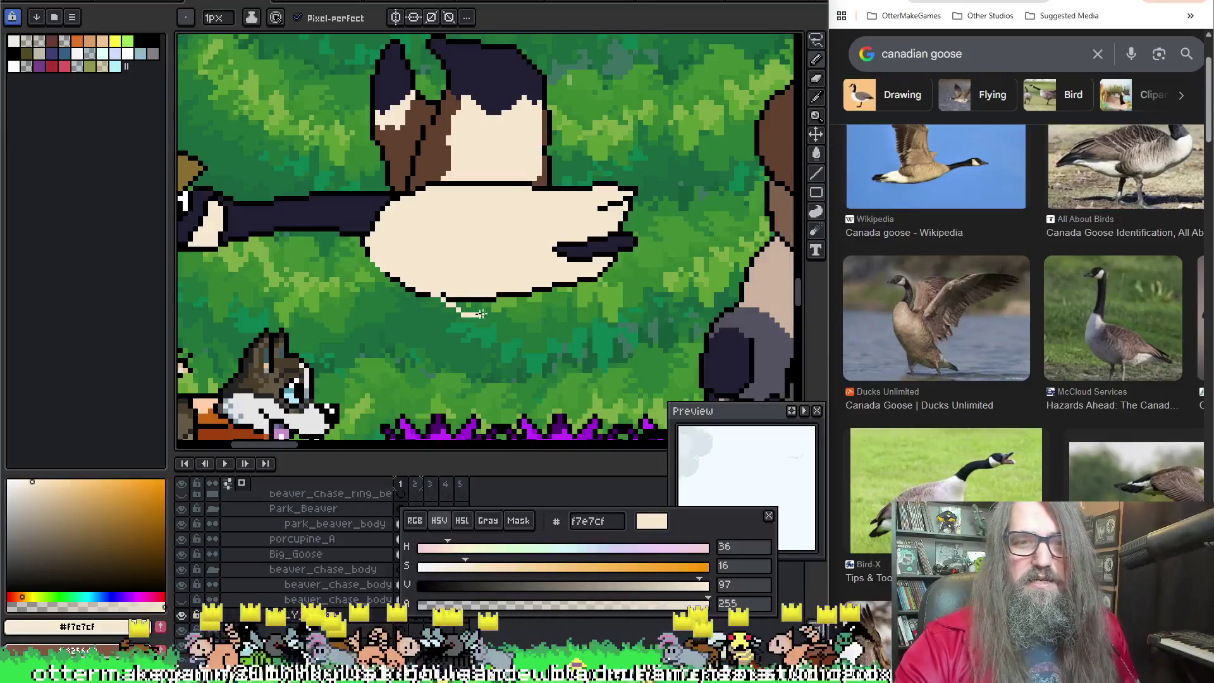
{"action": "key", "text": "m"}
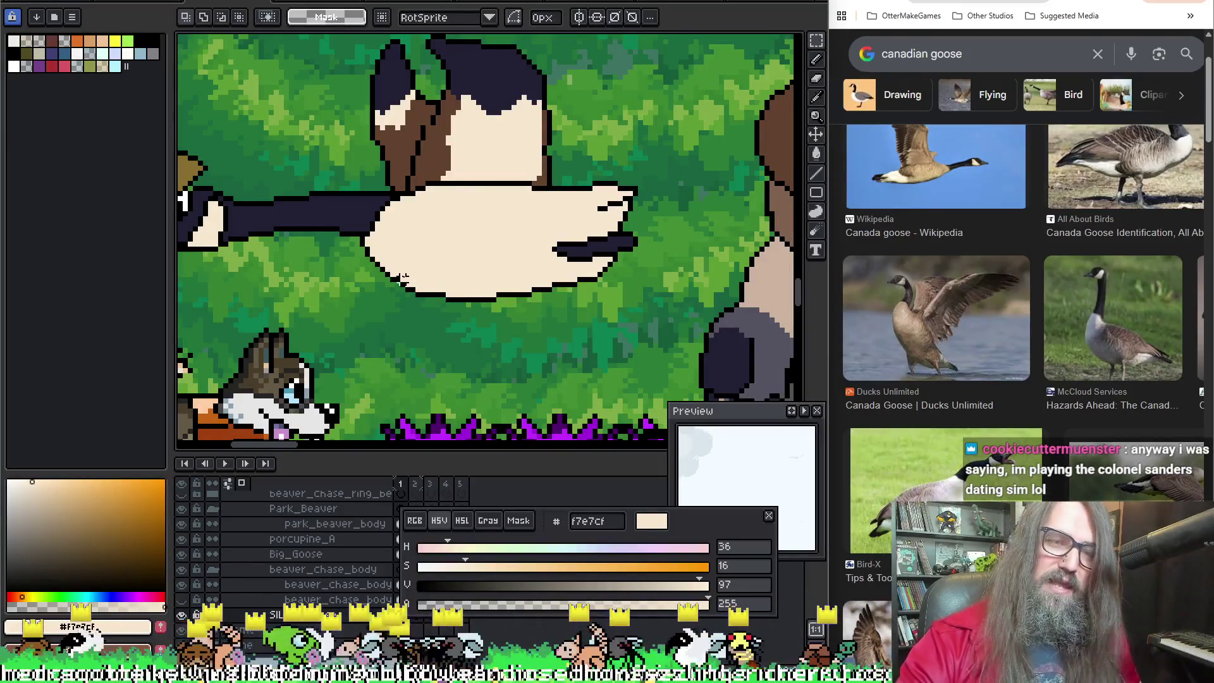
{"action": "left_click_drag", "start_coordinate": [384, 259], "coordinate": [551, 325]}
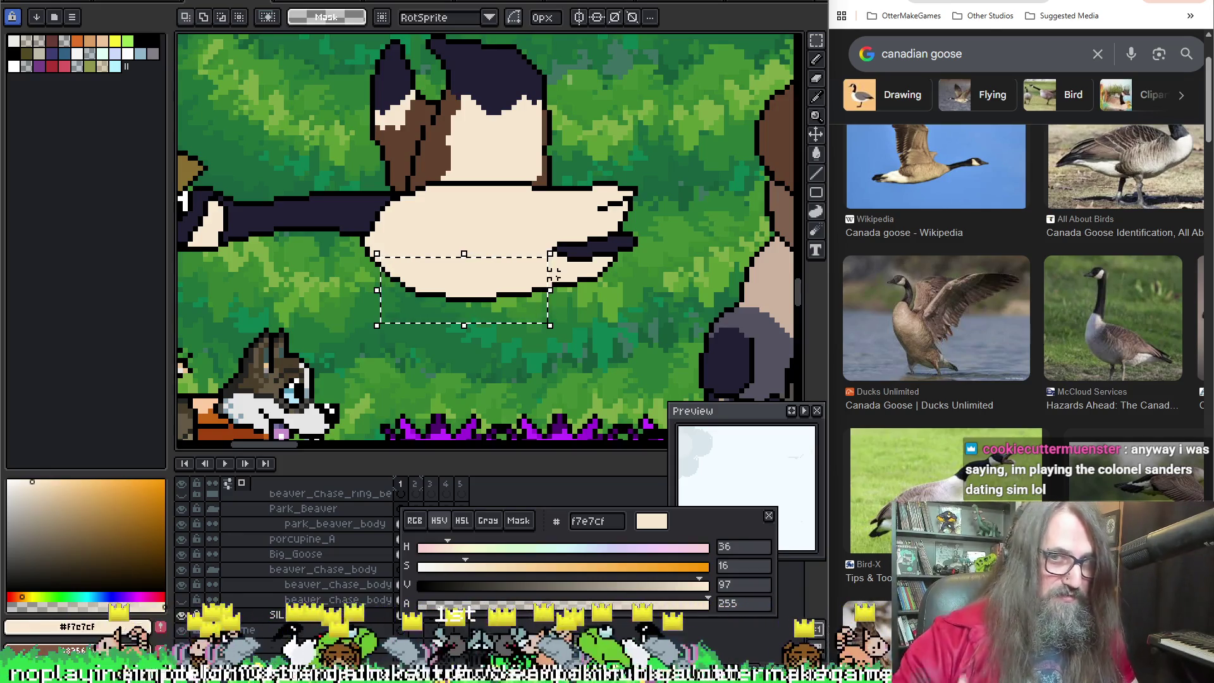
{"action": "left_click_drag", "start_coordinate": [567, 218], "coordinate": [512, 350]}
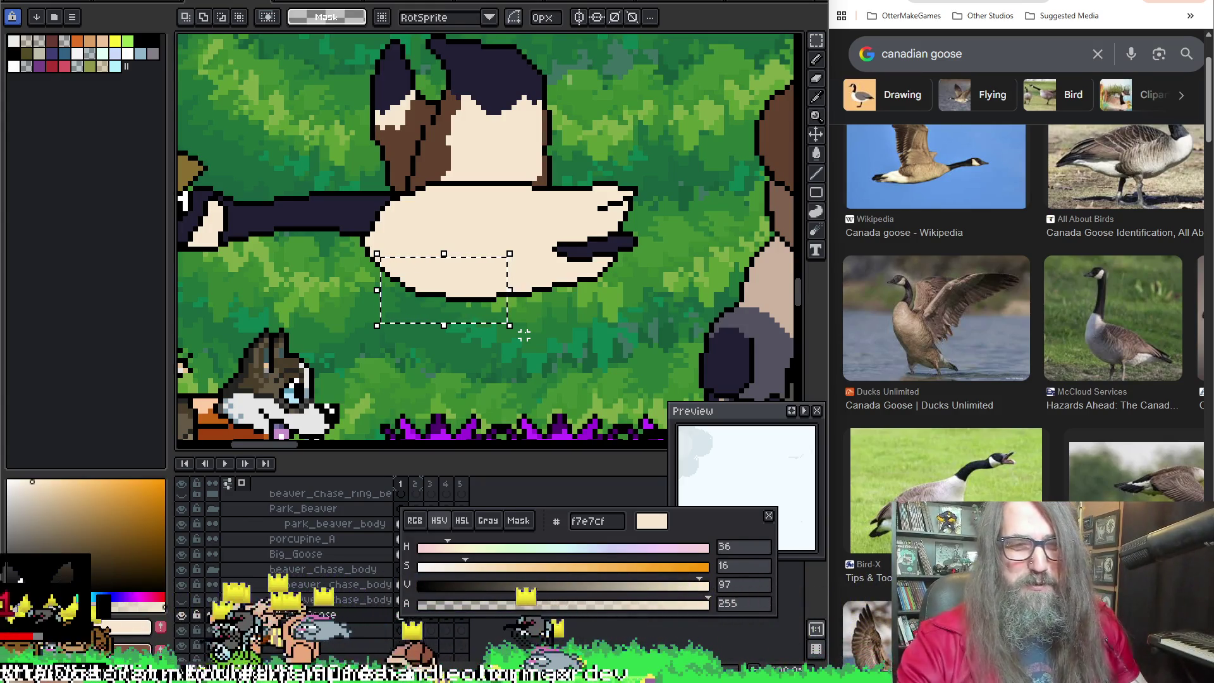
{"action": "scroll", "coordinate": [570, 266], "scroll_direction": "up", "scroll_amount": 1}
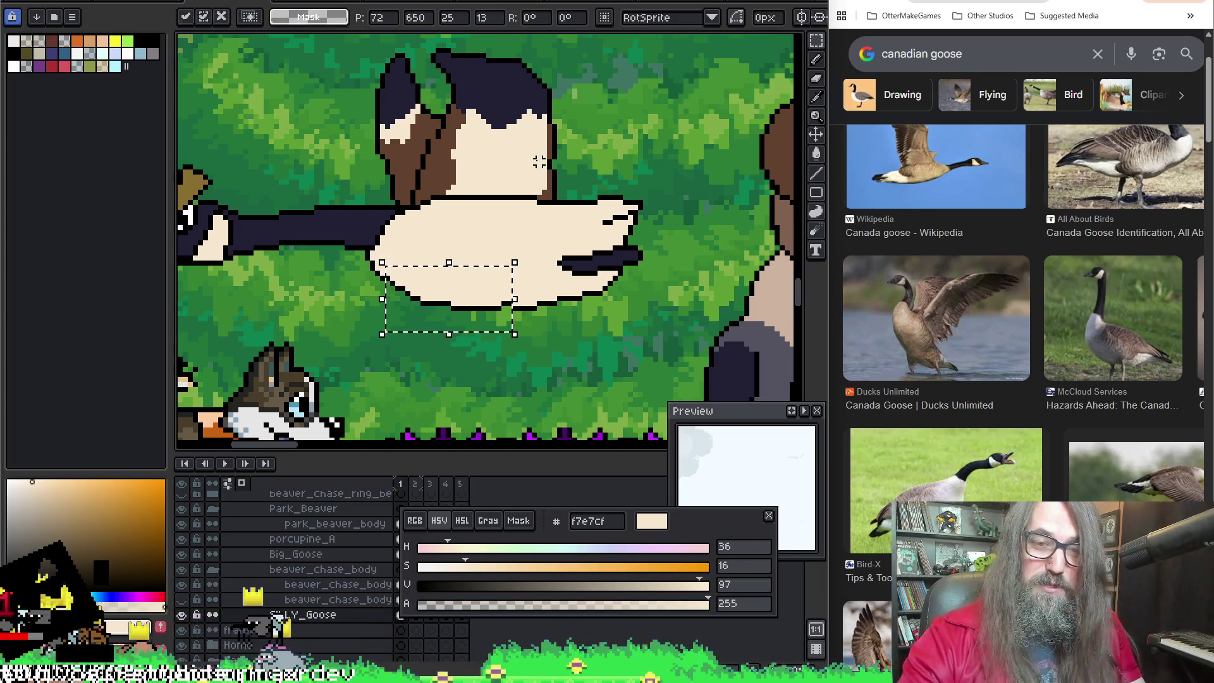
Step: Deselect the belly area and resample the cream body colour, leaving the pixels unchanged
{"action": "left_click", "coordinate": [493, 222]}
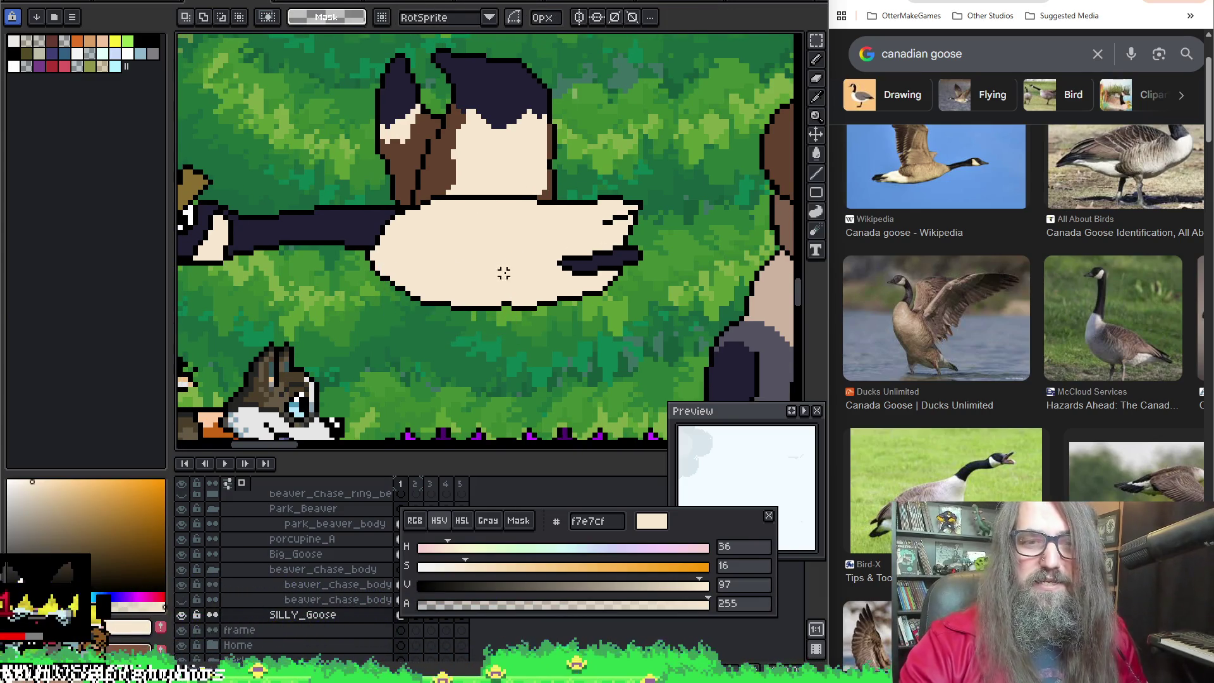
{"action": "left_click", "coordinate": [512, 300], "text": "alt"}
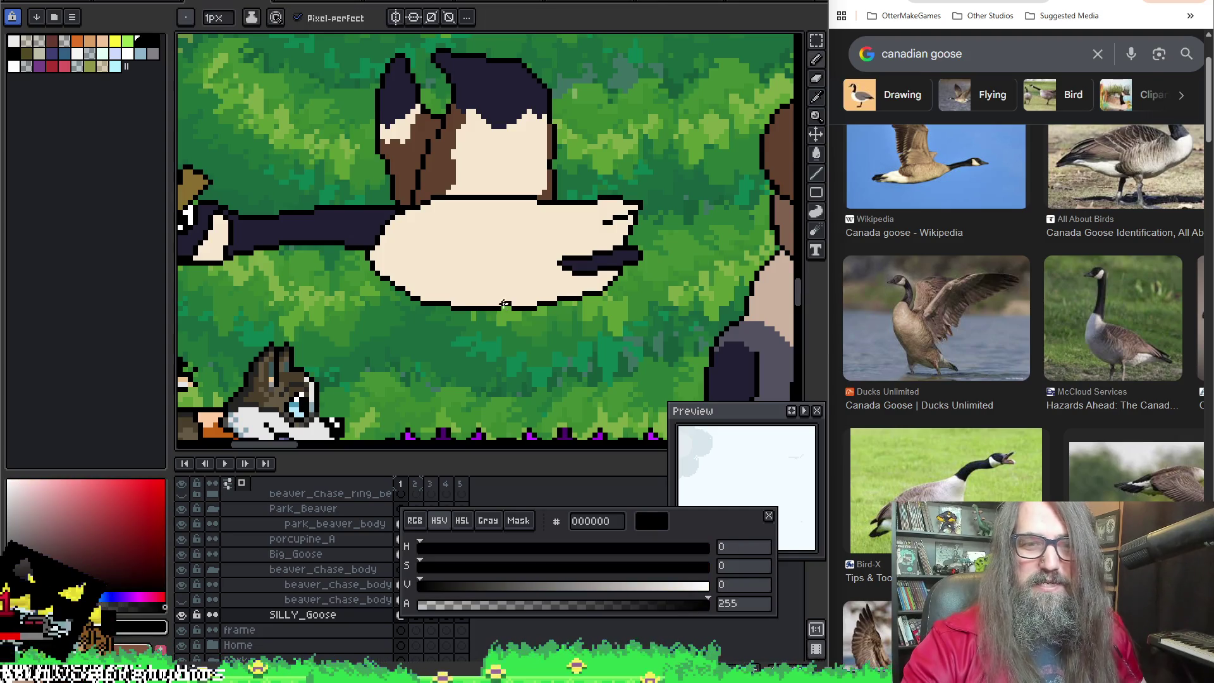
{"action": "left_click", "coordinate": [522, 302], "text": "alt"}
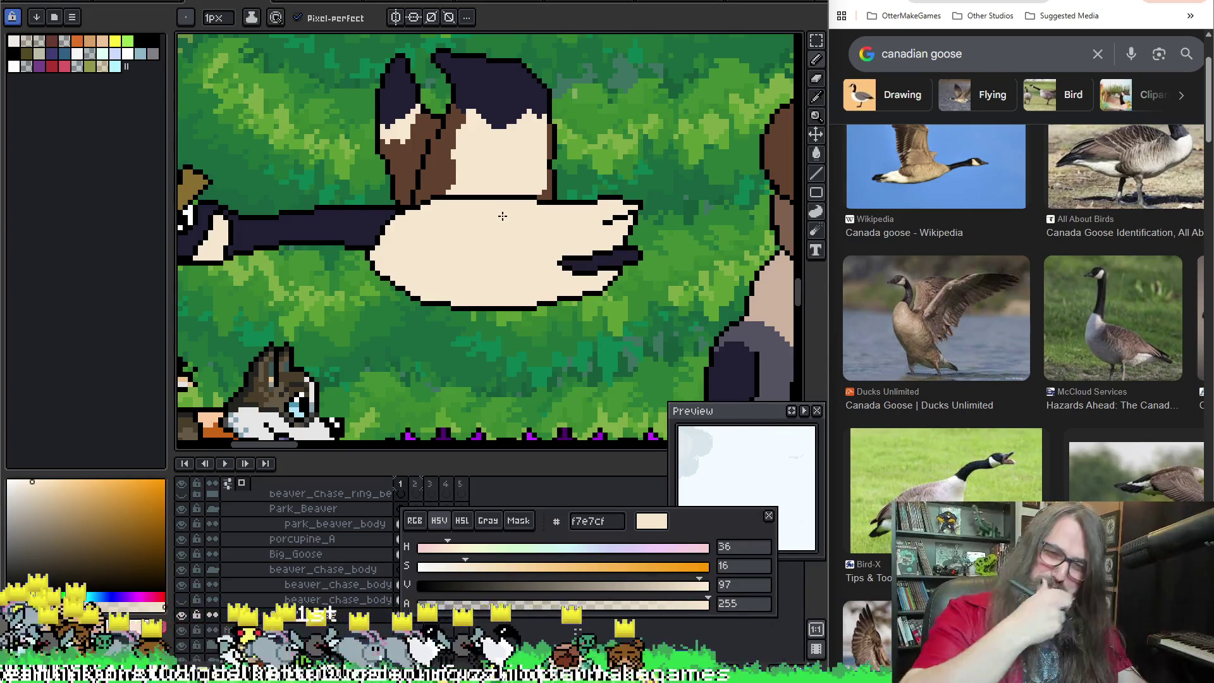
{"action": "mouse_move", "coordinate": [502, 216]}
{"action": "left_mouse_down"}
{"action": "mouse_move", "coordinate": [557, 276]}
{"action": "mouse_move", "coordinate": [578, 273]}
{"action": "left_mouse_up"}
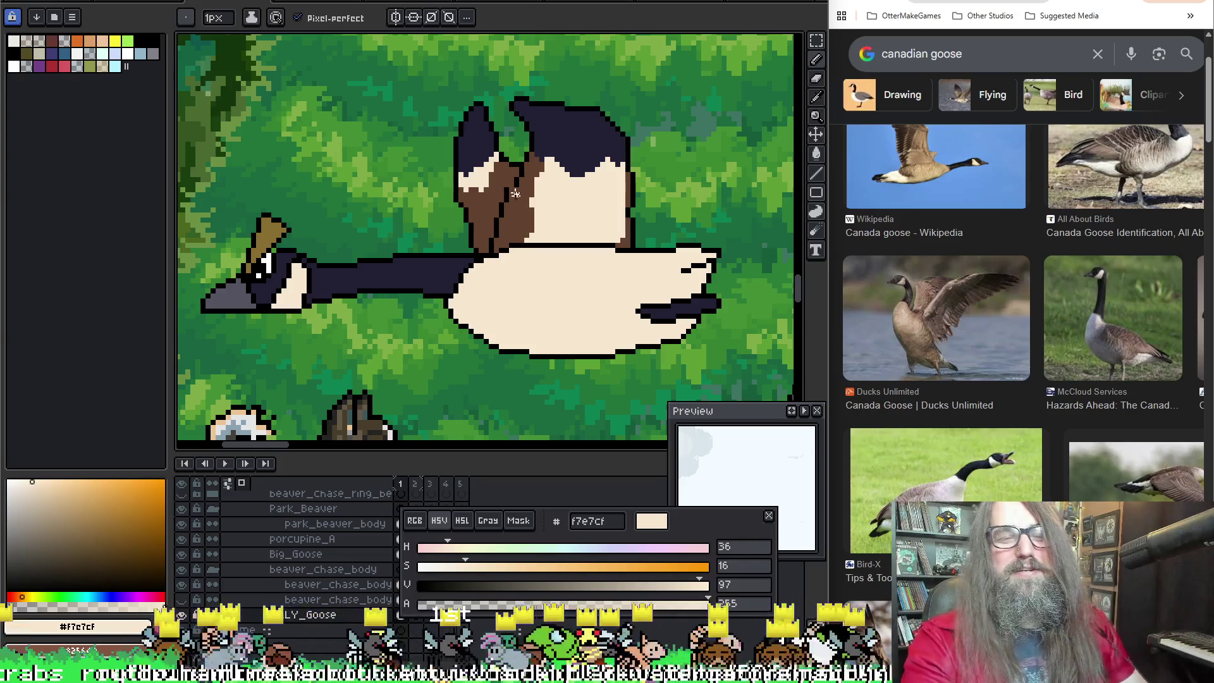
{"action": "scroll", "coordinate": [472, 272], "scroll_direction": "up", "scroll_amount": 1}
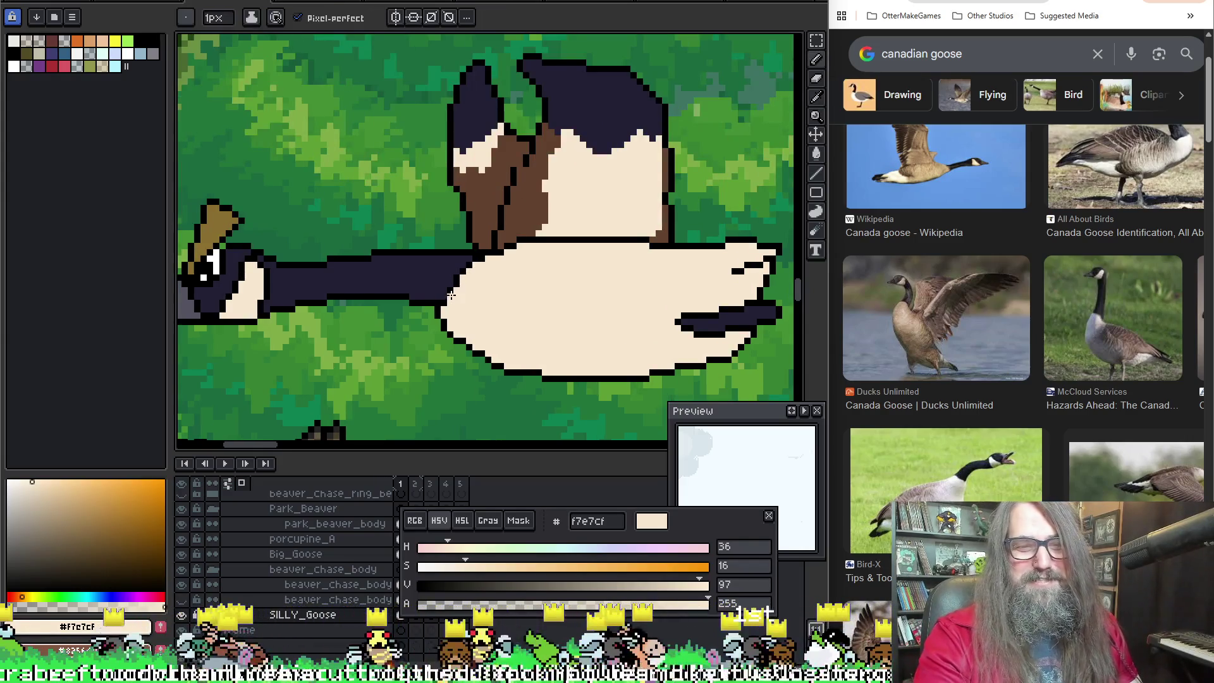
{"action": "scroll", "coordinate": [431, 303], "scroll_direction": "up", "scroll_amount": 1}
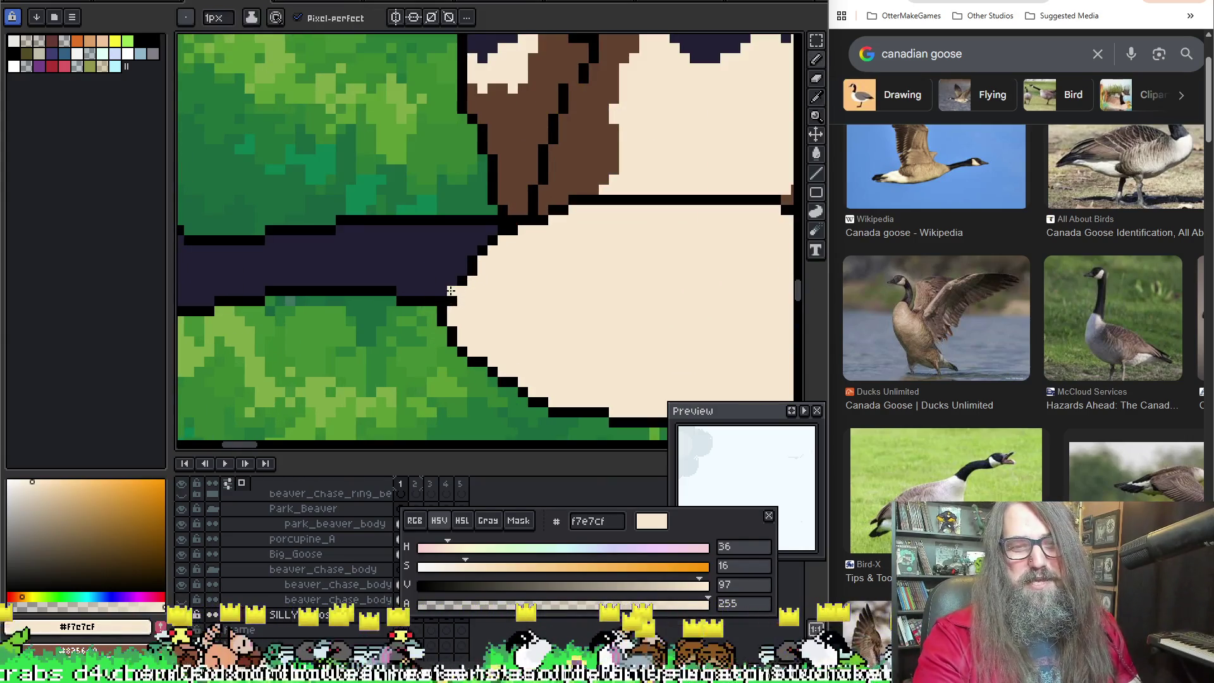
Step: Check the neck outline colours, keep cream current, and save the sprite
{"action": "left_click", "coordinate": [453, 288], "text": "alt"}
{"action": "scroll", "coordinate": [492, 281], "scroll_direction": "down", "scroll_amount": 3}
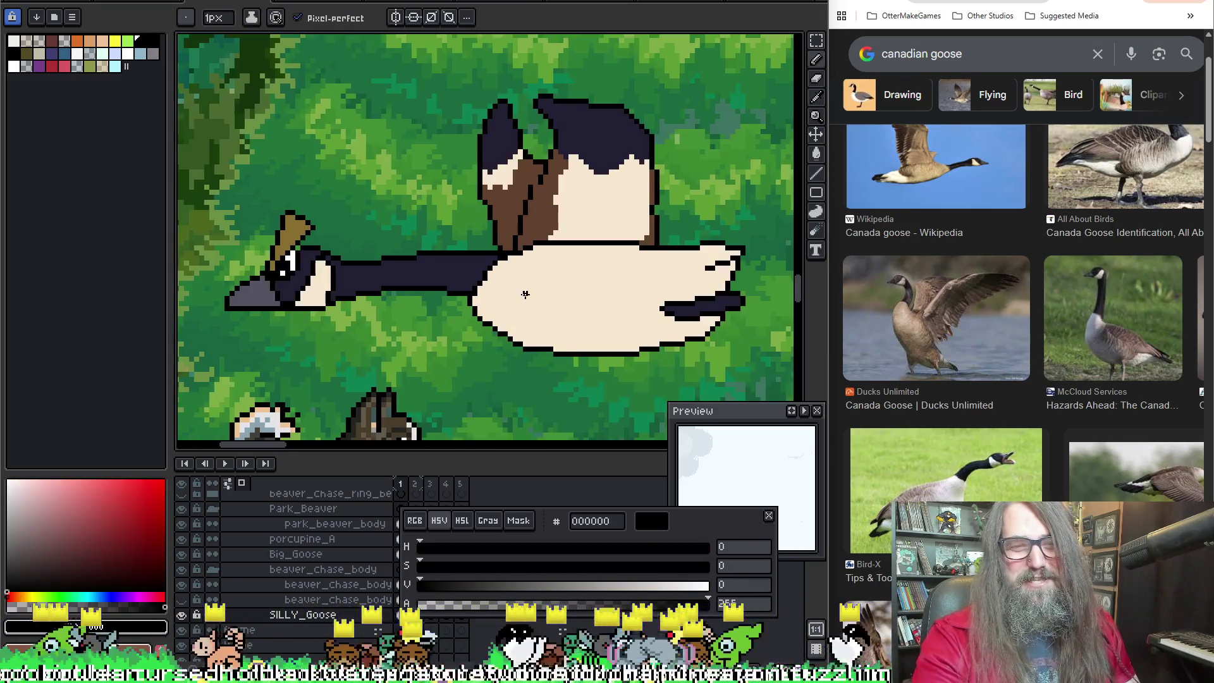
{"action": "scroll", "coordinate": [379, 247], "scroll_direction": "up", "scroll_amount": 3}
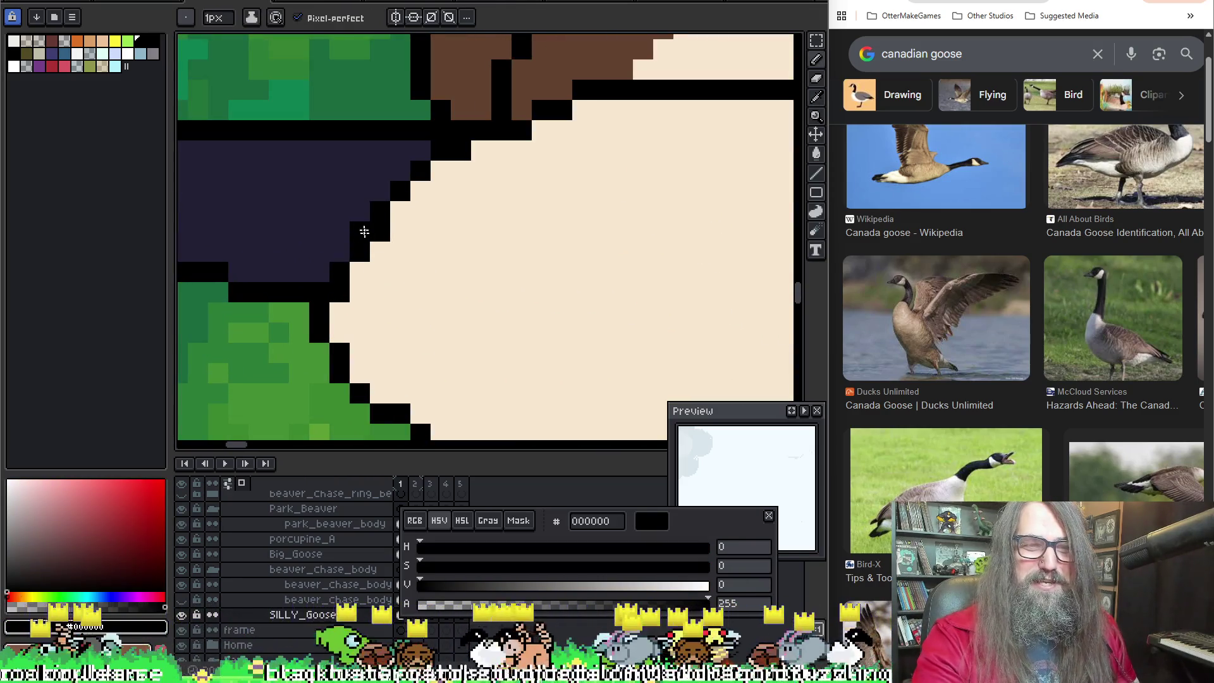
{"action": "left_click", "coordinate": [364, 232], "text": "alt"}
{"action": "scroll", "coordinate": [379, 247], "scroll_direction": "down", "scroll_amount": 1}
{"action": "key", "text": "ctrl+s"}
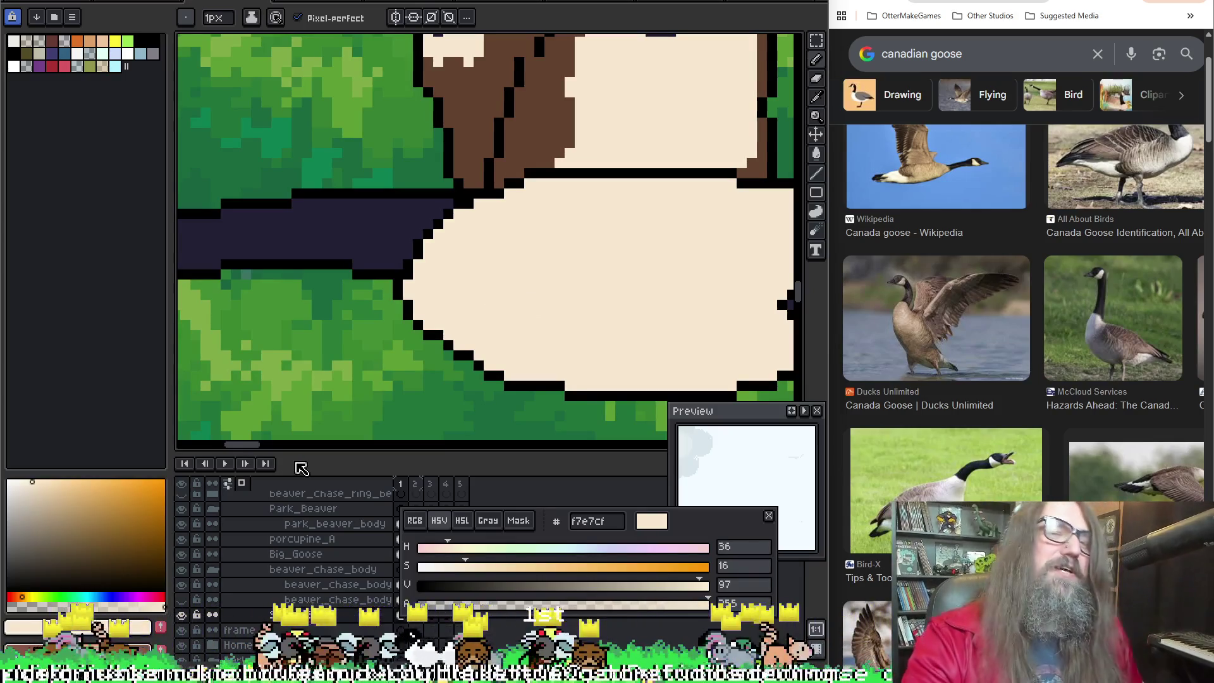
{"action": "scroll", "coordinate": [520, 245], "scroll_direction": "down", "scroll_amount": 1}
{"action": "left_click_drag", "start_coordinate": [520, 246], "coordinate": [597, 219], "text": "space"}
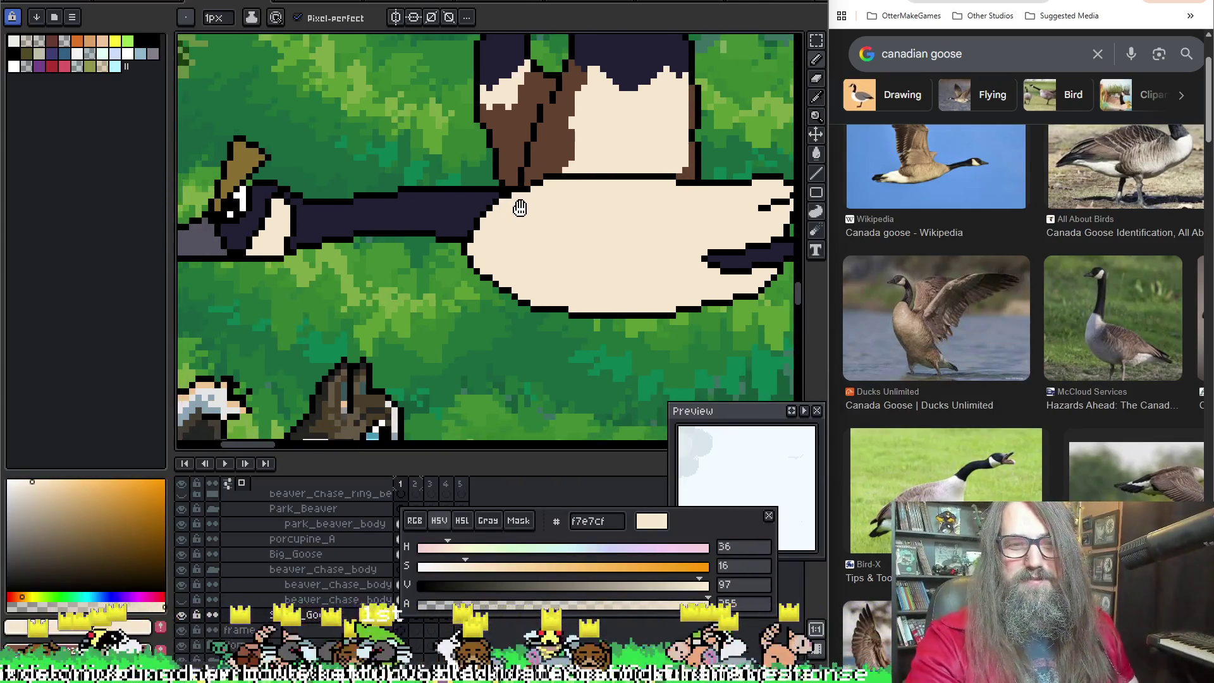
Step: Play the animation, save again, and step to a frame without the goose
{"action": "key", "text": "Return"}
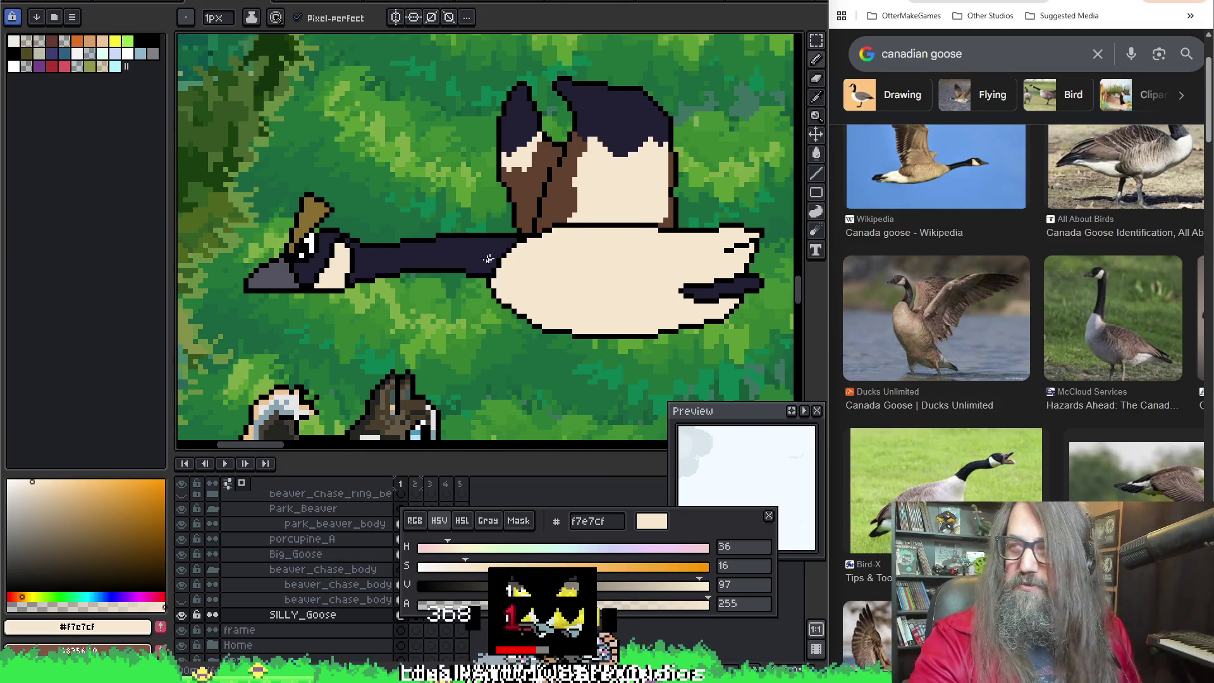
{"action": "key", "text": "ctrl+s"}
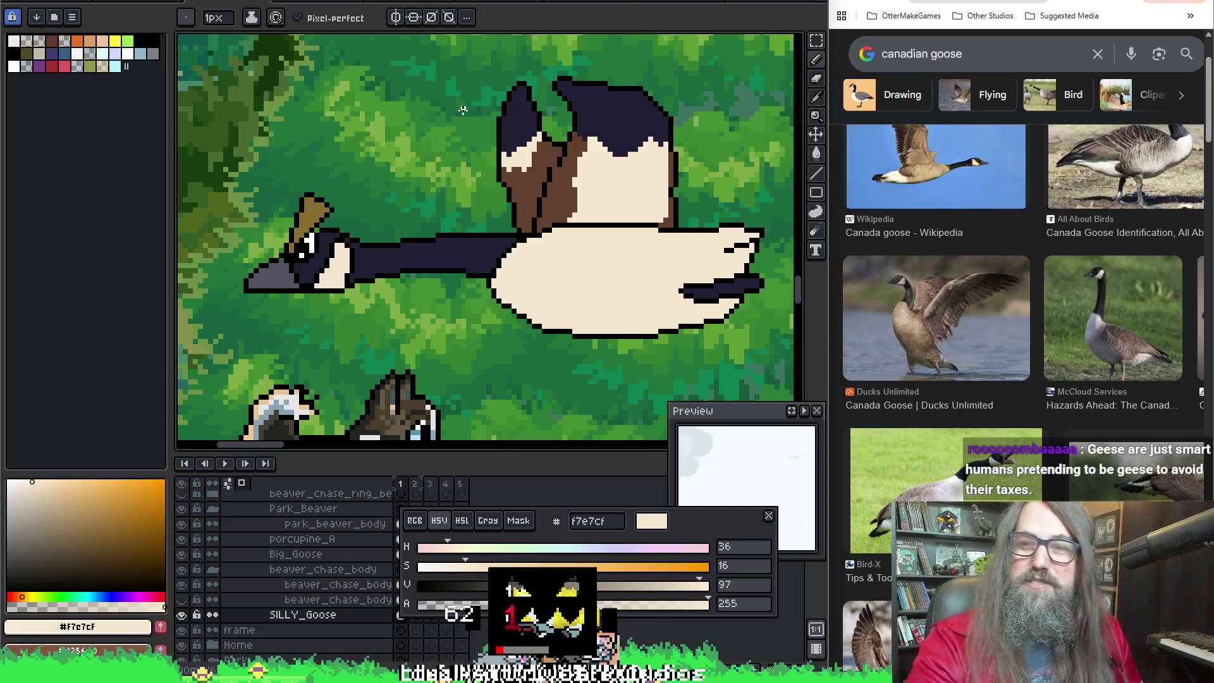
{"action": "scroll", "coordinate": [636, 284], "scroll_direction": "up", "scroll_amount": 1}
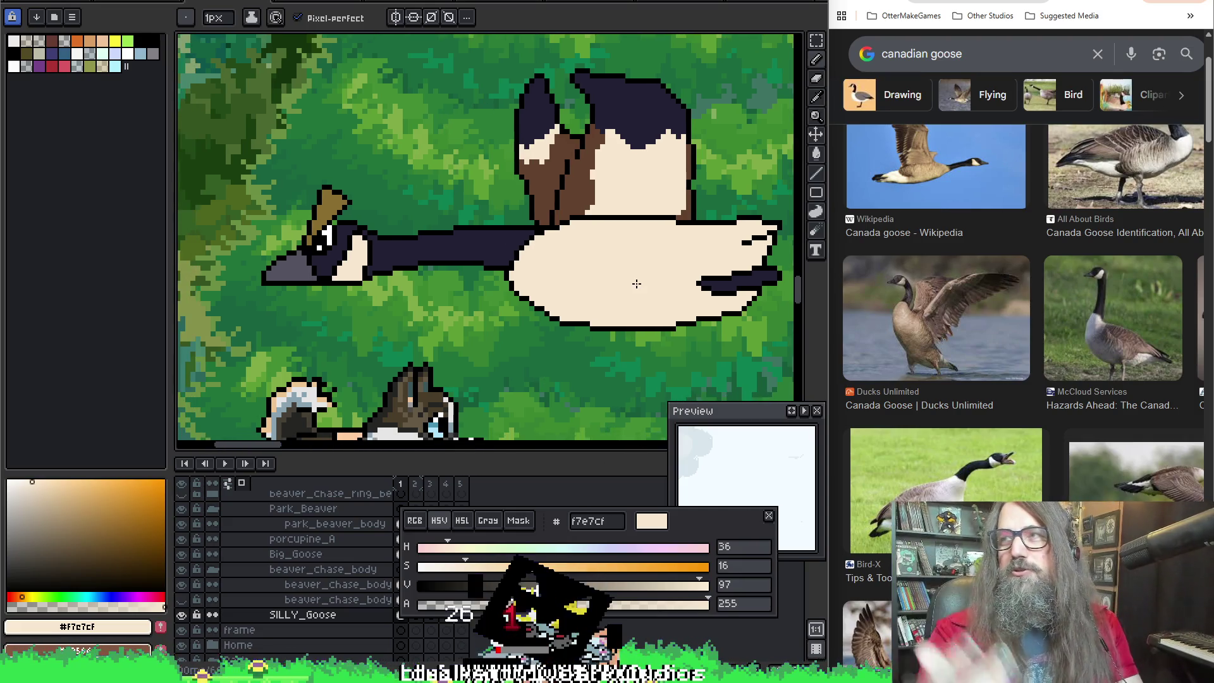
{"action": "key", "text": "Right"}
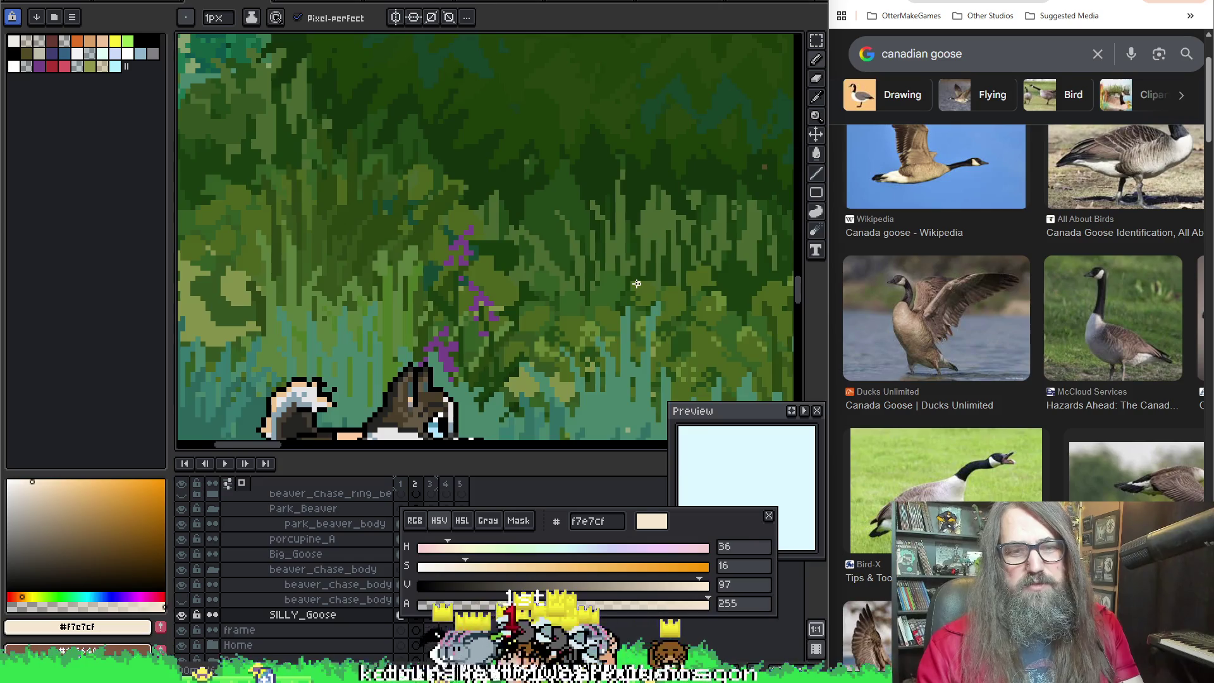
Step: Return to the goose frame and erase the outline pixels along its lower-left belly
{"action": "key", "text": "Left"}
{"action": "scroll", "coordinate": [454, 241], "scroll_direction": "up", "scroll_amount": 2}
{"action": "mouse_move", "coordinate": [532, 284]}
{"action": "left_mouse_down"}
{"action": "mouse_move", "coordinate": [454, 242]}
{"action": "mouse_move", "coordinate": [408, 237]}
{"action": "left_mouse_up"}
{"action": "left_click_drag", "start_coordinate": [588, 284], "coordinate": [529, 308]}
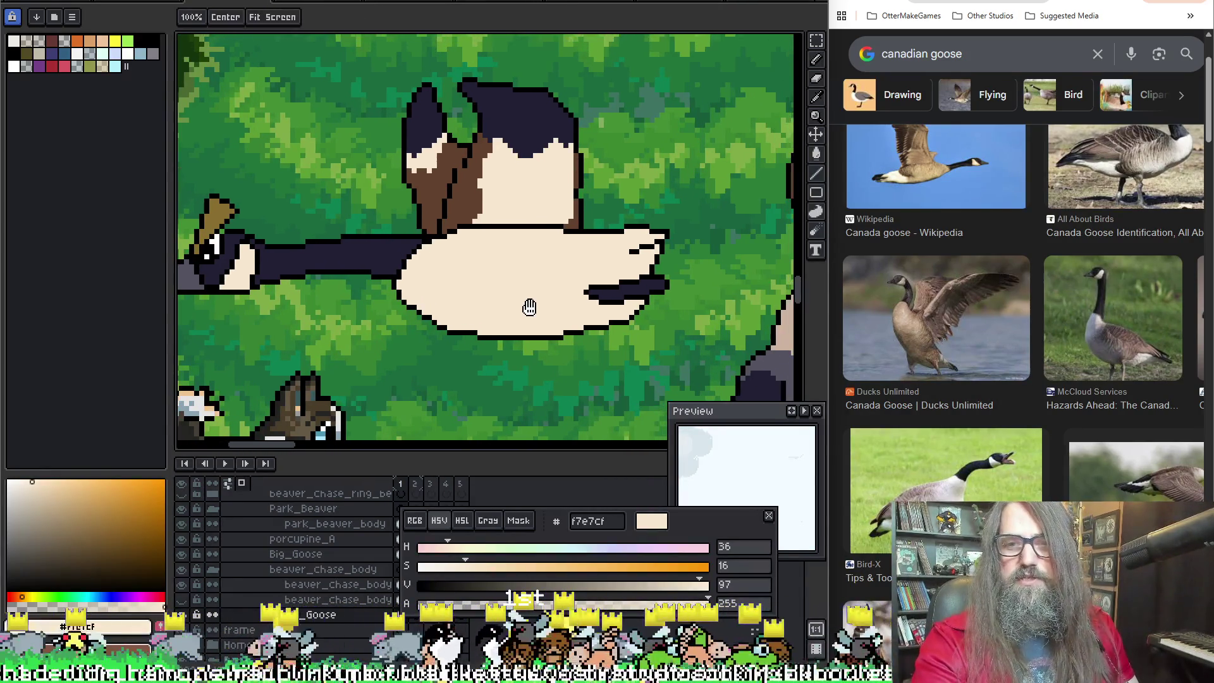
{"action": "key", "text": "b"}
{"action": "key", "text": "e"}
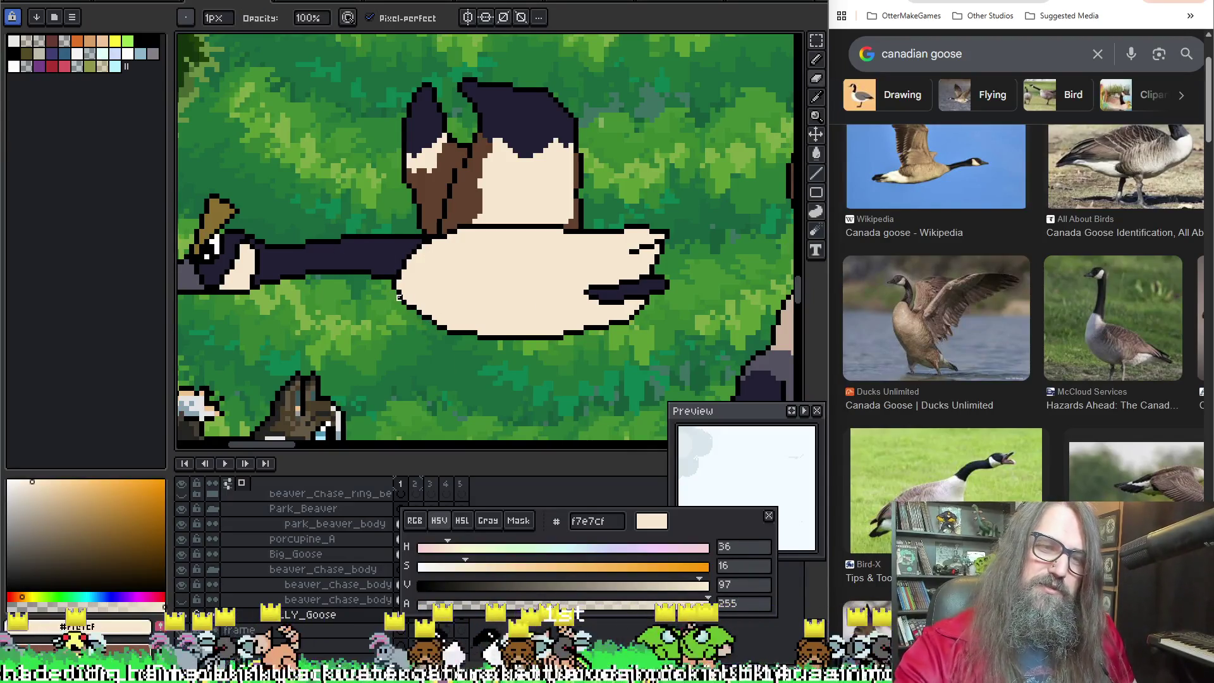
{"action": "left_click_drag", "start_coordinate": [403, 290], "coordinate": [454, 328]}
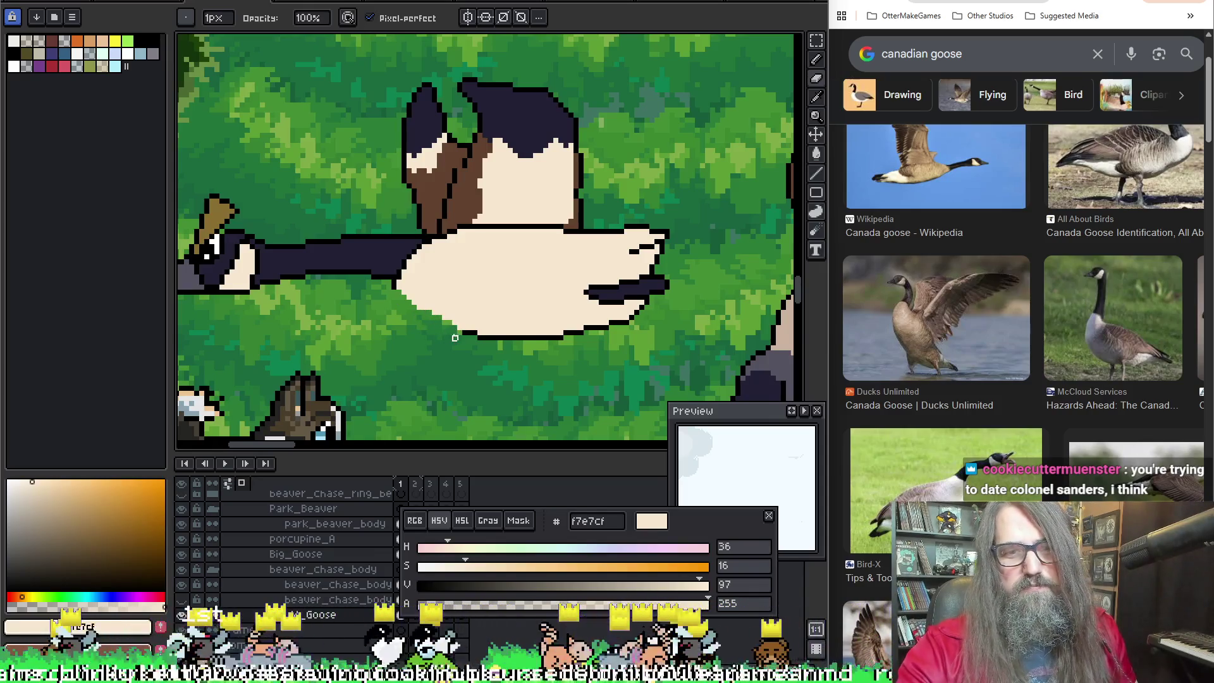
Step: Redraw the lower-left belly outline in black, then make cream current again
{"action": "key", "text": "i"}
{"action": "left_click", "coordinate": [399, 278]}
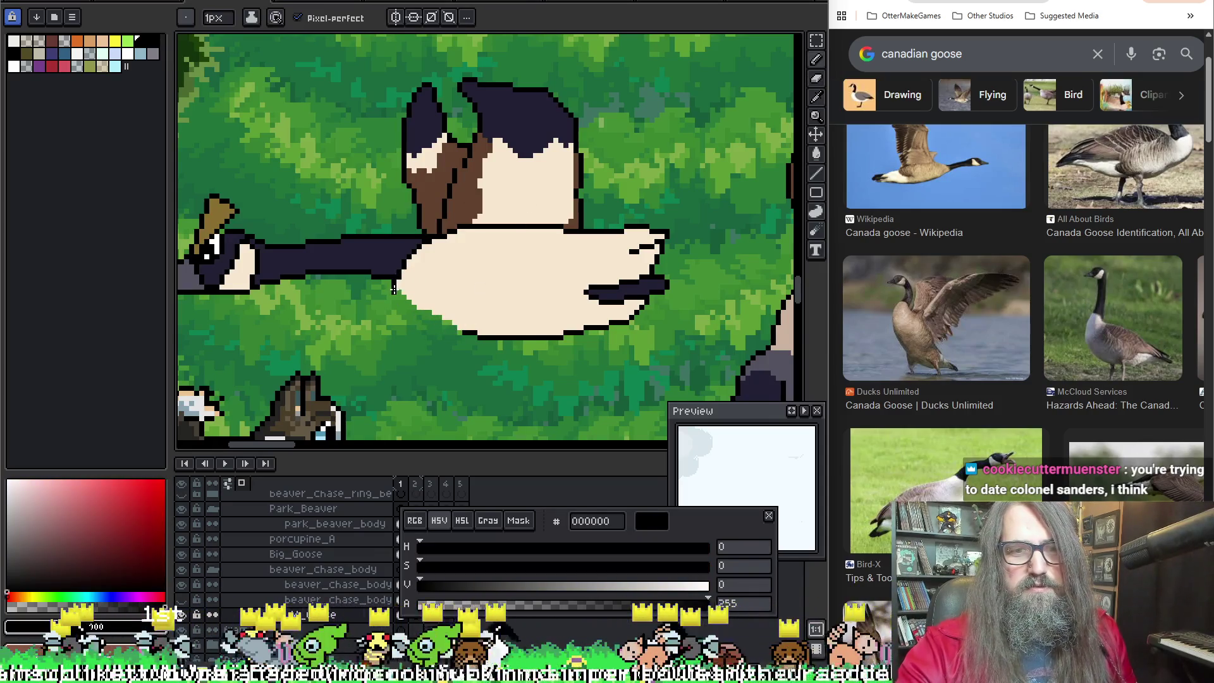
{"action": "left_click_drag", "start_coordinate": [411, 303], "coordinate": [437, 322]}
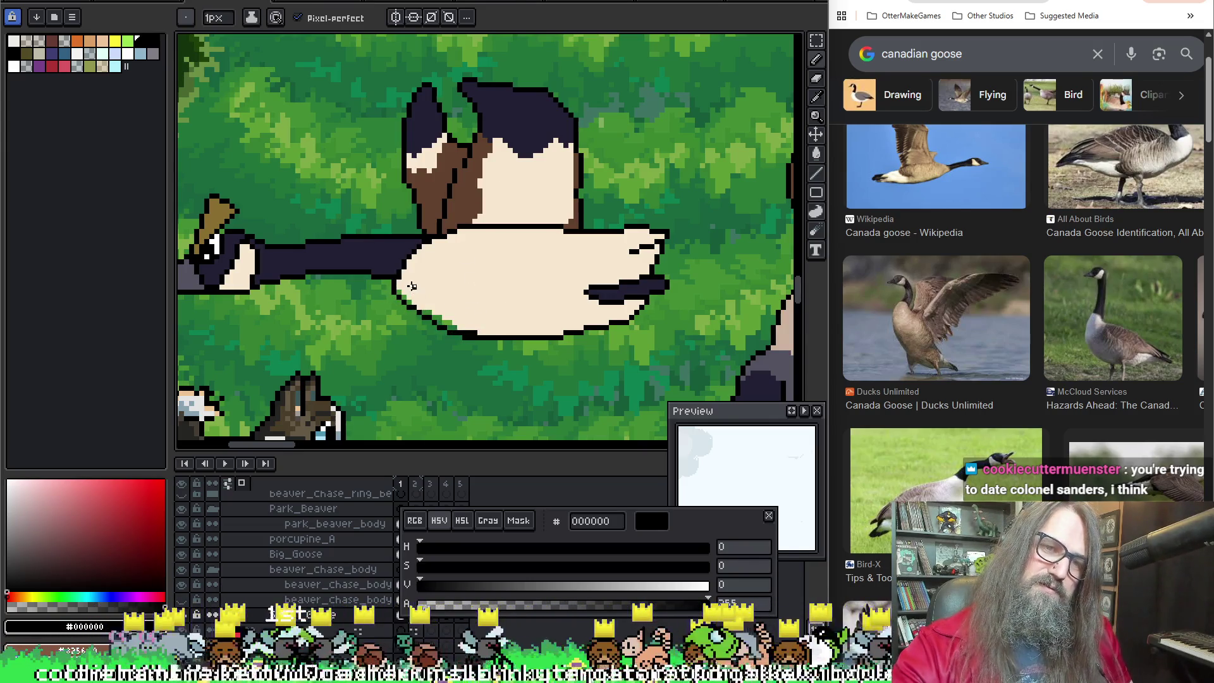
{"action": "left_click", "coordinate": [410, 286], "text": "alt"}
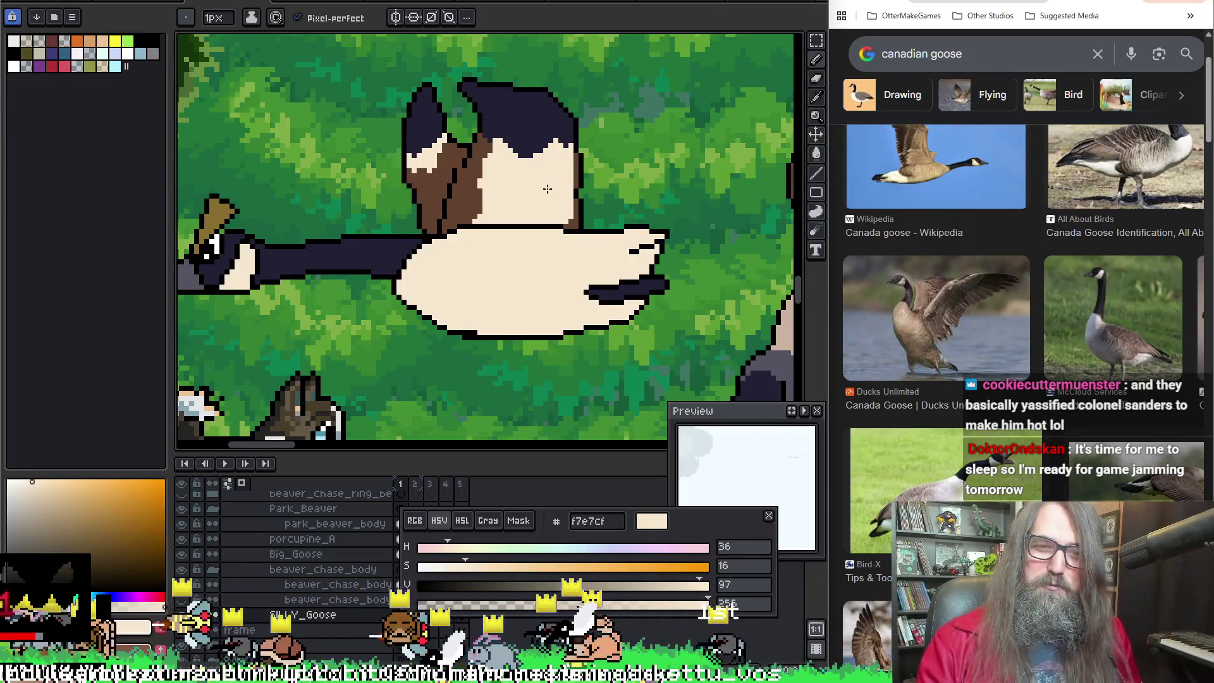
{"action": "key", "text": "alt"}
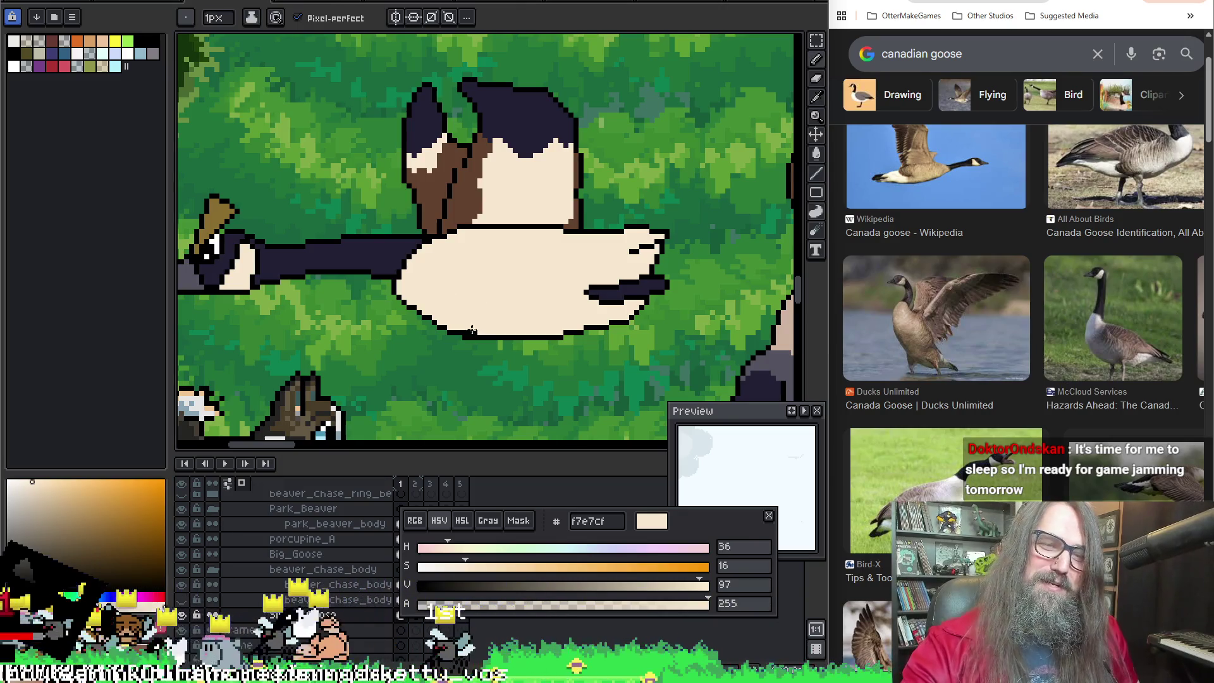
{"action": "key", "text": "alt"}
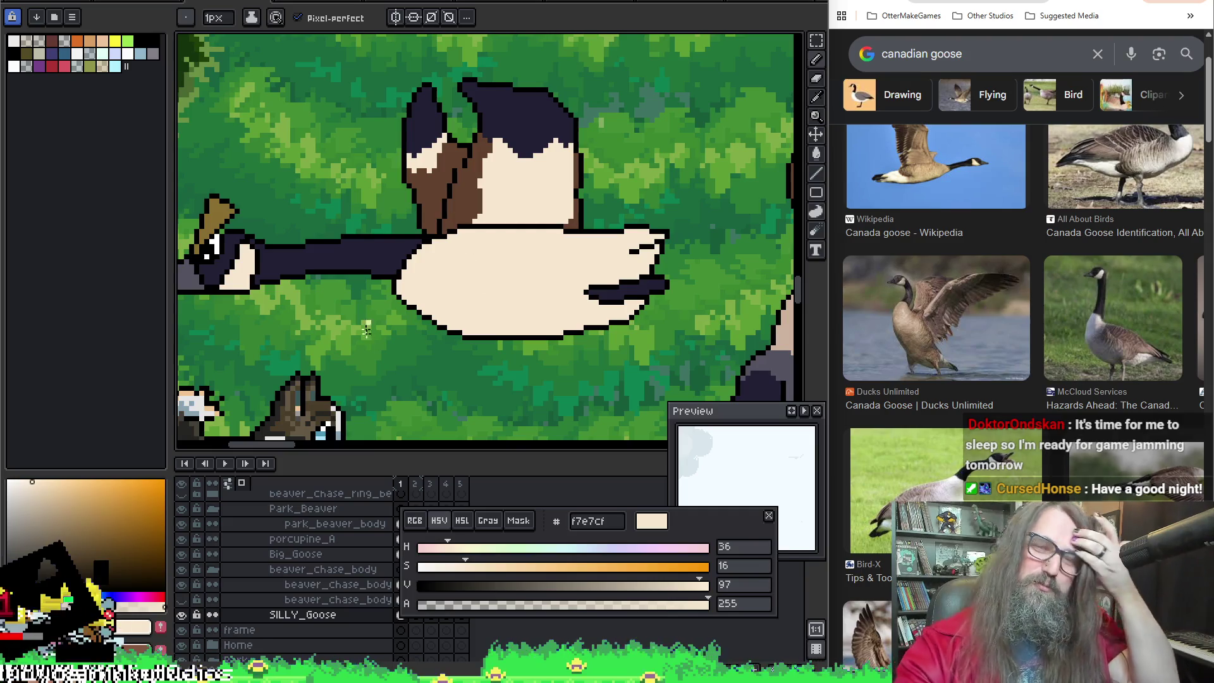
Step: Lasso part of the goose's neck and shift those pixels into place
{"action": "key", "text": "space"}
{"action": "left_click_drag", "start_coordinate": [500, 282], "coordinate": [526, 342]}
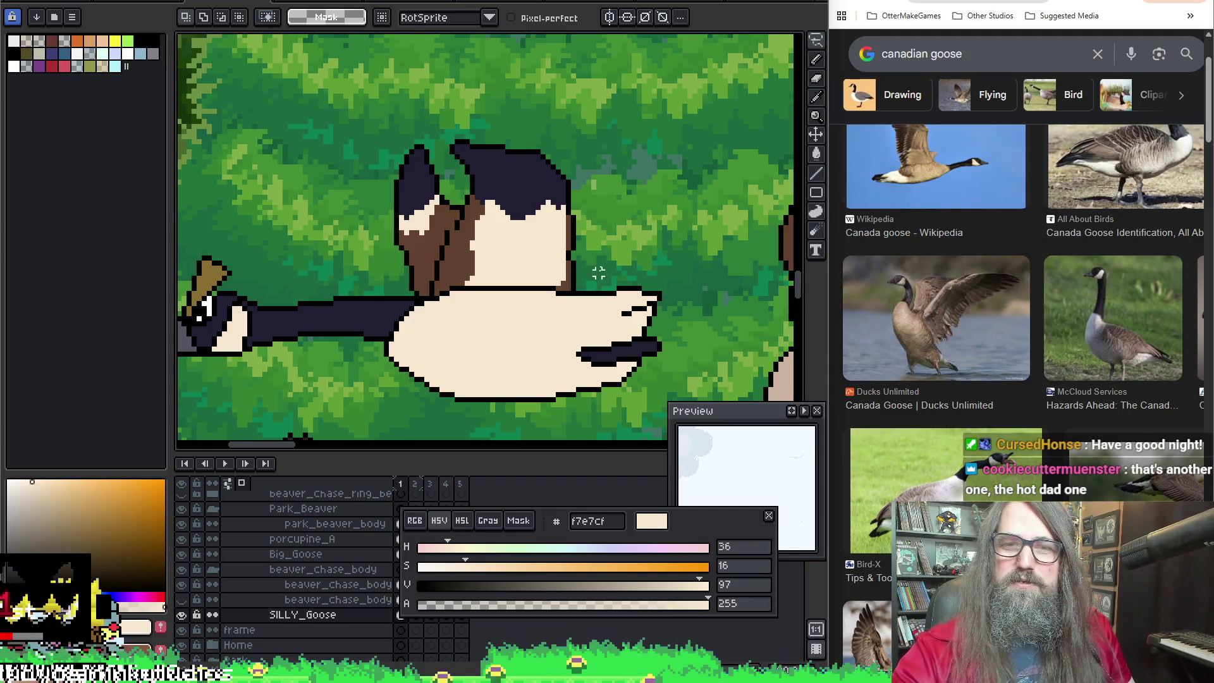
{"action": "left_click_drag", "start_coordinate": [576, 280], "coordinate": [579, 95]}
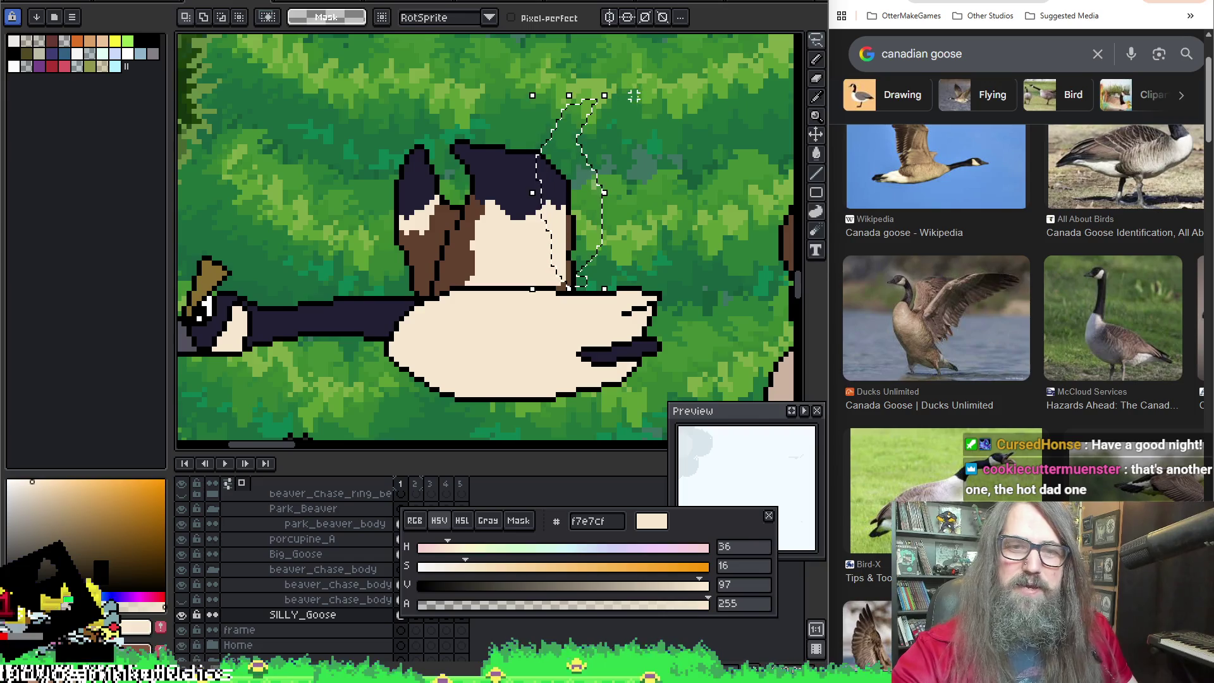
{"action": "left_click_drag", "start_coordinate": [574, 190], "coordinate": [597, 159]}
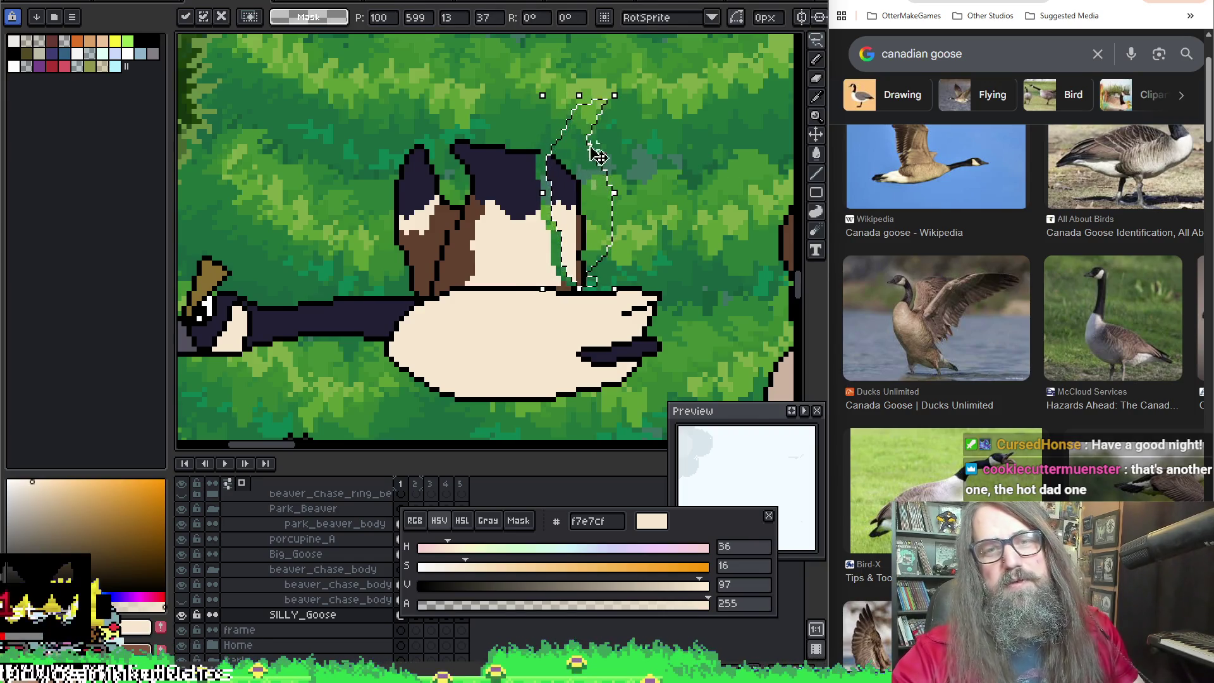
{"action": "key", "text": "ctrl+d"}
Step: Paint cream over the exposed green stripe at the neck and a few head pixels
{"action": "key", "text": "alt"}
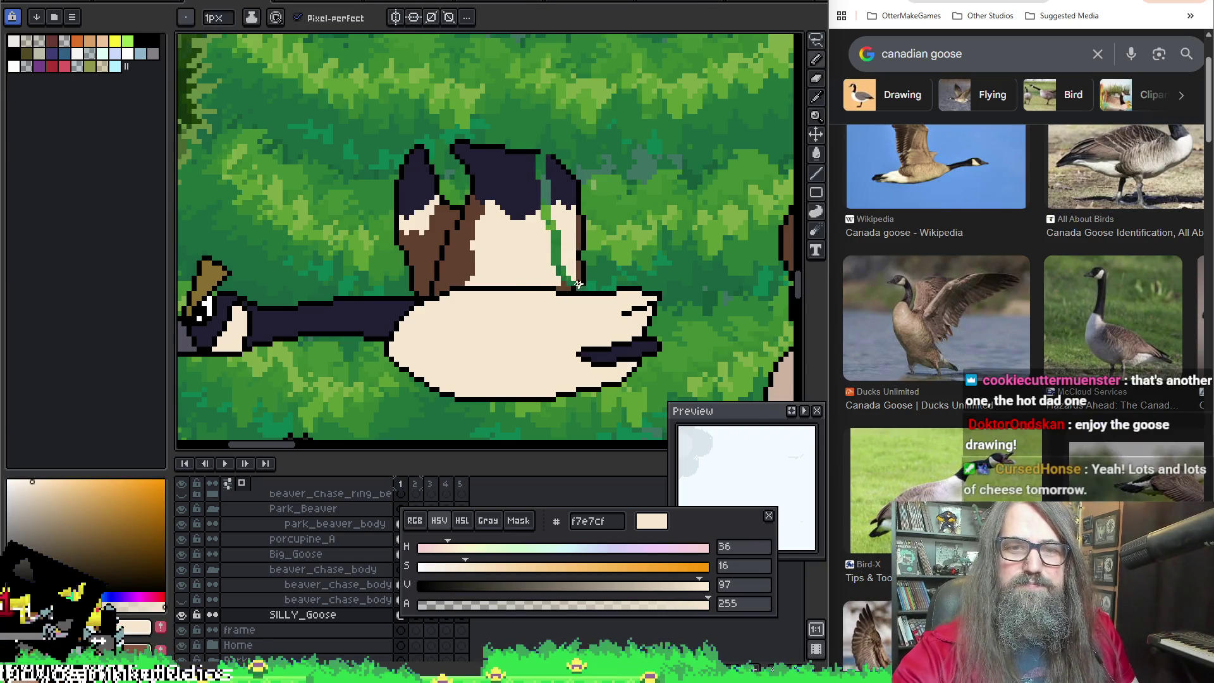
{"action": "left_click", "coordinate": [571, 282]}
{"action": "left_click", "coordinate": [571, 280]}
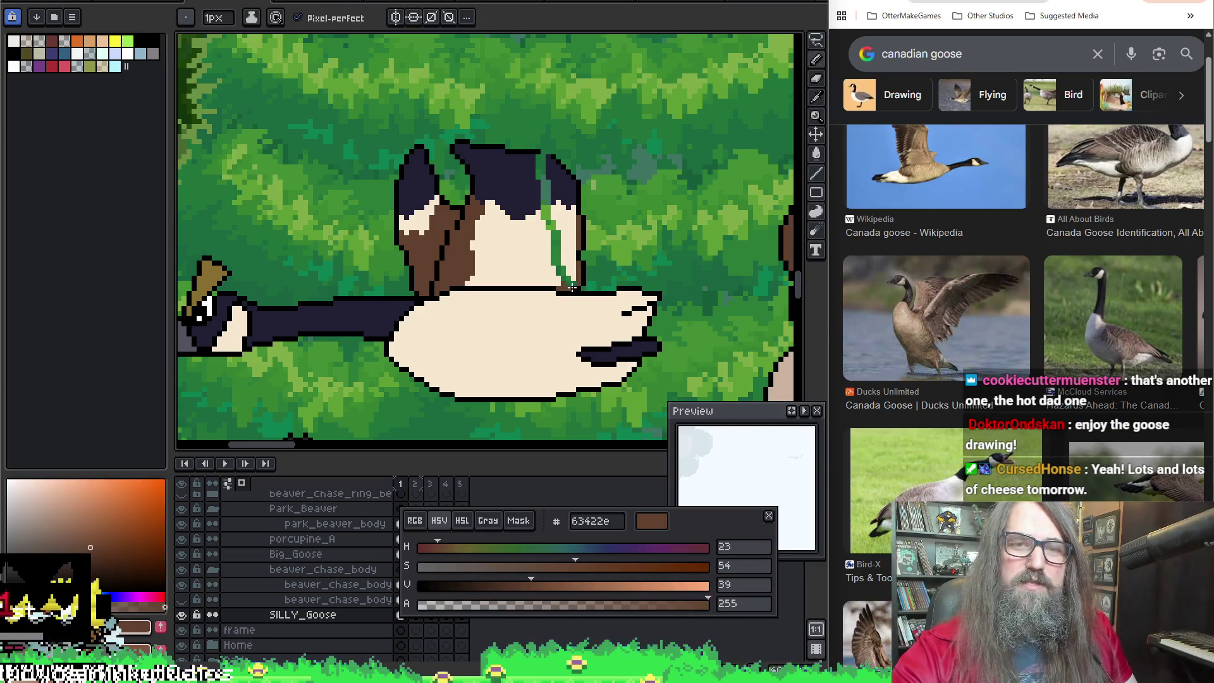
{"action": "key", "text": "alt"}
{"action": "left_click", "coordinate": [571, 281]}
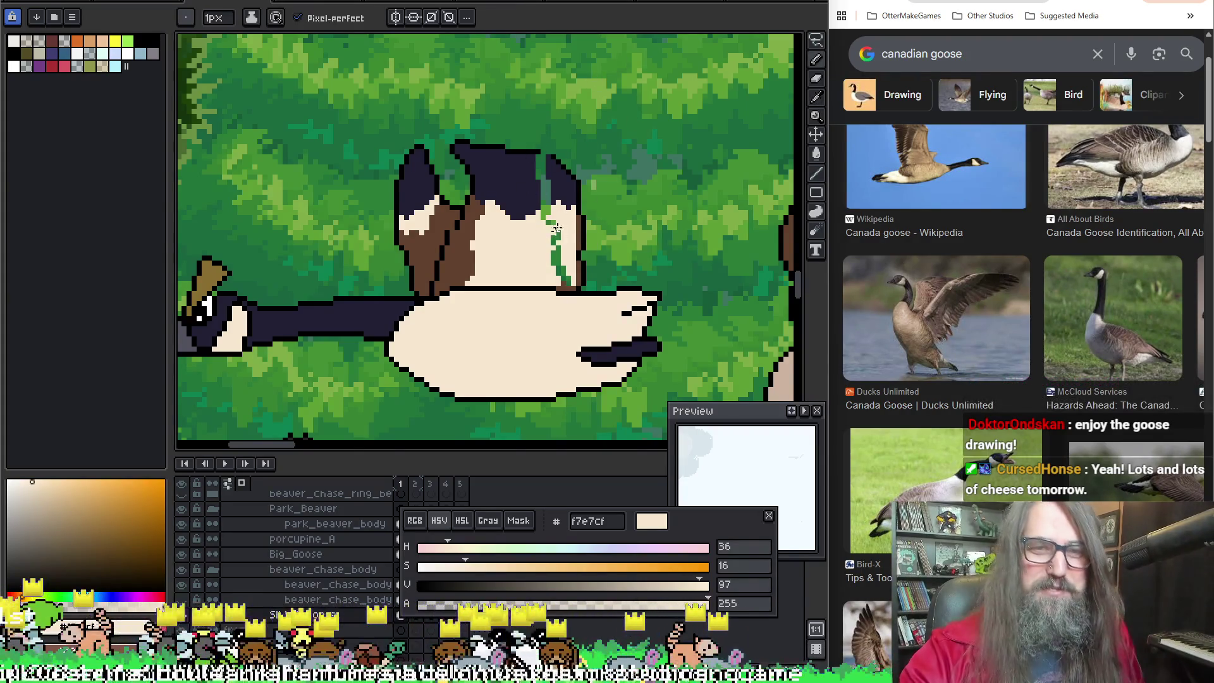
{"action": "left_click_drag", "start_coordinate": [555, 232], "coordinate": [557, 268]}
{"action": "left_click", "coordinate": [562, 275]}
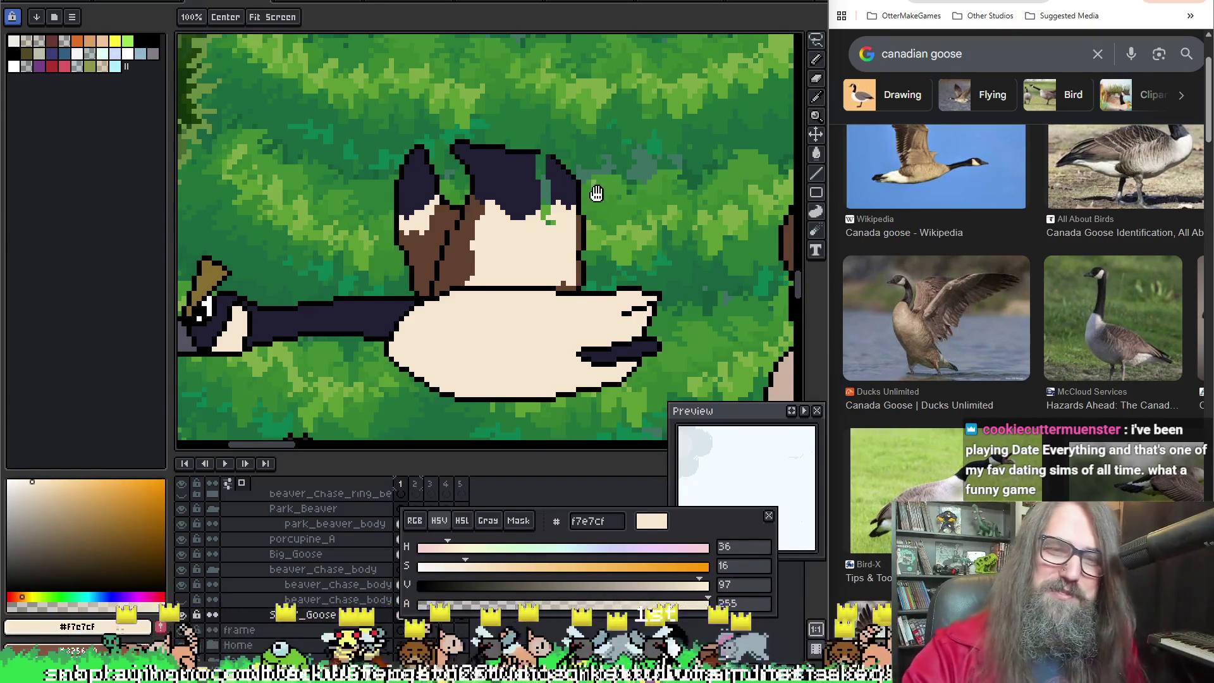
{"action": "scroll", "coordinate": [577, 169], "scroll_direction": "up", "scroll_amount": 2}
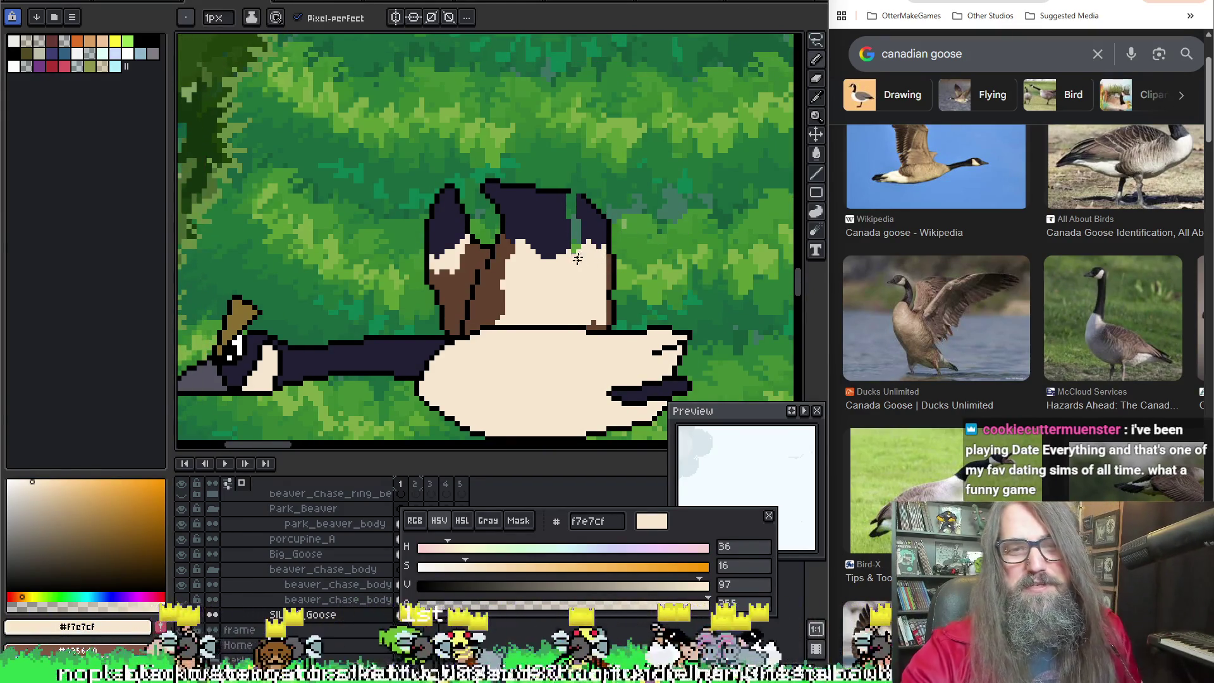
{"action": "left_click_drag", "start_coordinate": [577, 256], "coordinate": [573, 232]}
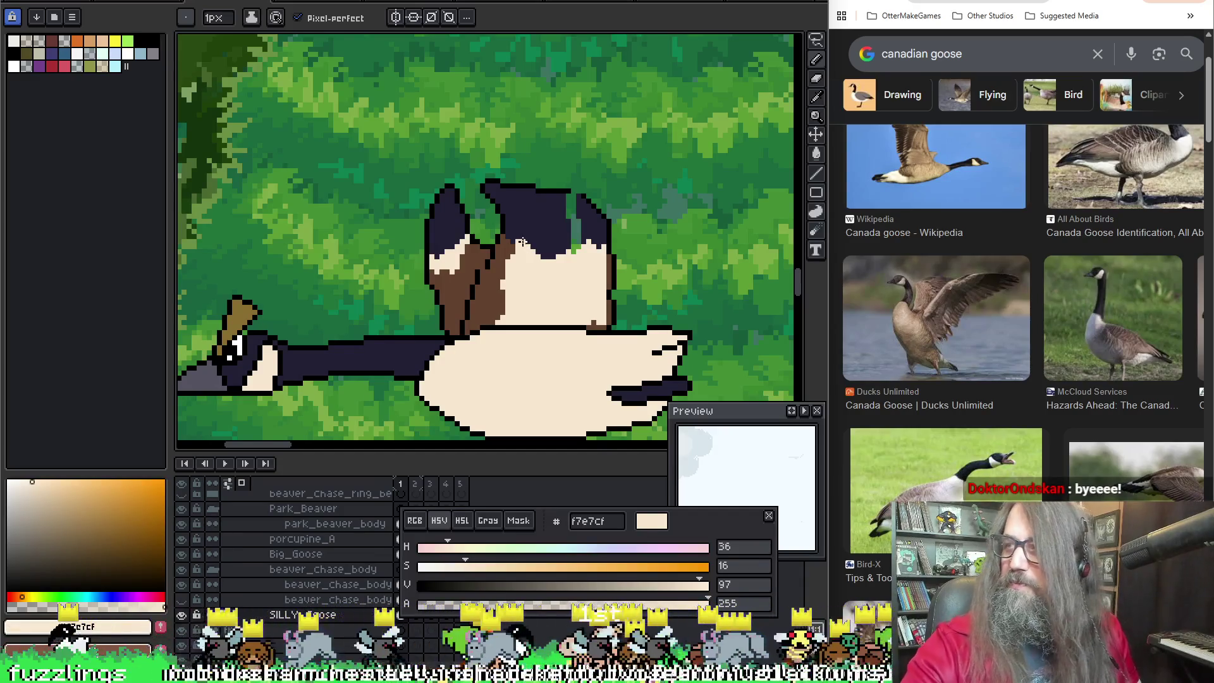
{"action": "scroll", "coordinate": [600, 110], "scroll_direction": "up", "scroll_amount": 1}
Step: Fill the green stripe on the head with navy 222034 and save the sprite
{"action": "left_click", "coordinate": [567, 221], "text": "alt"}
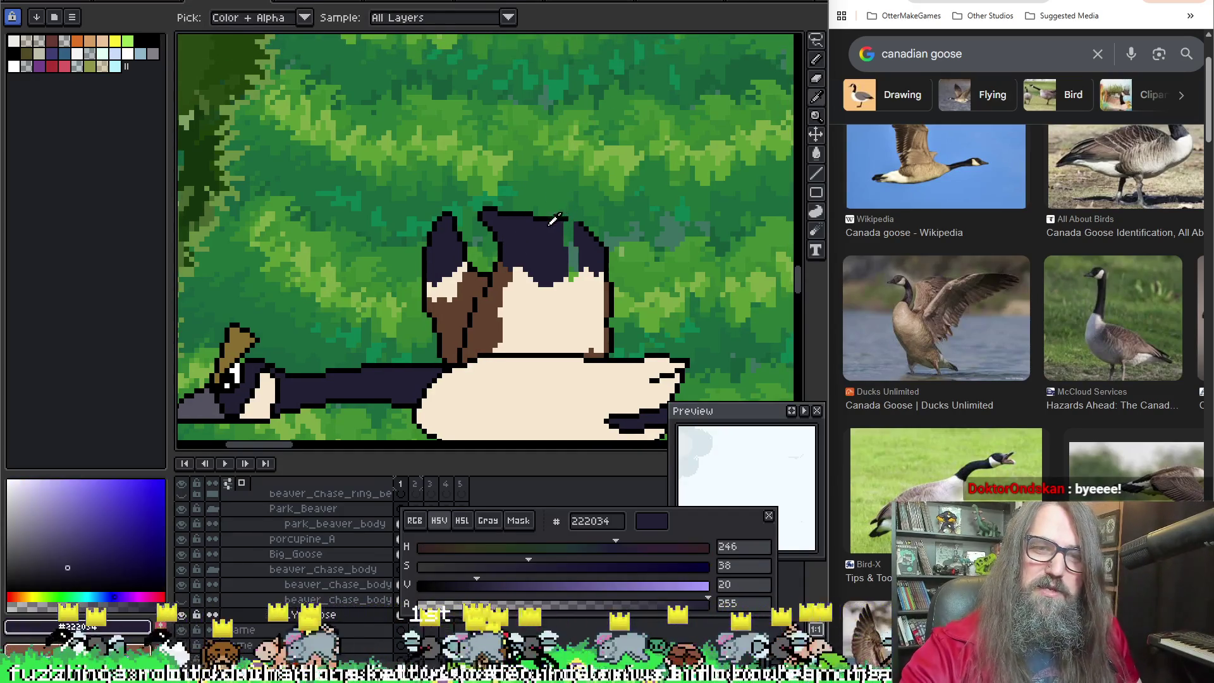
{"action": "left_click", "coordinate": [579, 214], "text": "alt"}
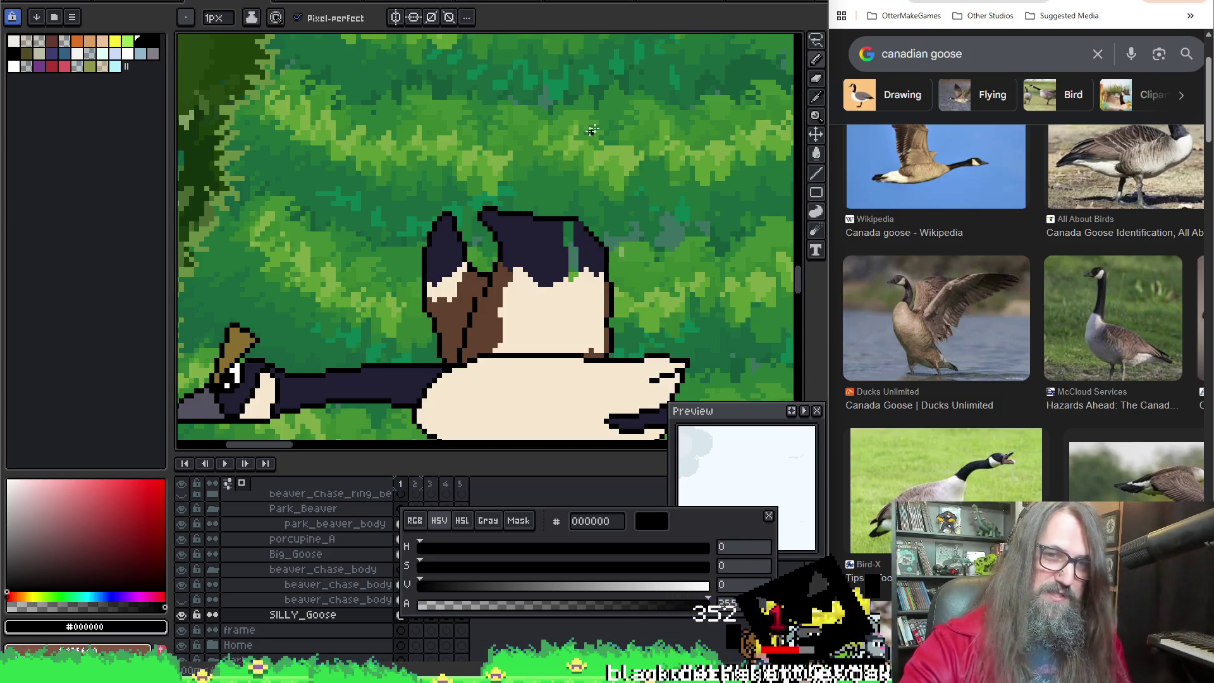
{"action": "left_click", "coordinate": [553, 245], "text": "alt"}
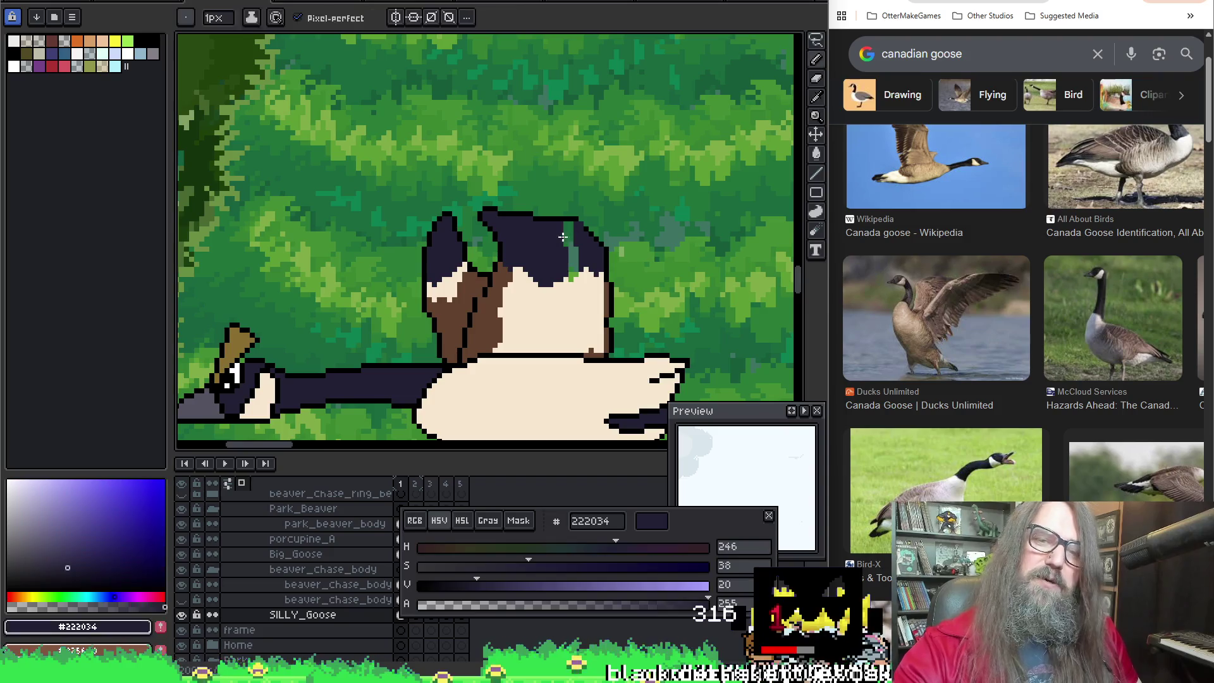
{"action": "key", "text": "g"}
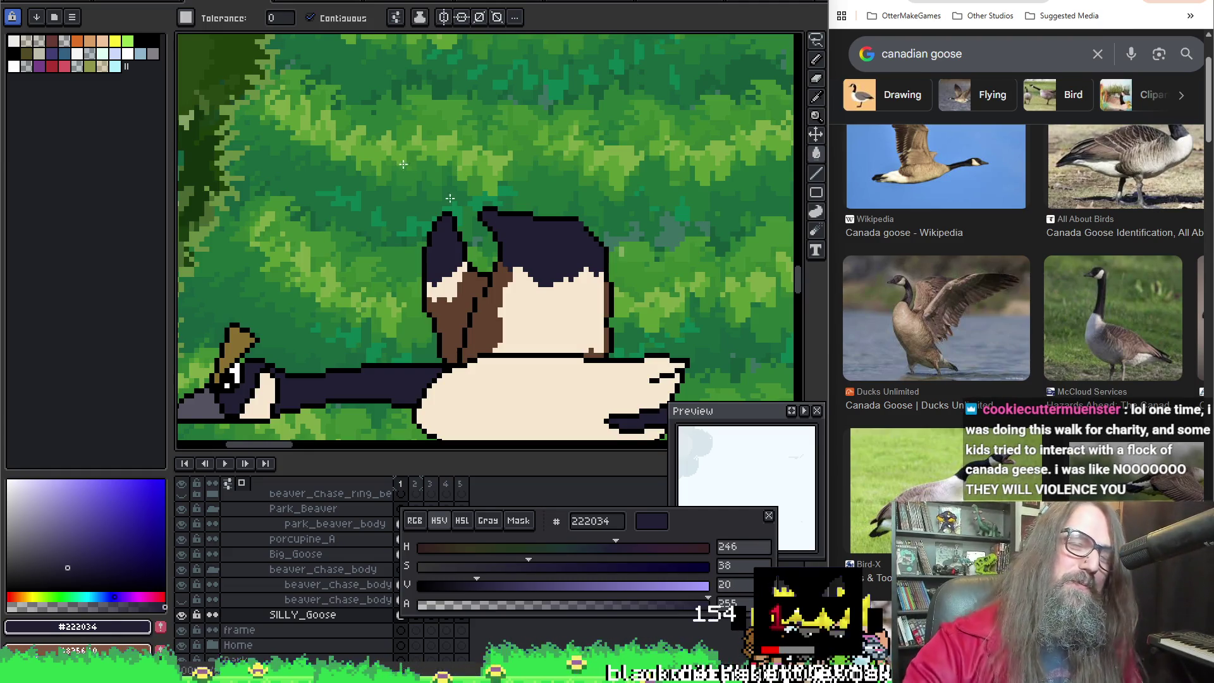
{"action": "scroll", "coordinate": [641, 263], "scroll_direction": "down", "scroll_amount": 1}
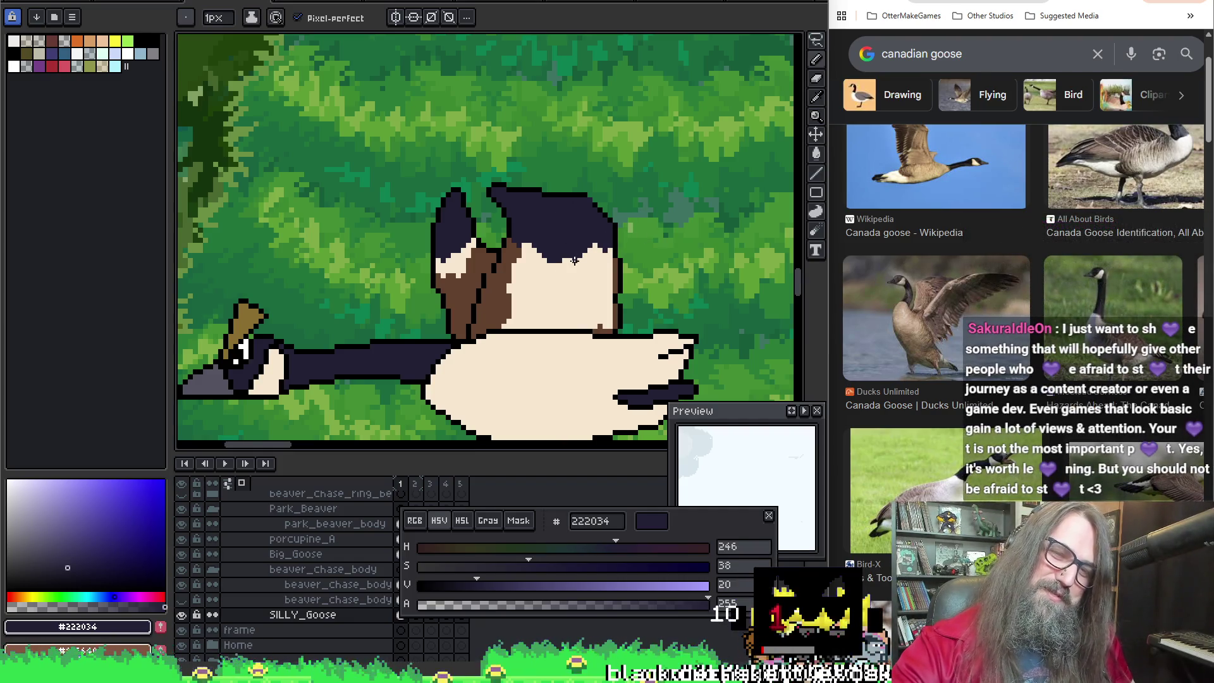
{"action": "left_click", "coordinate": [569, 254]}
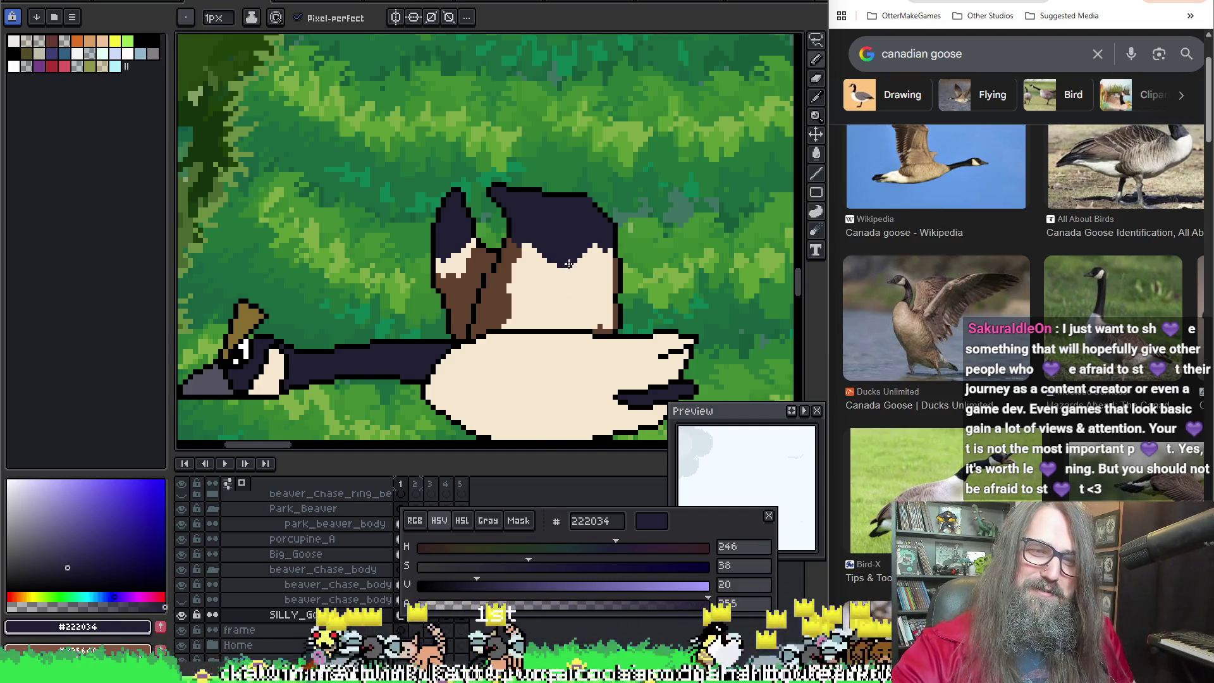
{"action": "key", "text": "ctrl+s"}
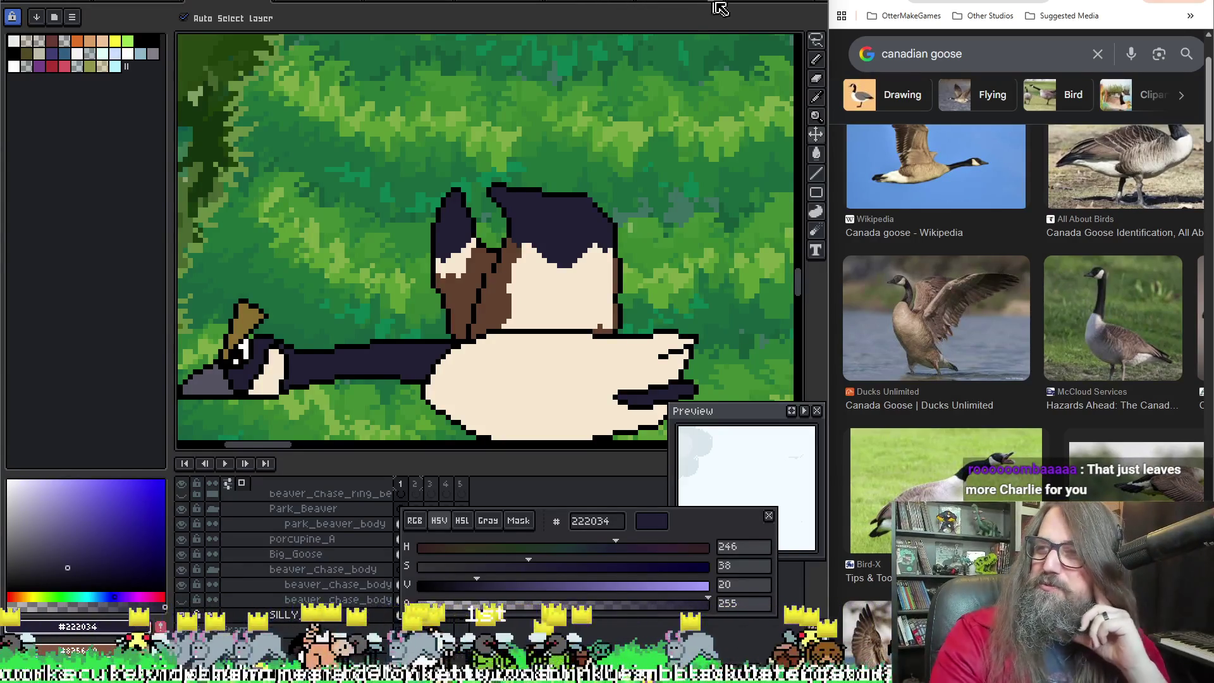
Step: Pan around the goose to look over the edited neck and body
{"action": "key", "text": "b"}
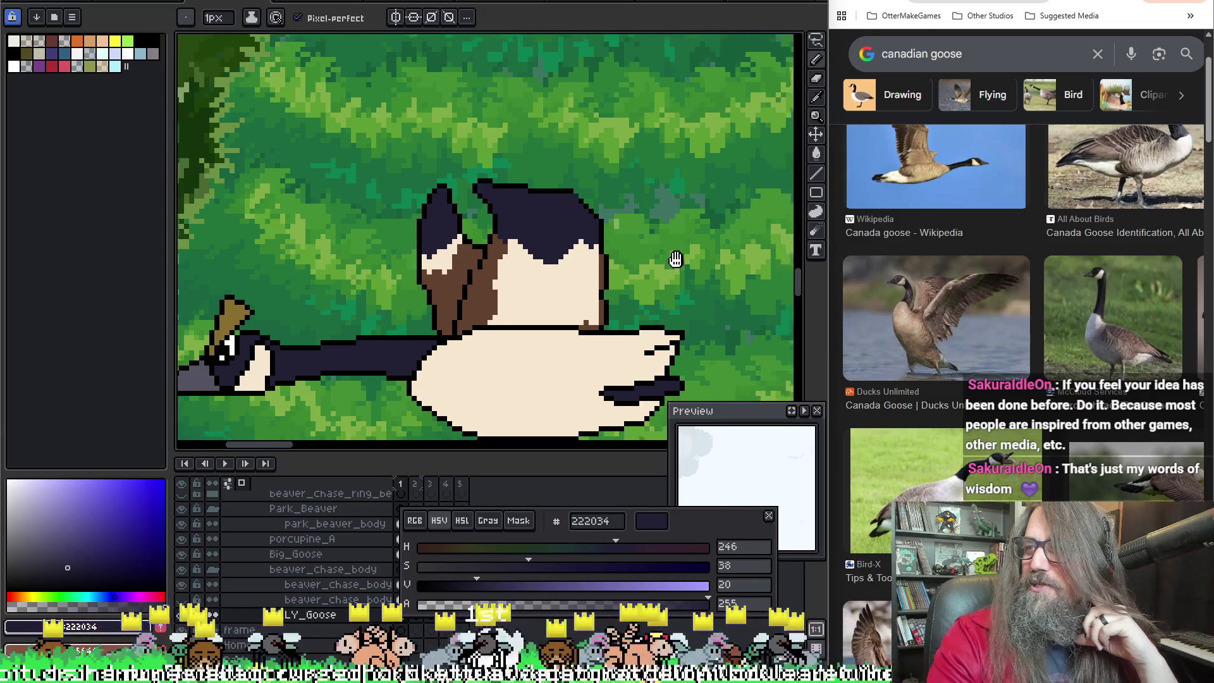
{"action": "left_click_drag", "start_coordinate": [687, 263], "coordinate": [638, 237]}
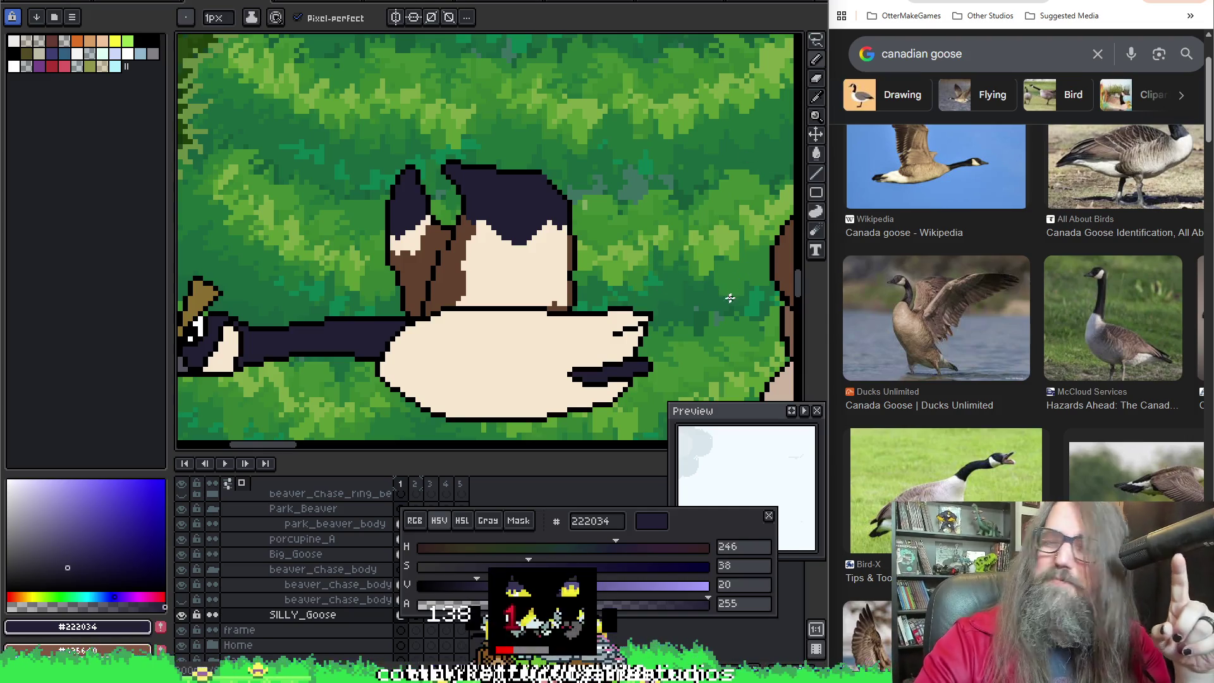
{"action": "key", "text": "space"}
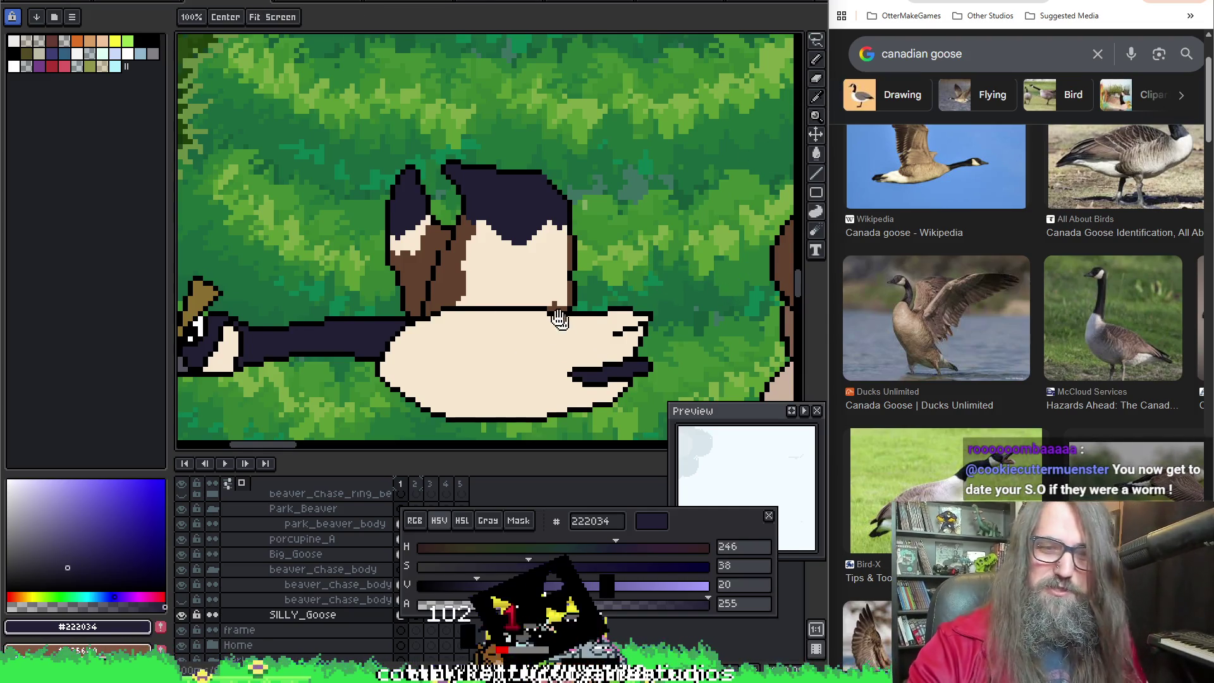
{"action": "left_click_drag", "start_coordinate": [557, 317], "coordinate": [559, 261]}
{"action": "right_click", "coordinate": [371, 272]}
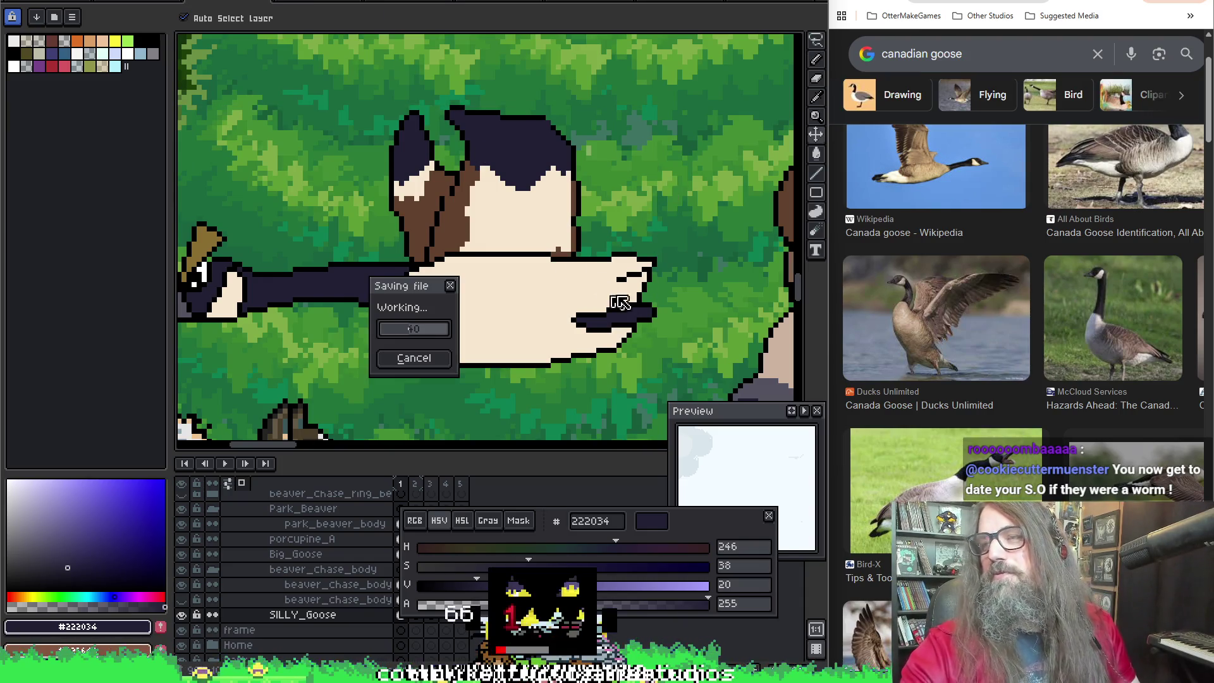
Step: Sample along the belly outline, then pick up brown 63422e from the neck for feather detail
{"action": "key", "text": "Escape"}
{"action": "mouse_move", "coordinate": [591, 289]}
{"action": "left_mouse_down"}
{"action": "mouse_move", "coordinate": [623, 303]}
{"action": "mouse_move", "coordinate": [617, 275]}
{"action": "left_mouse_up"}
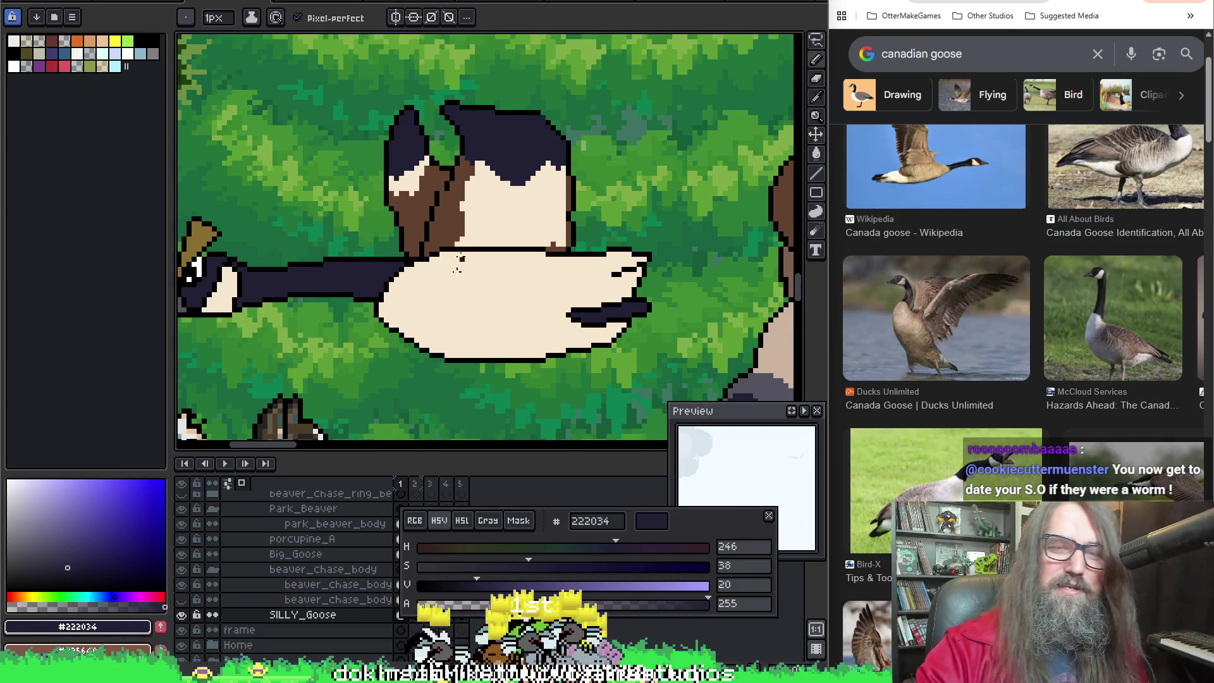
{"action": "left_click", "coordinate": [387, 314], "text": "alt"}
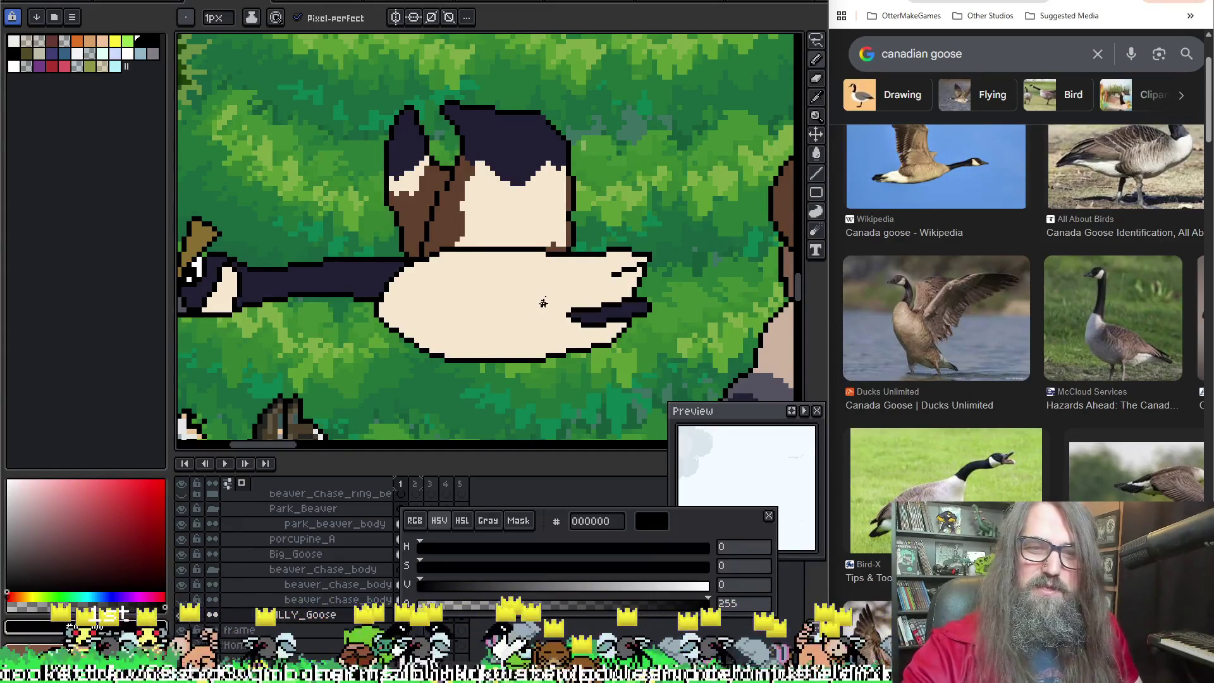
{"action": "key", "text": "alt"}
{"action": "left_click", "coordinate": [404, 298], "text": "alt"}
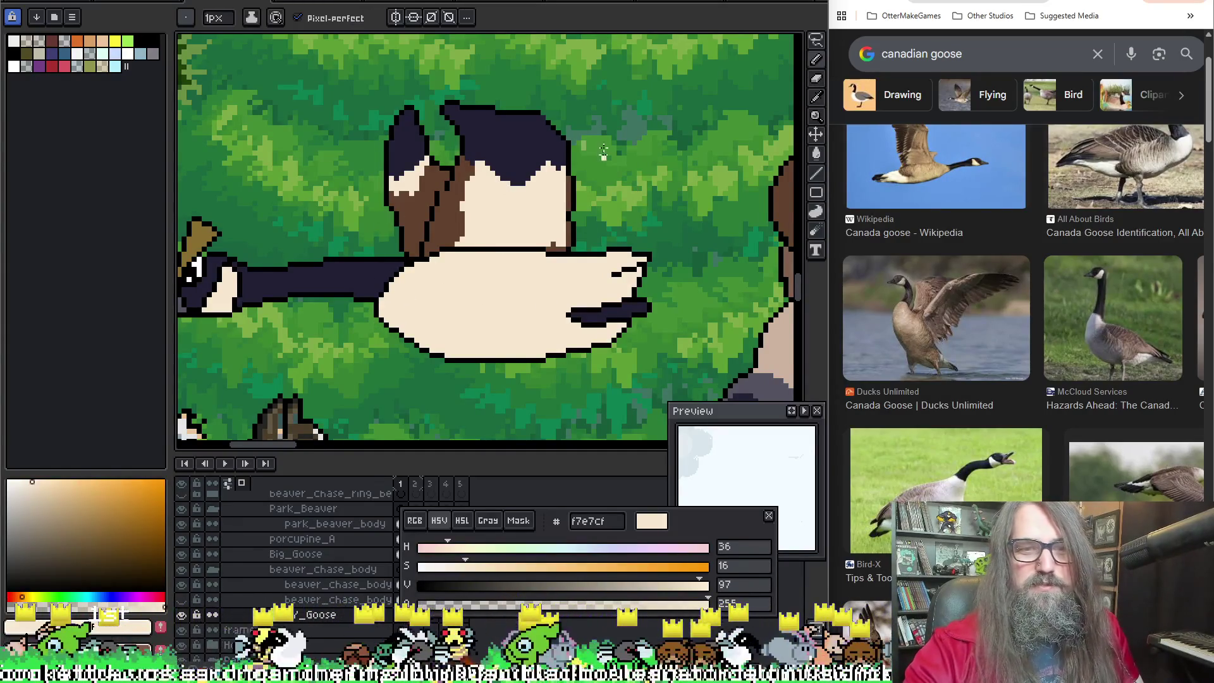
{"action": "left_click", "coordinate": [379, 288], "text": "alt"}
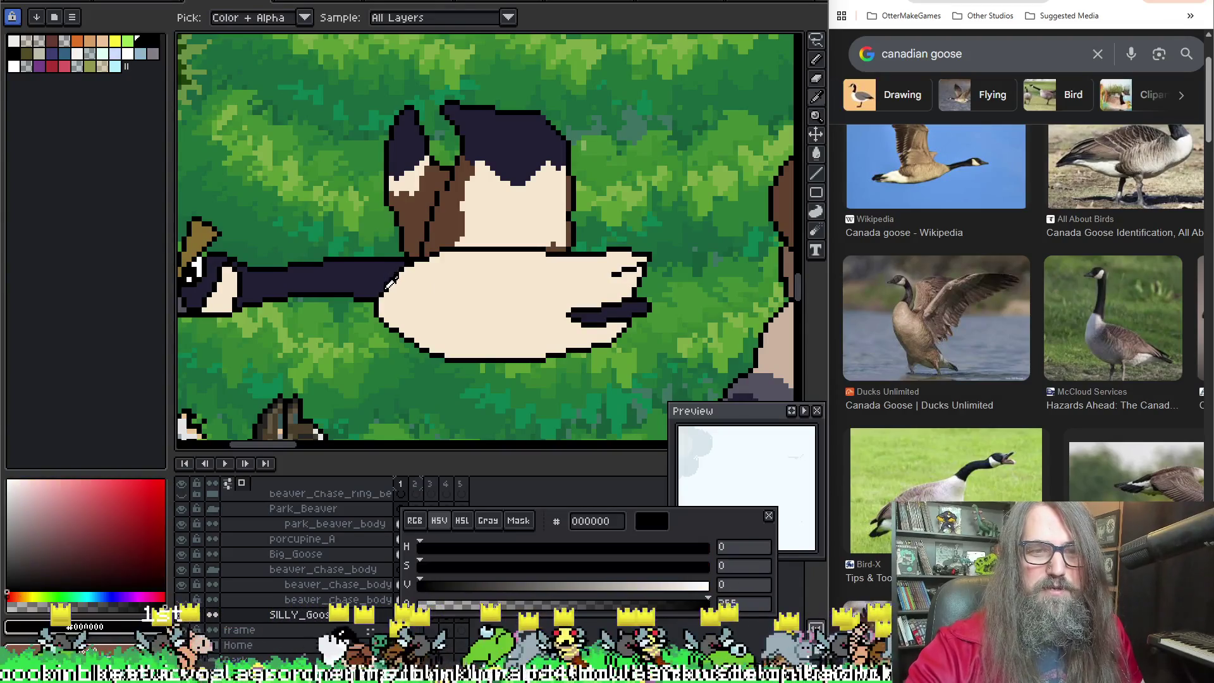
{"action": "left_click", "coordinate": [389, 289], "text": "alt"}
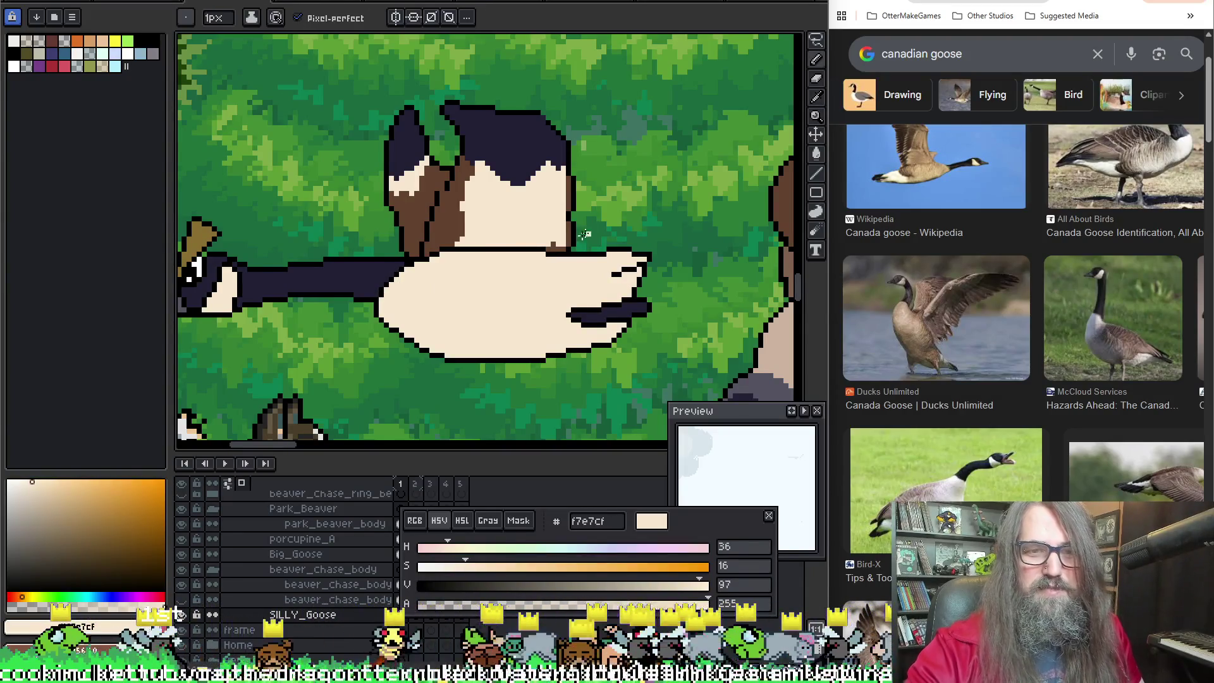
{"action": "scroll", "coordinate": [587, 235], "scroll_direction": "down", "scroll_amount": 2}
{"action": "scroll", "coordinate": [586, 234], "scroll_direction": "down", "scroll_amount": 2}
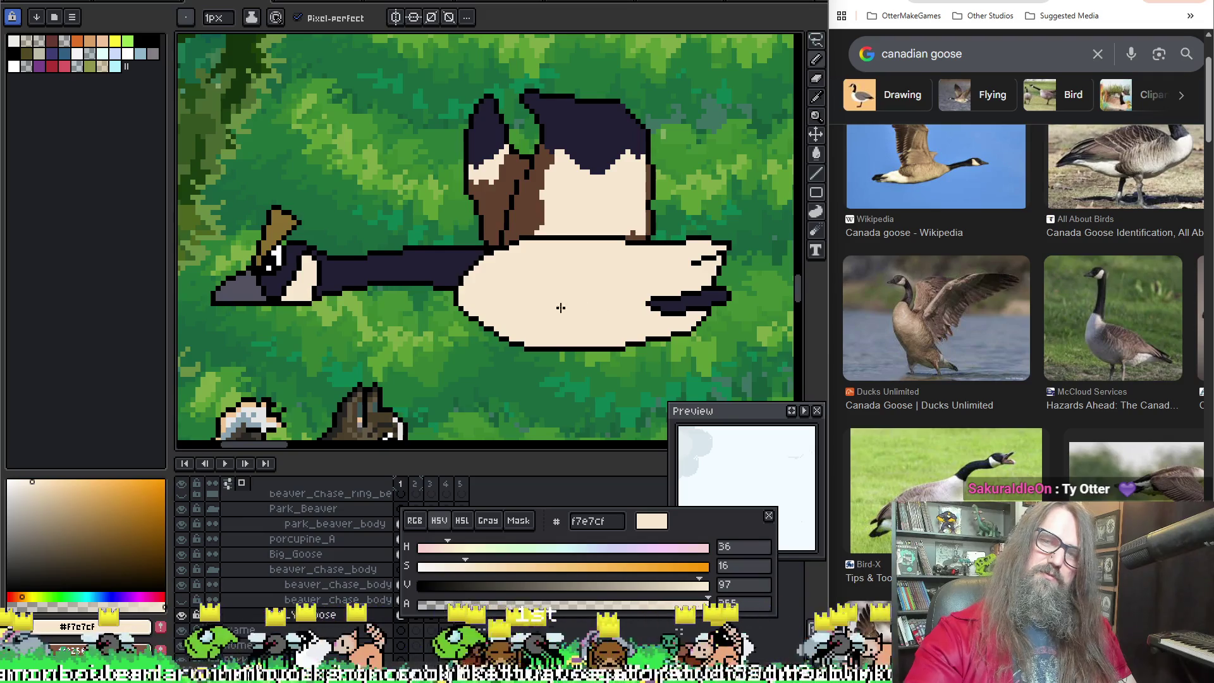
{"action": "left_click", "coordinate": [637, 255], "text": "alt"}
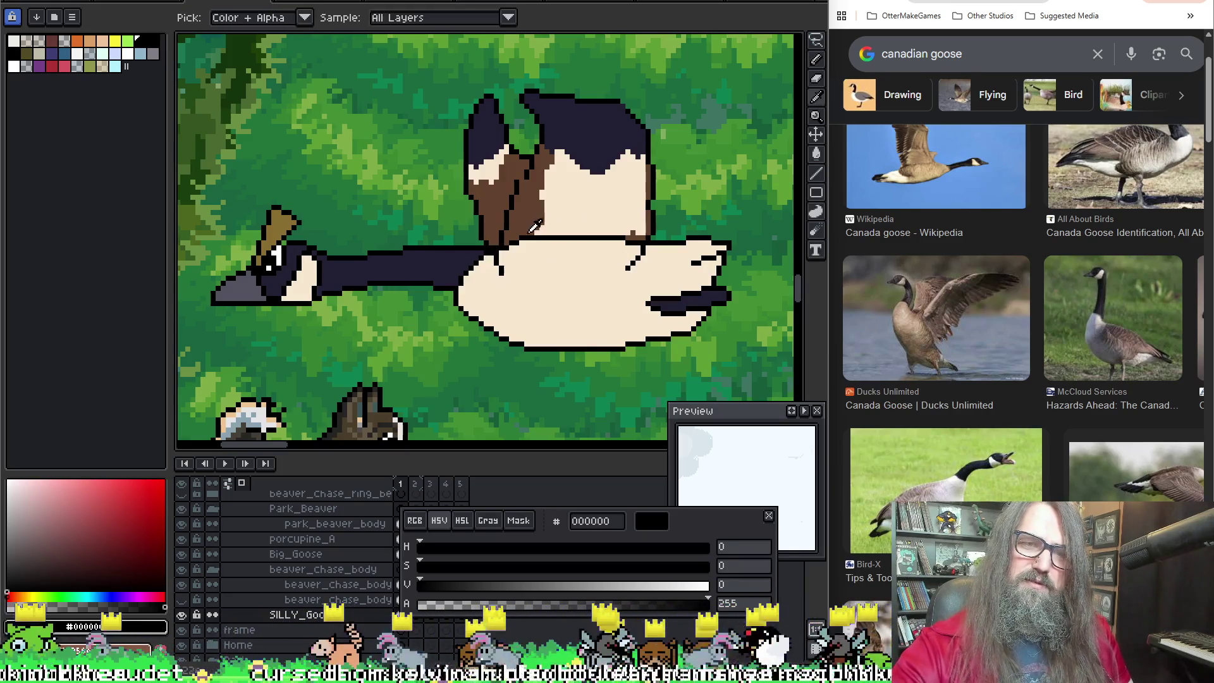
{"action": "left_click", "coordinate": [516, 223], "text": "alt"}
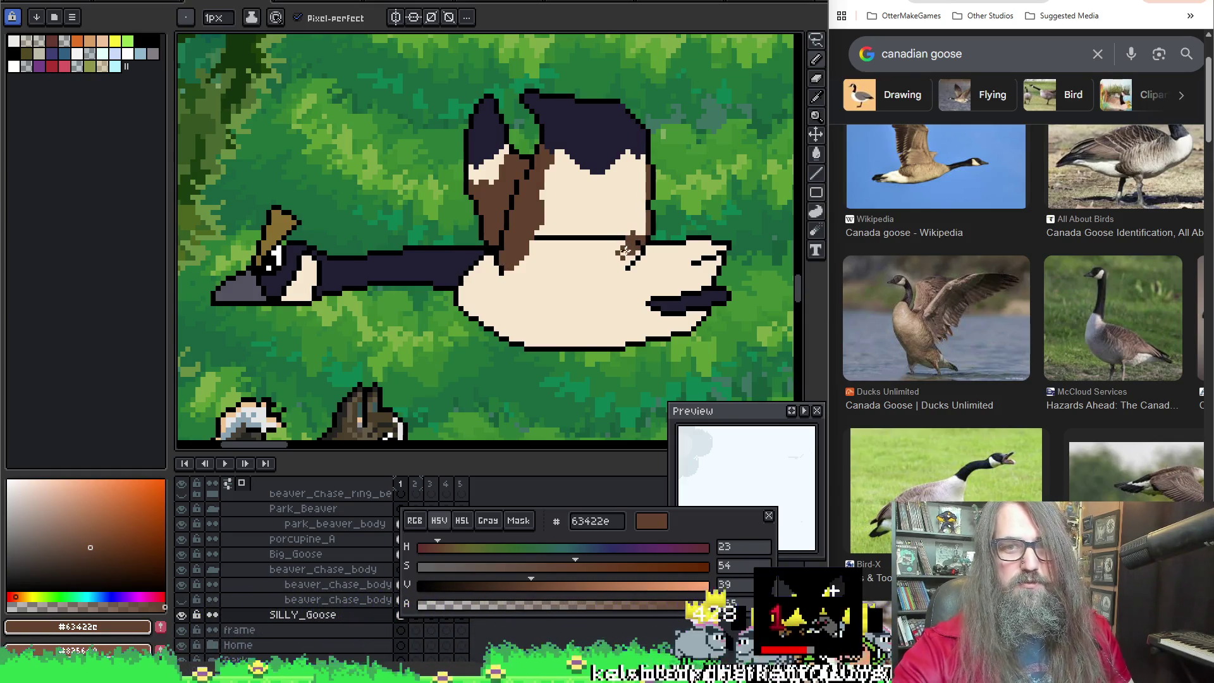
{"action": "scroll", "coordinate": [628, 249], "scroll_direction": "up", "scroll_amount": 1}
Step: Save the sprite with the brown neck-join feathering
{"action": "key", "text": "ctrl+s"}
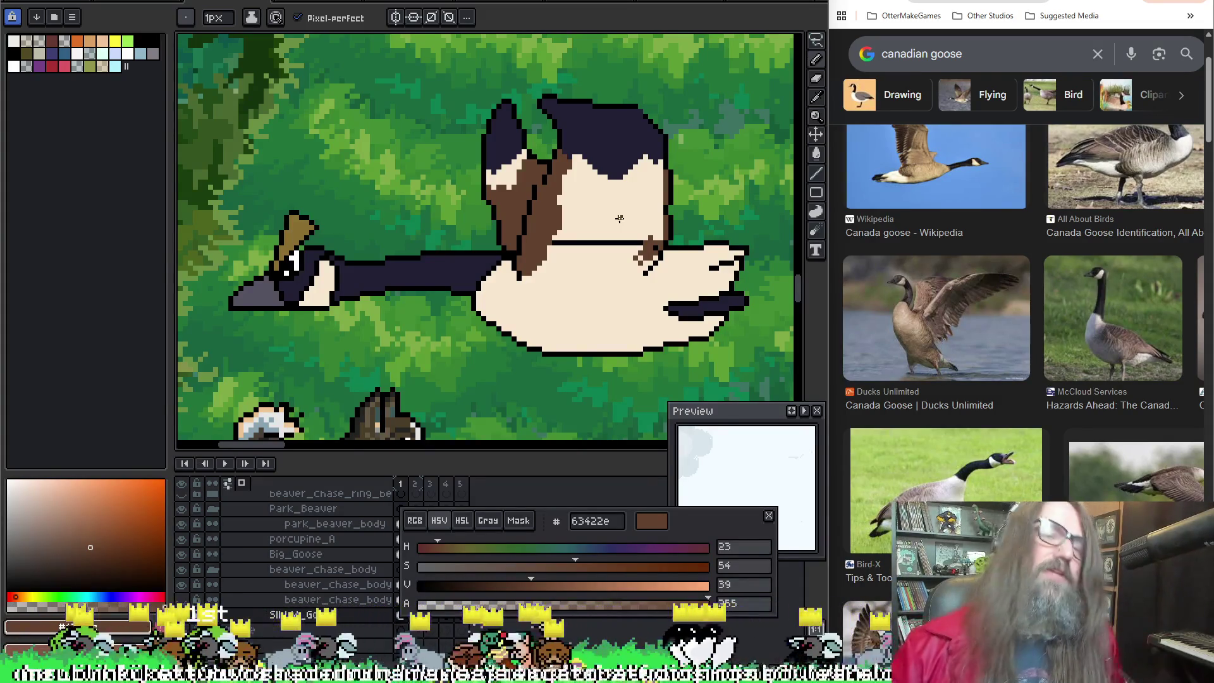
{"action": "scroll", "coordinate": [701, 145], "scroll_direction": "down", "scroll_amount": 2}
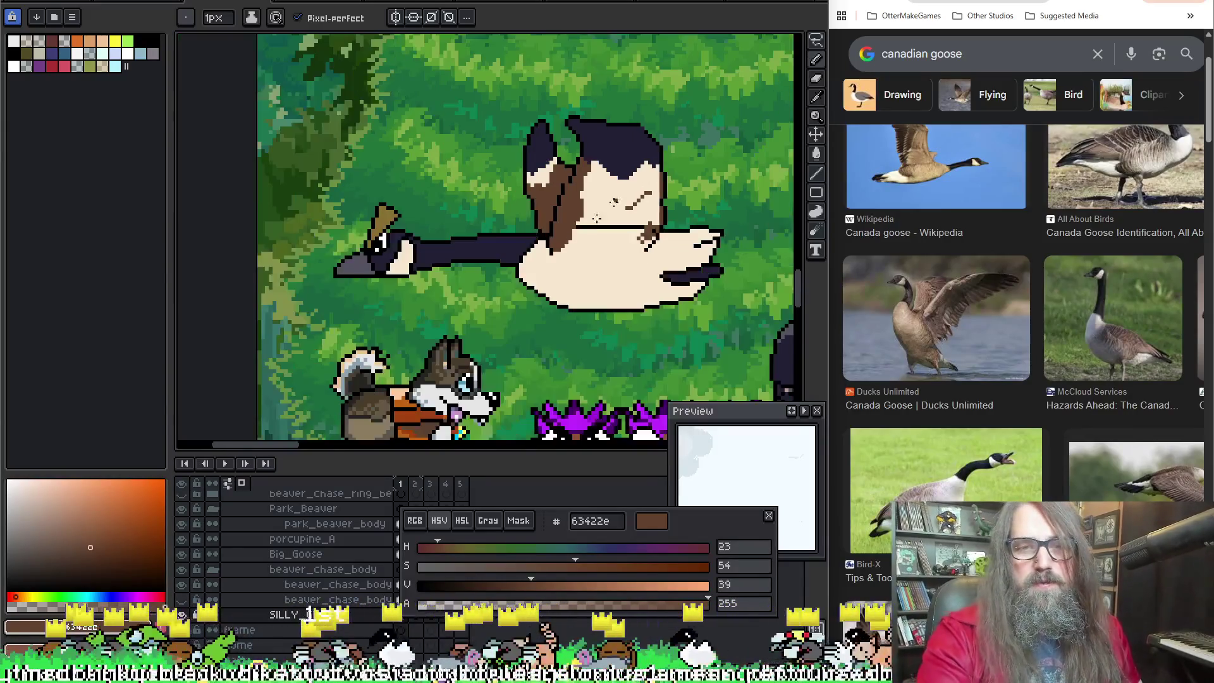
{"action": "scroll", "coordinate": [663, 142], "scroll_direction": "down", "scroll_amount": 1}
{"action": "scroll", "coordinate": [589, 133], "scroll_direction": "up", "scroll_amount": 1}
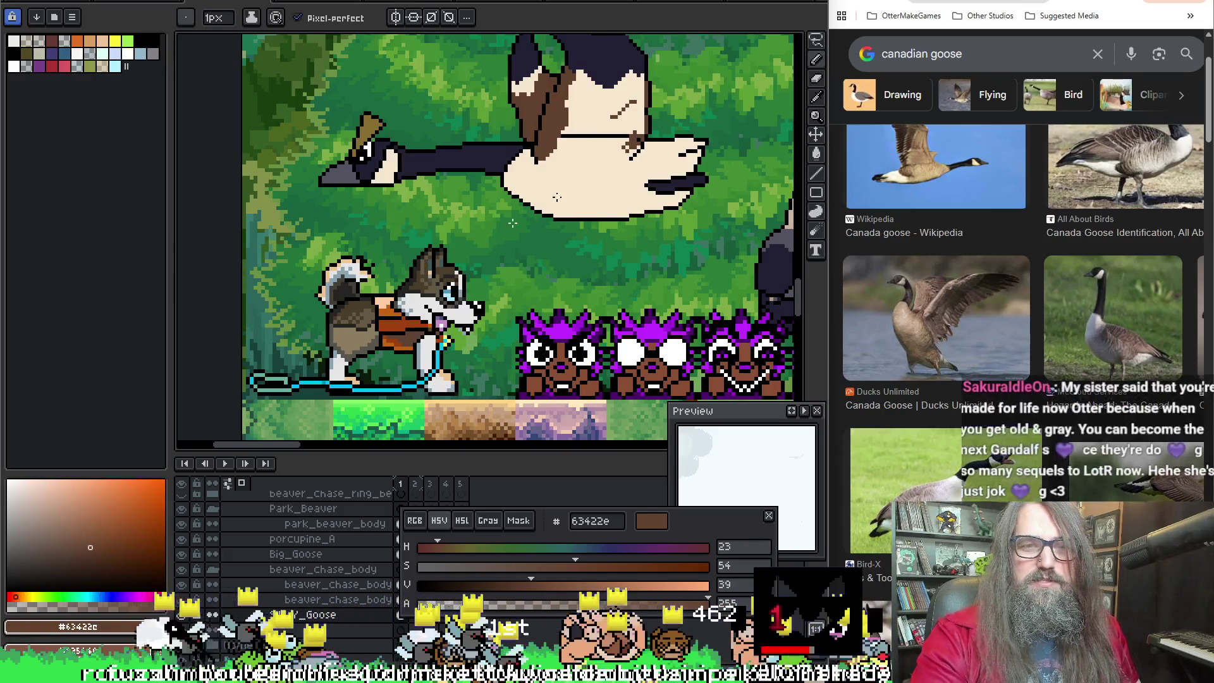
{"action": "scroll", "coordinate": [510, 223], "scroll_direction": "up", "scroll_amount": 2}
{"action": "scroll", "coordinate": [516, 285], "scroll_direction": "down", "scroll_amount": 1}
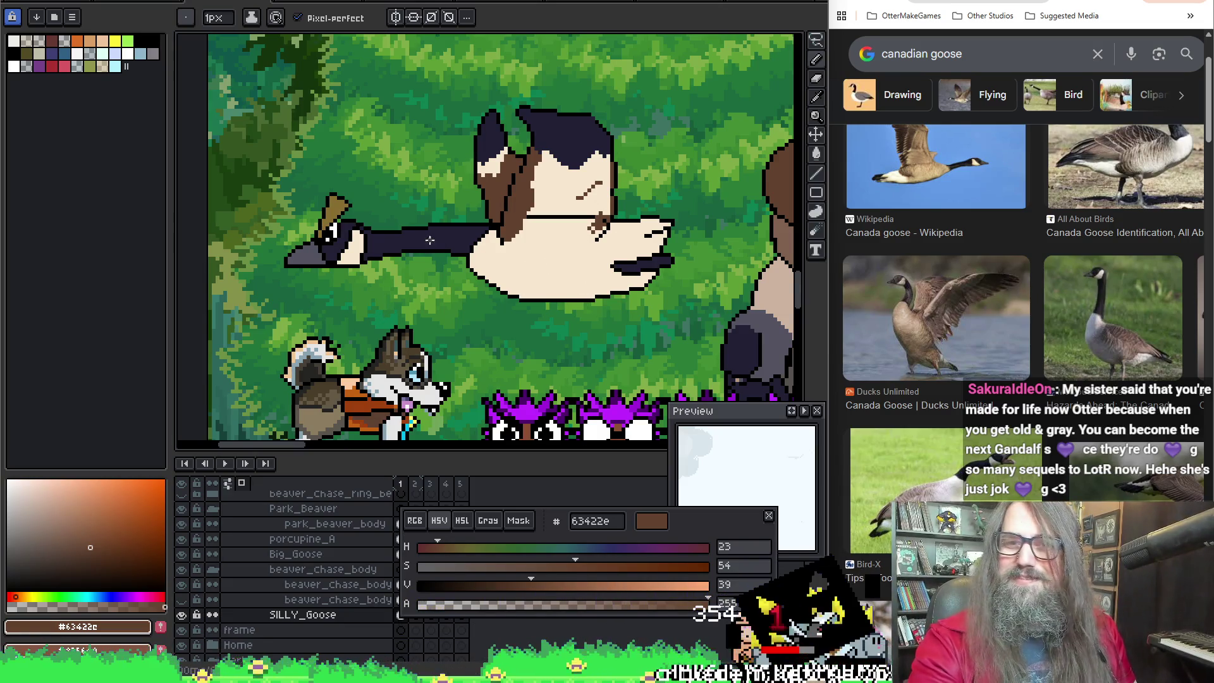
{"action": "left_click_drag", "start_coordinate": [503, 280], "coordinate": [503, 282]}
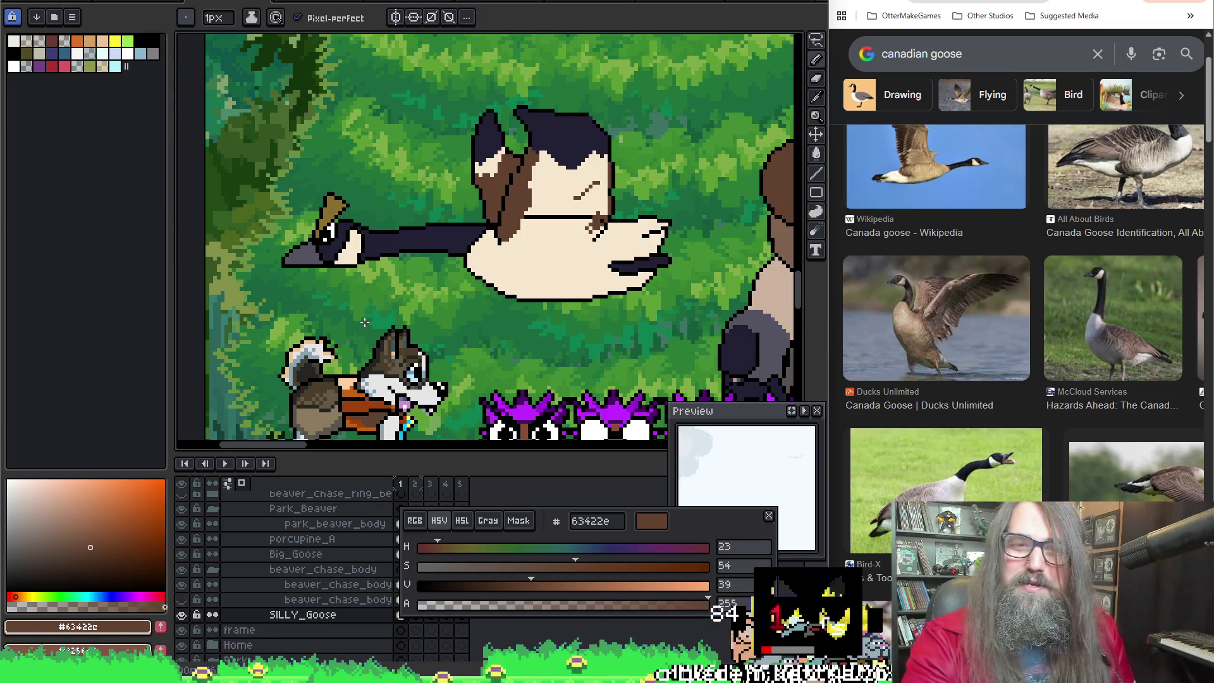
{"action": "scroll", "coordinate": [364, 323], "scroll_direction": "up", "scroll_amount": 2}
{"action": "scroll", "coordinate": [475, 237], "scroll_direction": "up", "scroll_amount": 2}
{"action": "scroll", "coordinate": [628, 247], "scroll_direction": "up", "scroll_amount": 2}
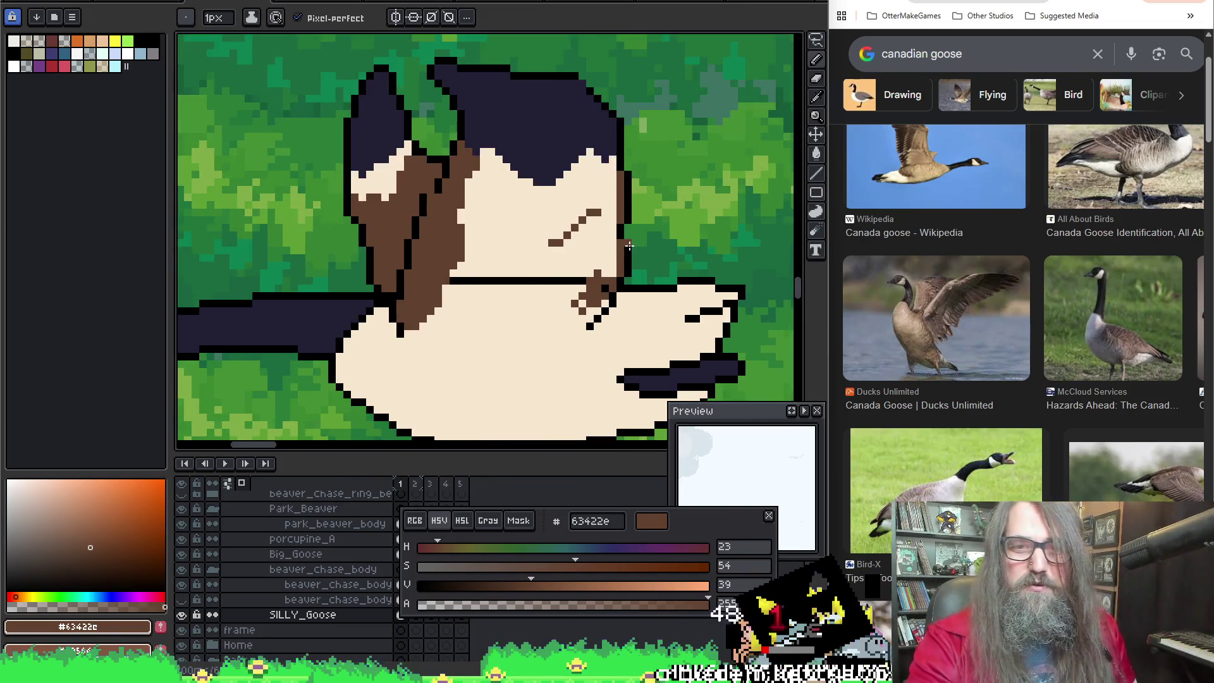
Step: Draw a black outline down along the goose's chest beside the brown stripe
{"action": "key", "text": "alt"}
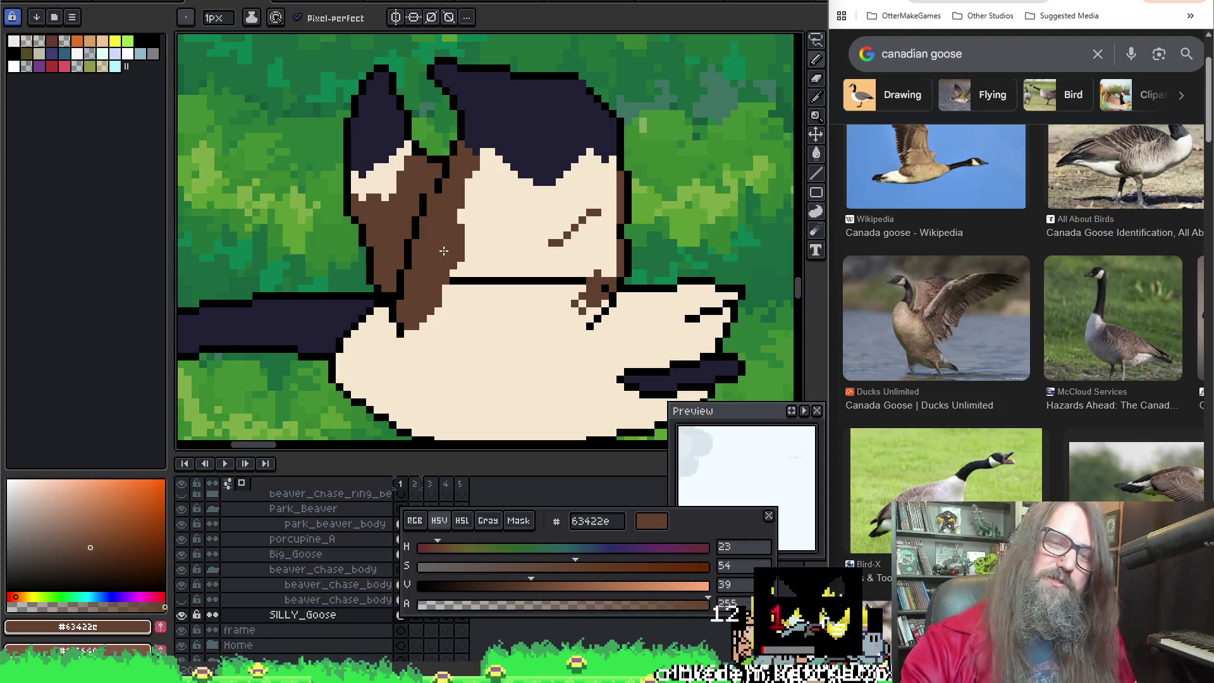
{"action": "left_click", "coordinate": [403, 329], "text": "alt"}
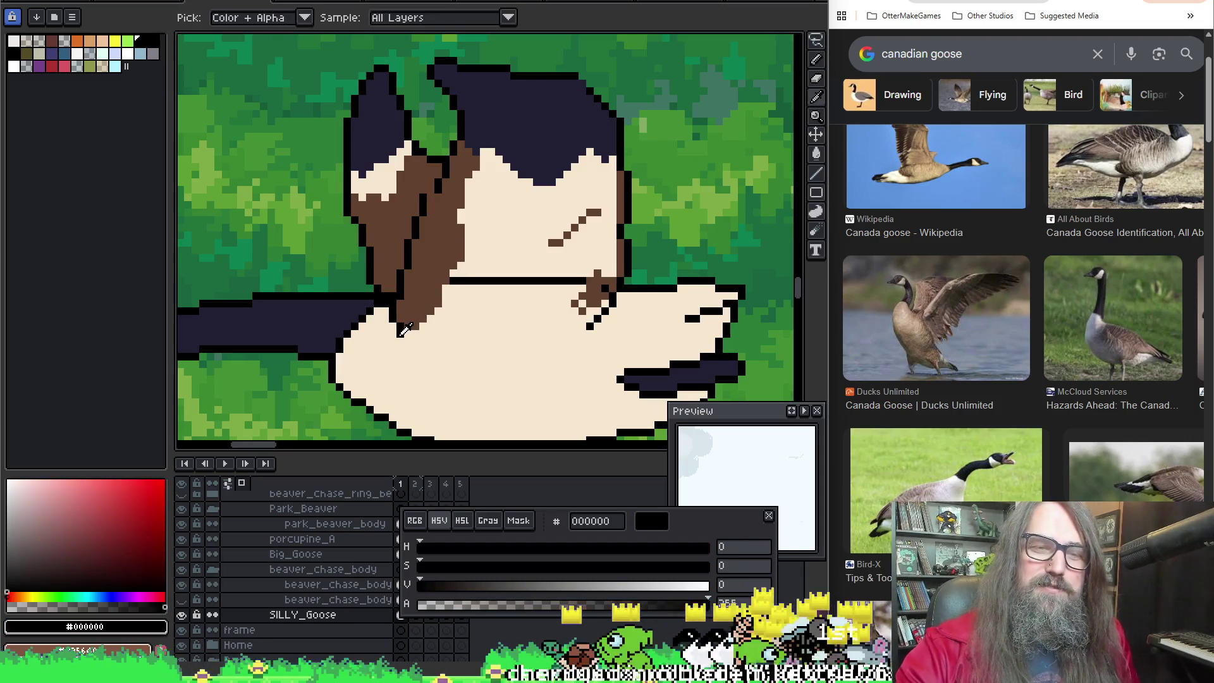
{"action": "mouse_move", "coordinate": [400, 332]}
{"action": "left_mouse_down"}
{"action": "mouse_move", "coordinate": [529, 348]}
{"action": "mouse_move", "coordinate": [596, 320]}
{"action": "left_mouse_up"}
{"action": "key", "text": "alt"}
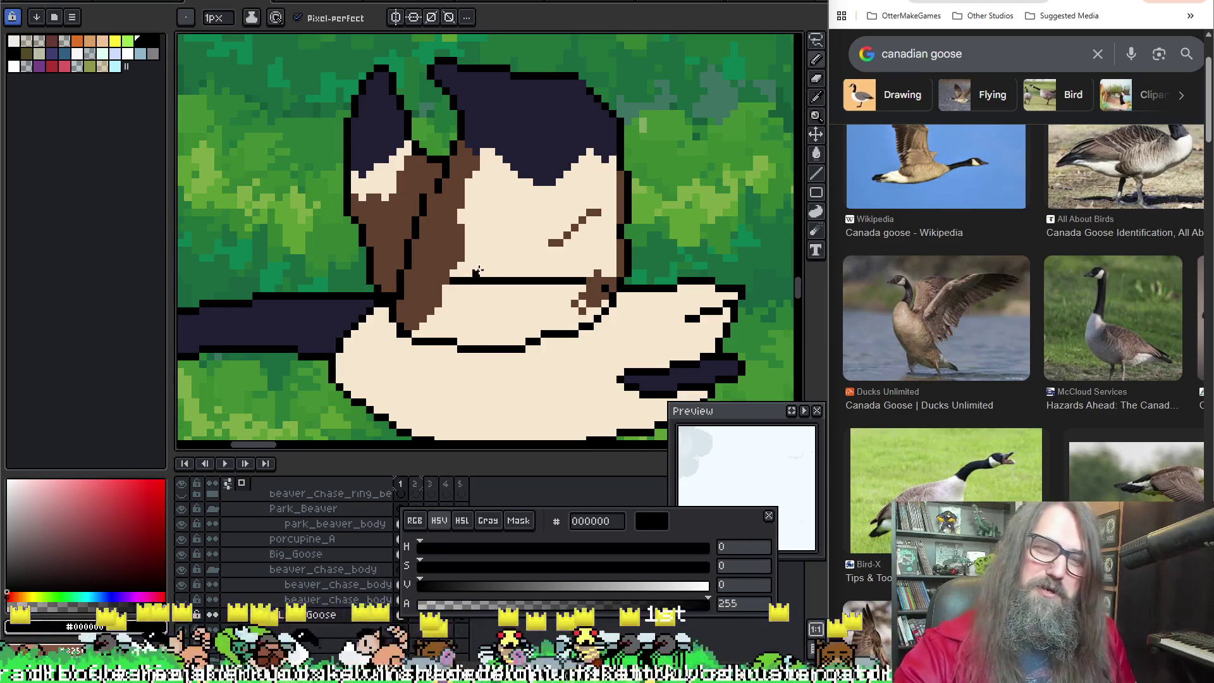
Step: Paint cream over the stray horizontal line and specks on the breast
{"action": "left_click", "coordinate": [467, 274], "text": "alt"}
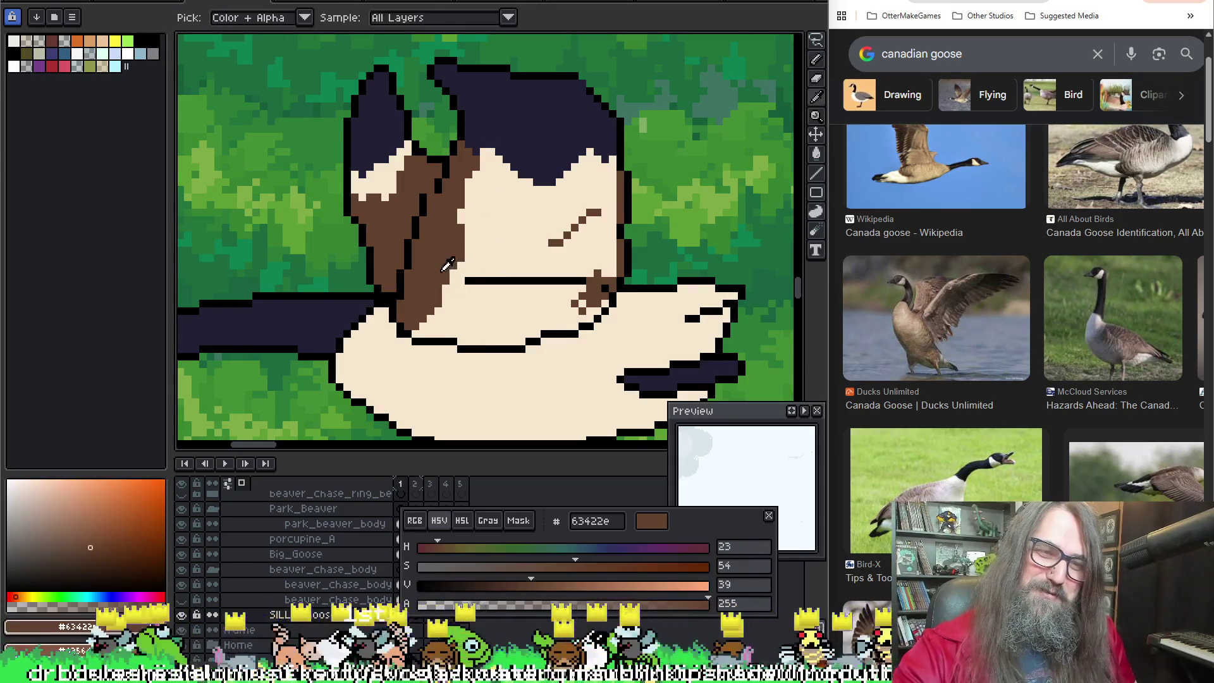
{"action": "left_click", "coordinate": [496, 281]}
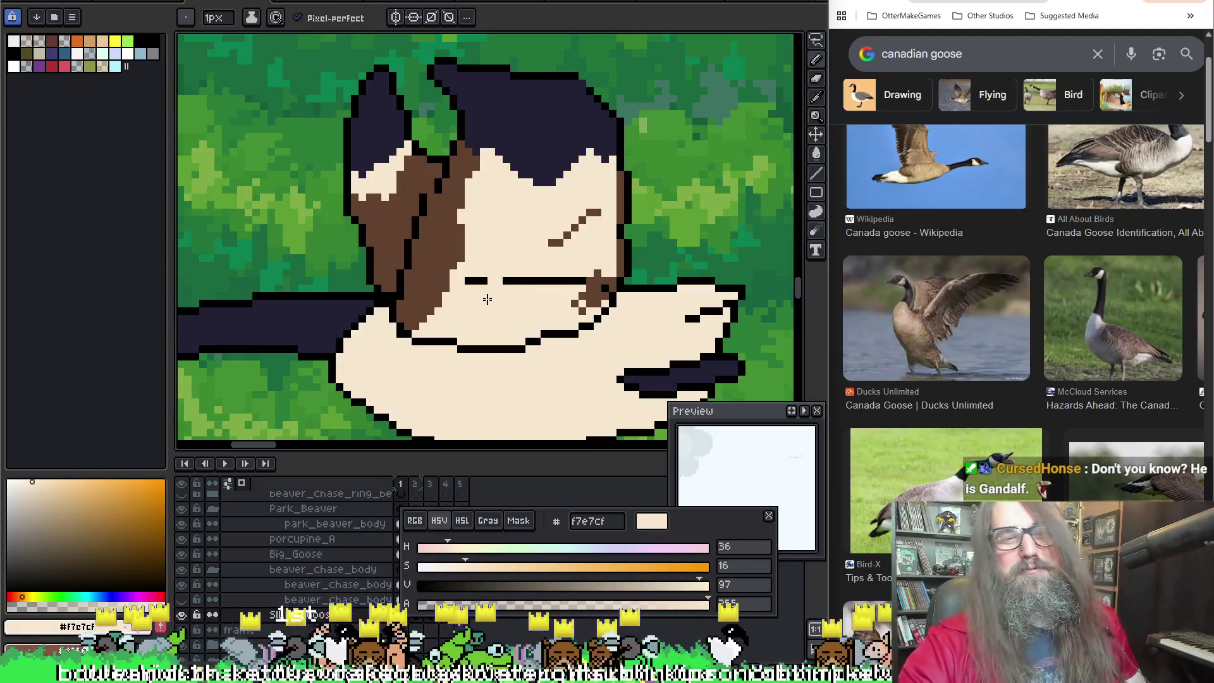
{"action": "left_click_drag", "start_coordinate": [519, 281], "coordinate": [473, 281]}
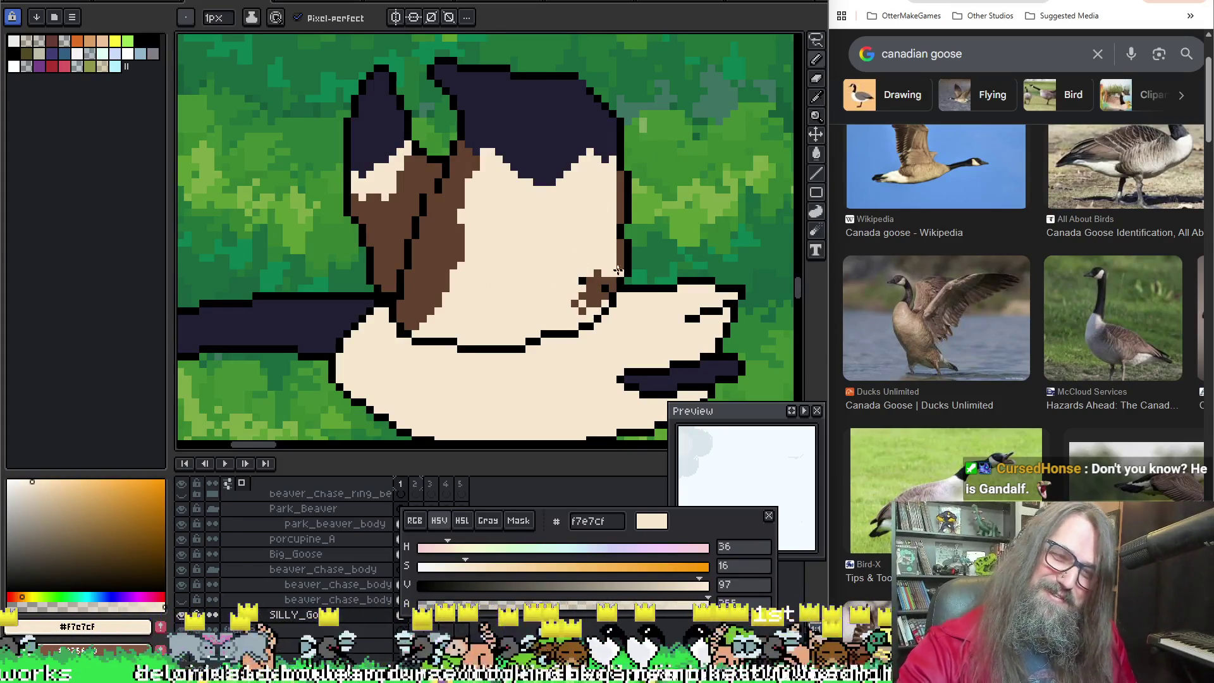
{"action": "mouse_move", "coordinate": [598, 284]}
{"action": "left_mouse_down"}
{"action": "mouse_move", "coordinate": [583, 308]}
{"action": "mouse_move", "coordinate": [588, 280]}
{"action": "left_mouse_up"}
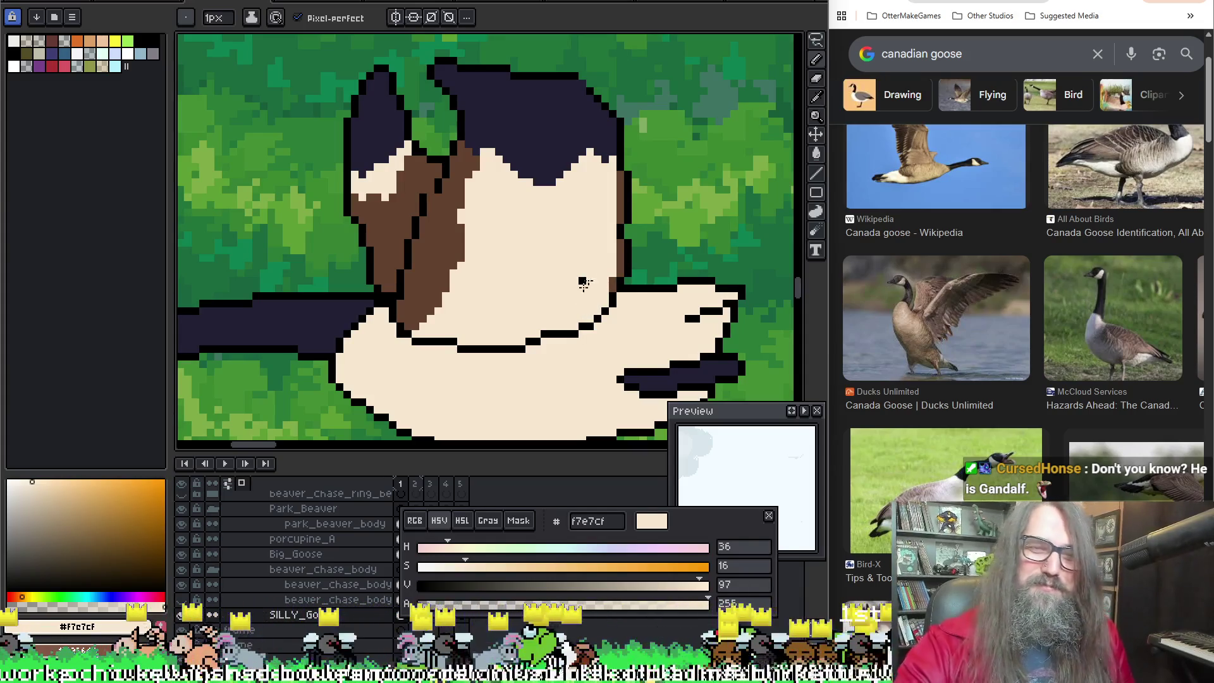
Step: Compare the brown and black along the neck outline and save the sprite
{"action": "left_click", "coordinate": [608, 297], "text": "alt"}
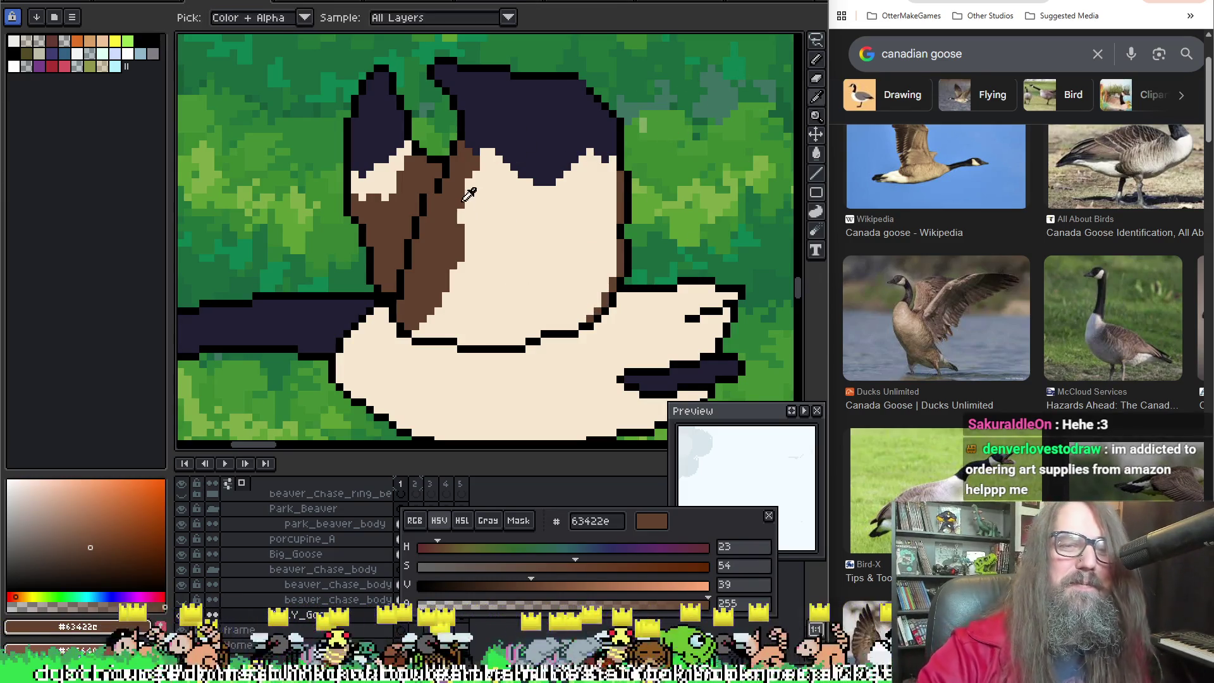
{"action": "left_click", "coordinate": [427, 185], "text": "alt"}
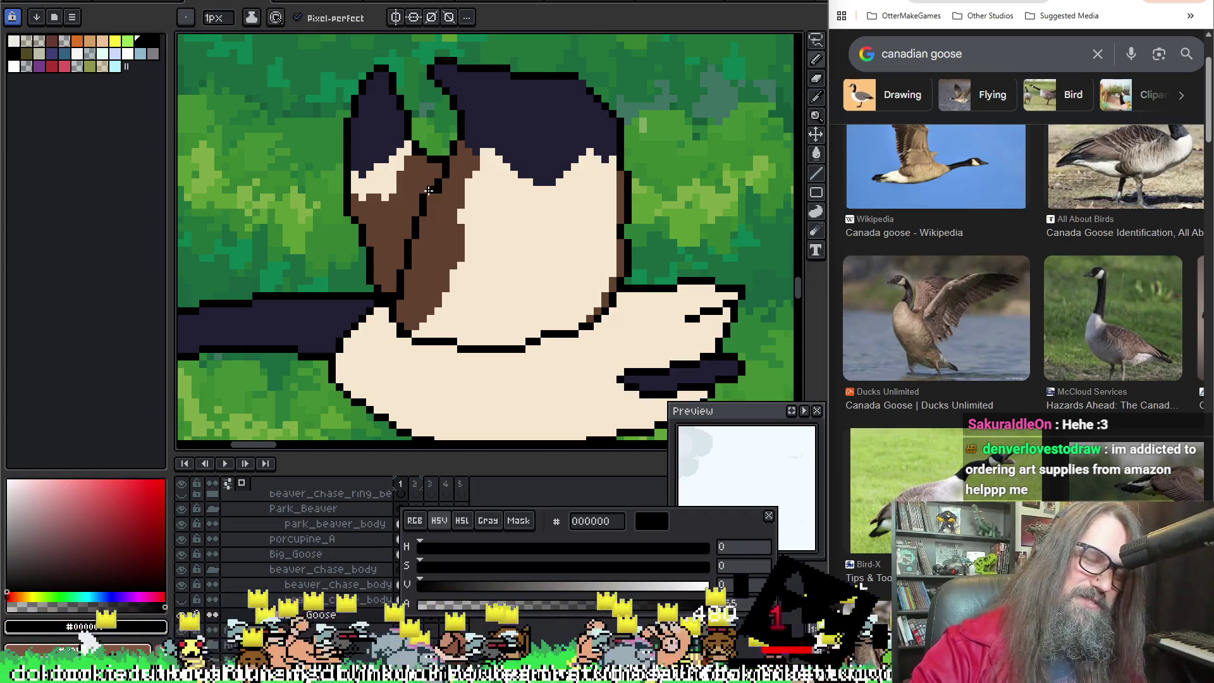
{"action": "left_click", "coordinate": [438, 190], "text": "alt"}
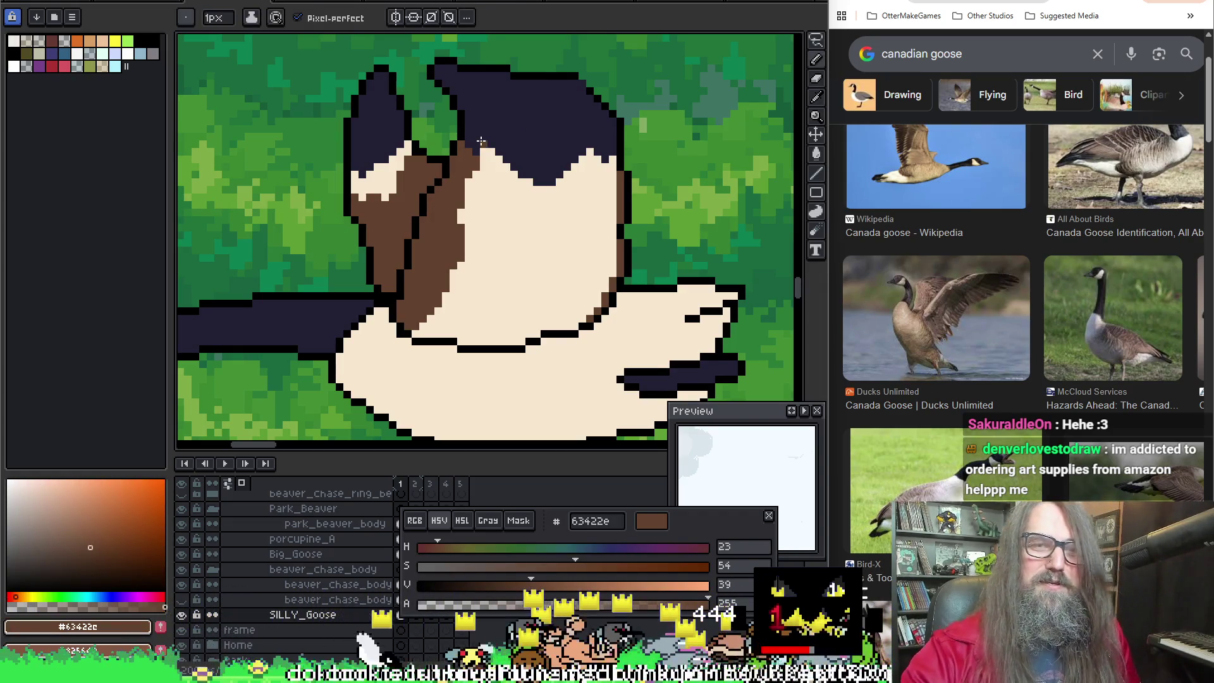
{"action": "left_click", "coordinate": [445, 176], "text": "alt"}
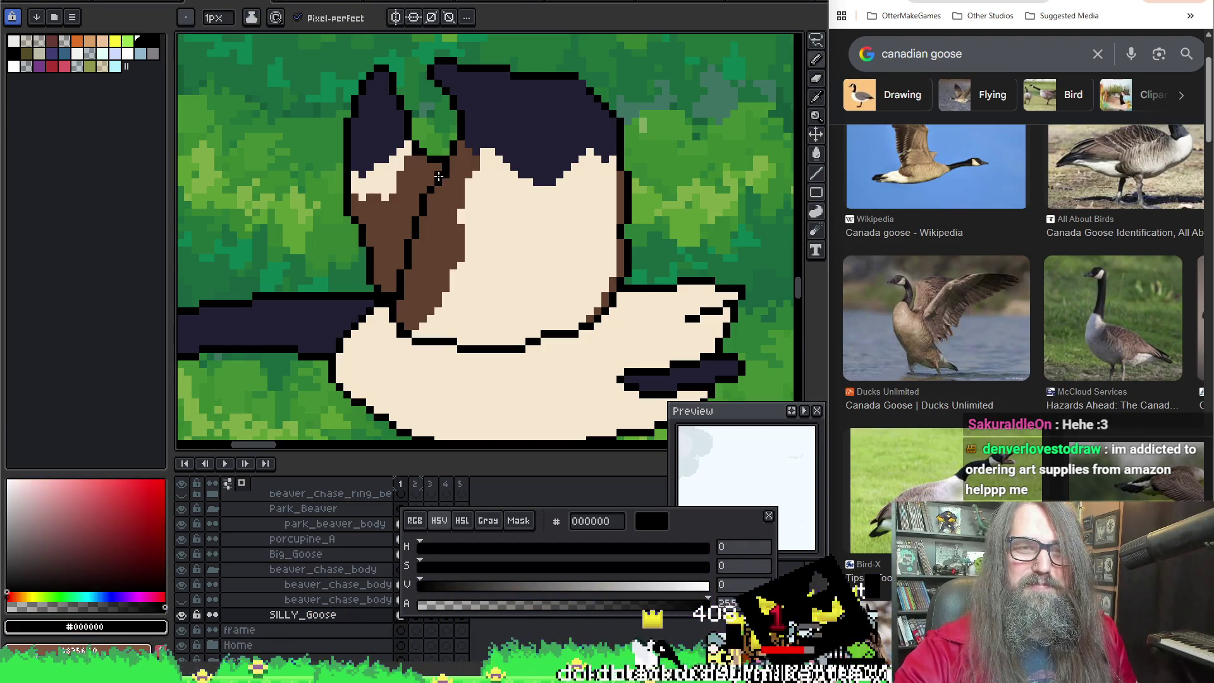
{"action": "left_click", "coordinate": [444, 175], "text": "alt"}
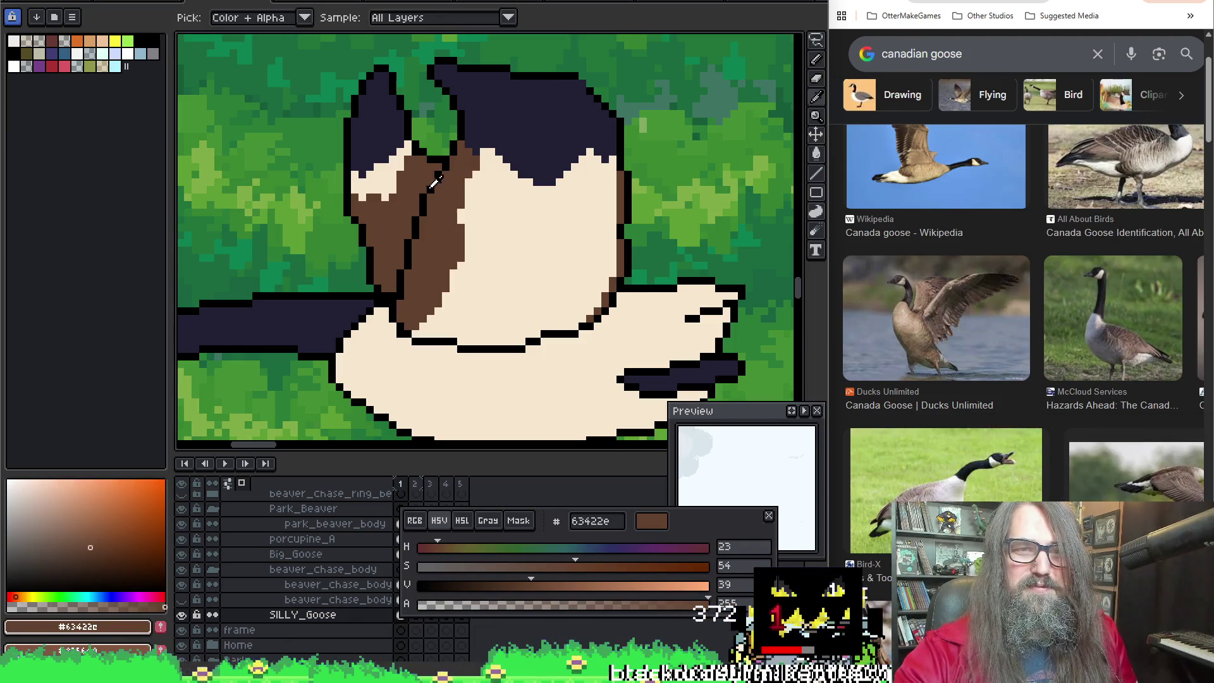
{"action": "left_click", "coordinate": [434, 186], "text": "alt"}
{"action": "key", "text": "ctrl+s"}
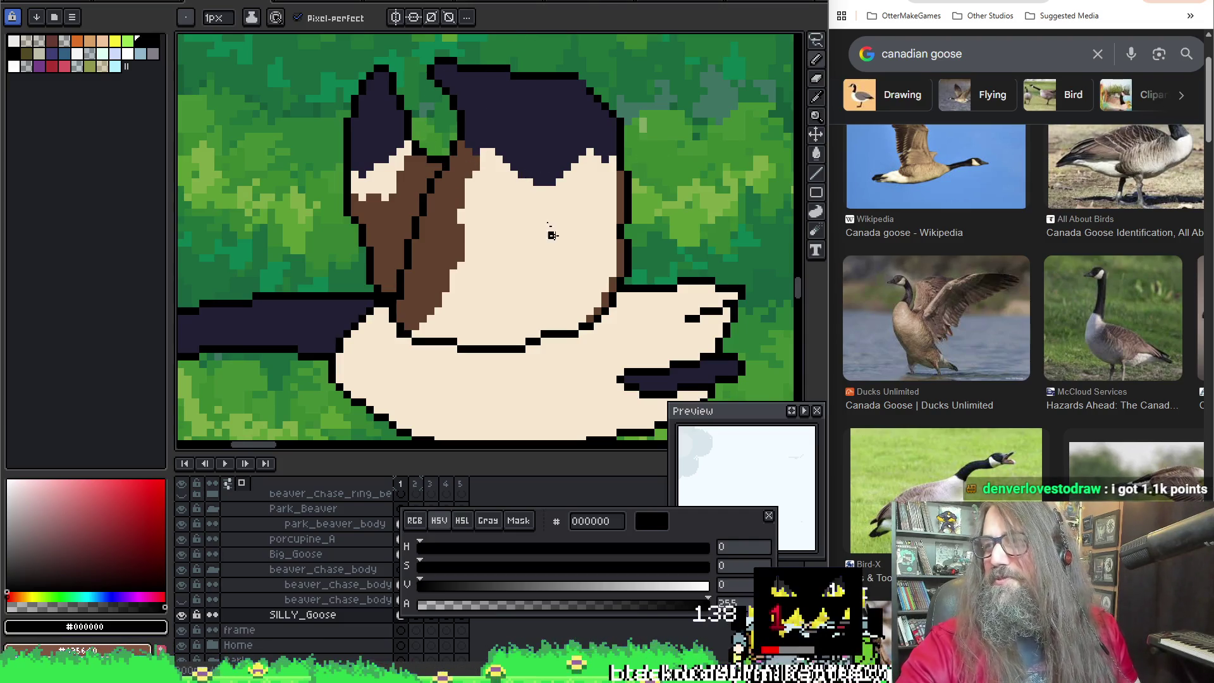
{"action": "scroll", "coordinate": [478, 110], "scroll_direction": "up", "scroll_amount": 3}
Step: Look over the head's navy and outline, then make brown current again
{"action": "key", "text": "alt"}
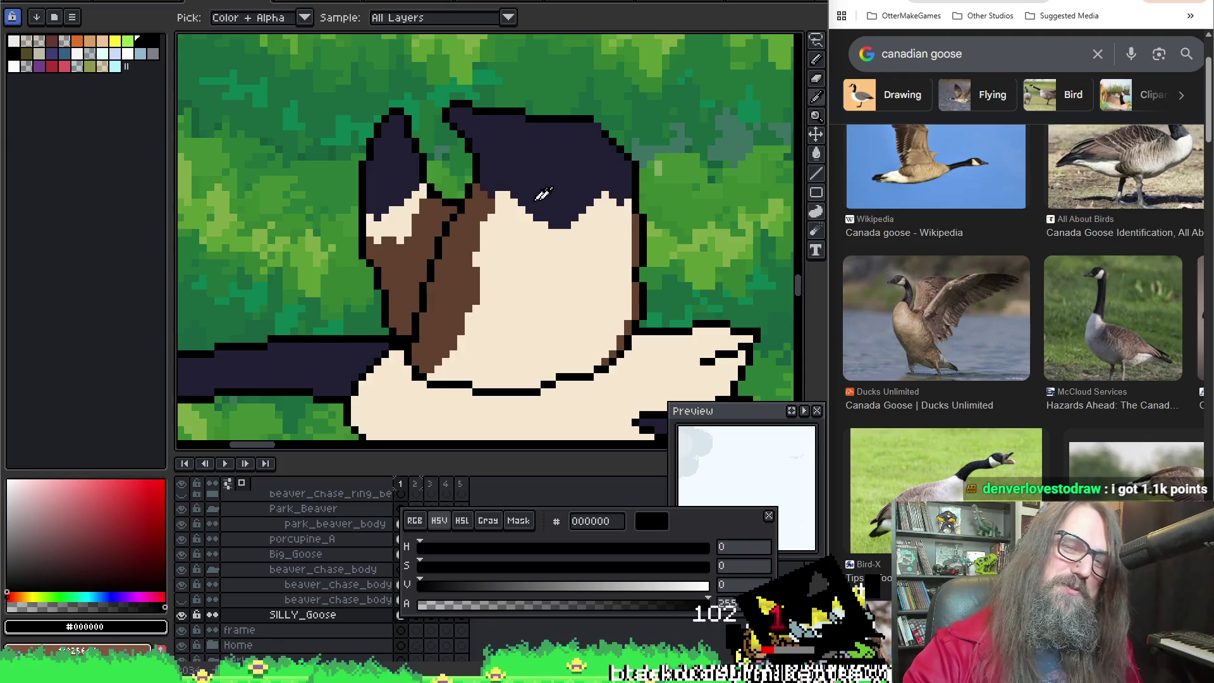
{"action": "left_click", "coordinate": [617, 194]}
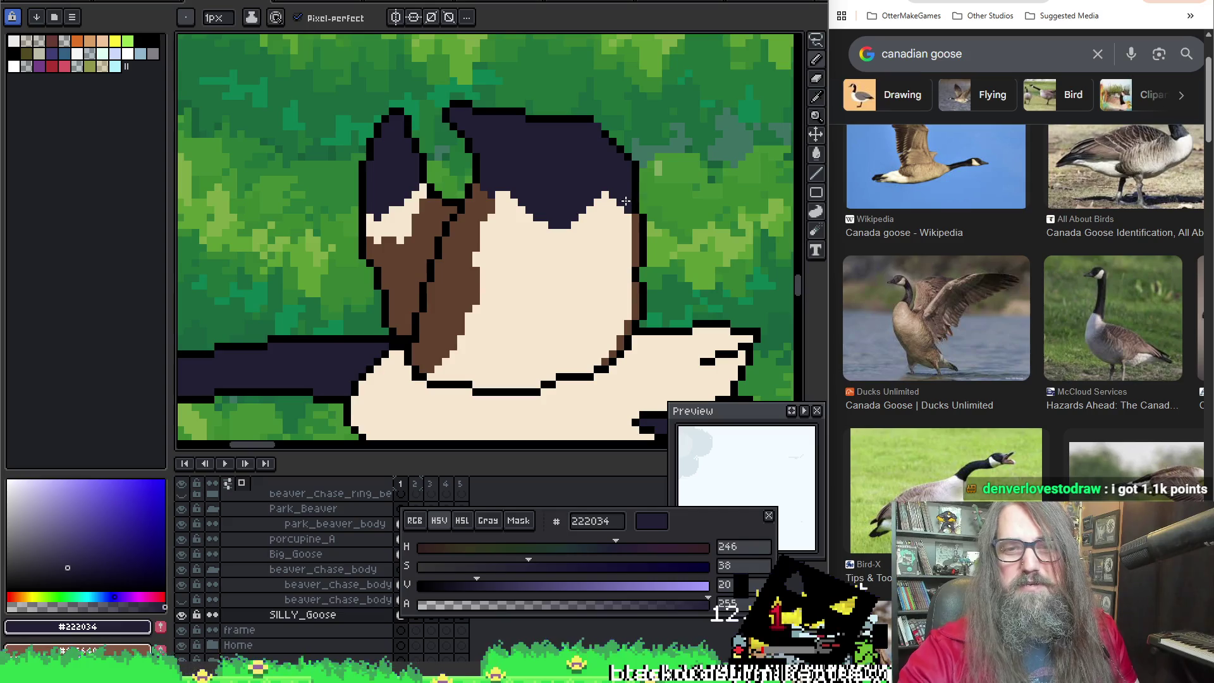
{"action": "left_click_drag", "start_coordinate": [607, 143], "coordinate": [627, 129]}
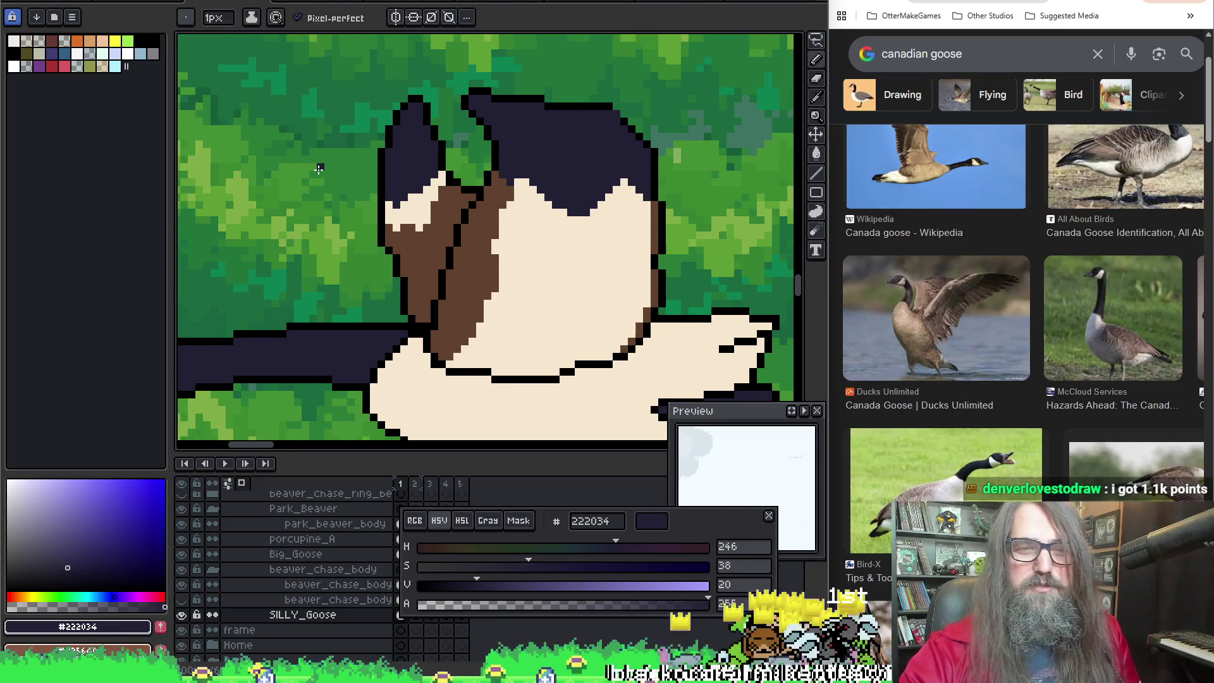
{"action": "left_click", "coordinate": [625, 172], "text": "alt"}
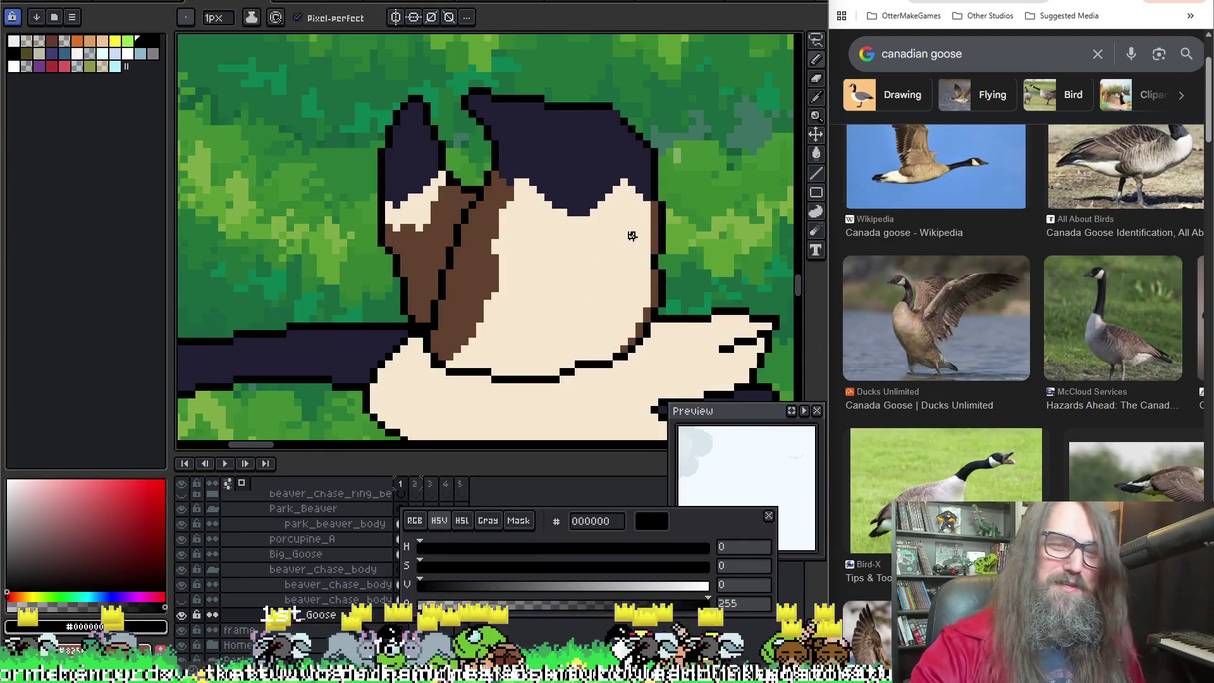
{"action": "mouse_move", "coordinate": [569, 275]}
{"action": "left_mouse_down"}
{"action": "mouse_move", "coordinate": [558, 243]}
{"action": "mouse_move", "coordinate": [613, 207]}
{"action": "mouse_move", "coordinate": [588, 239]}
{"action": "left_mouse_up"}
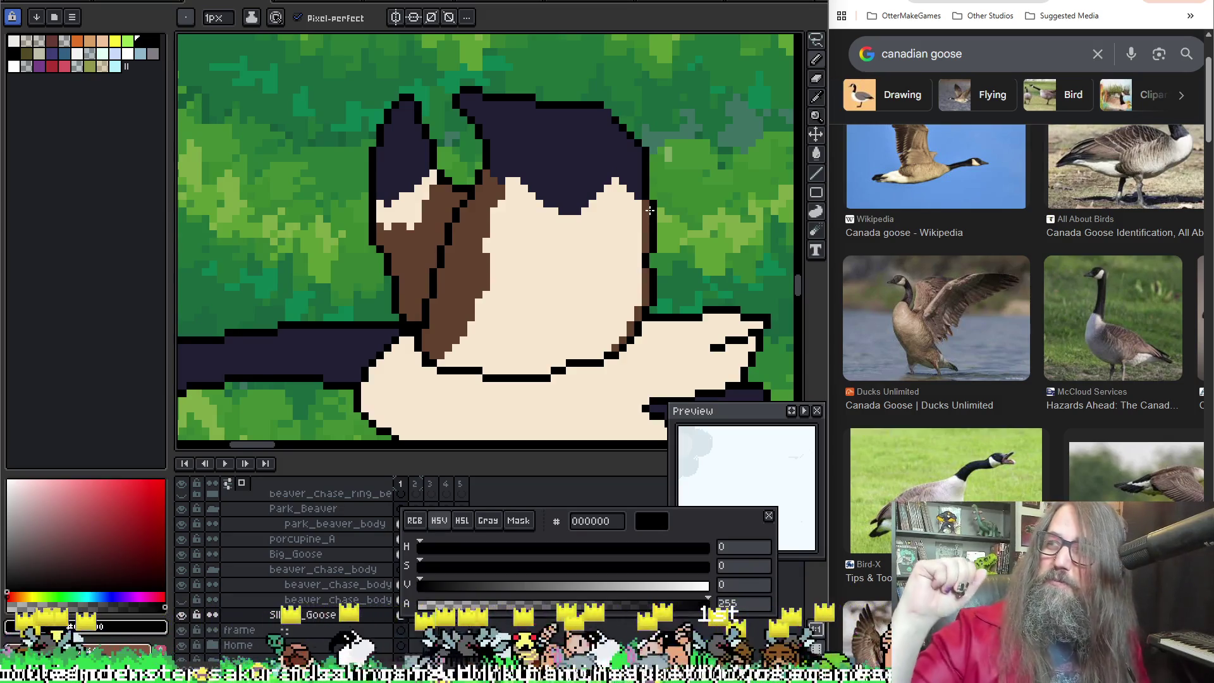
{"action": "key", "text": "space"}
{"action": "left_click_drag", "start_coordinate": [432, 255], "coordinate": [393, 246]}
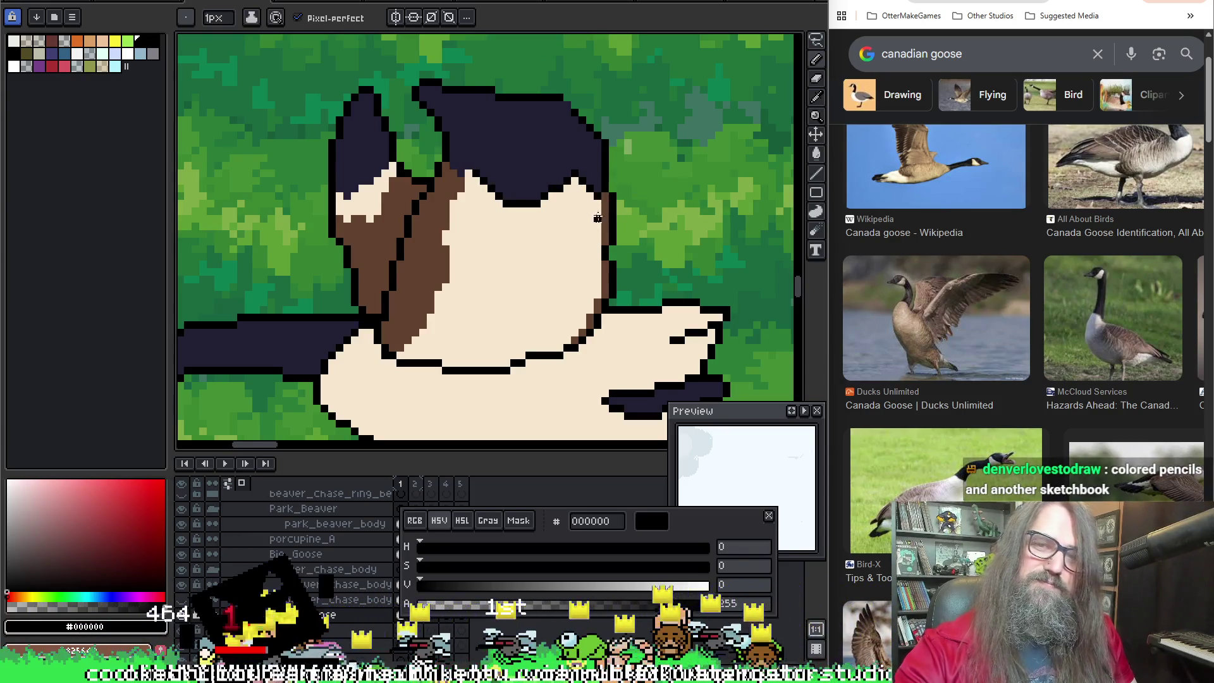
{"action": "key", "text": "space"}
{"action": "left_click_drag", "start_coordinate": [529, 271], "coordinate": [543, 290]}
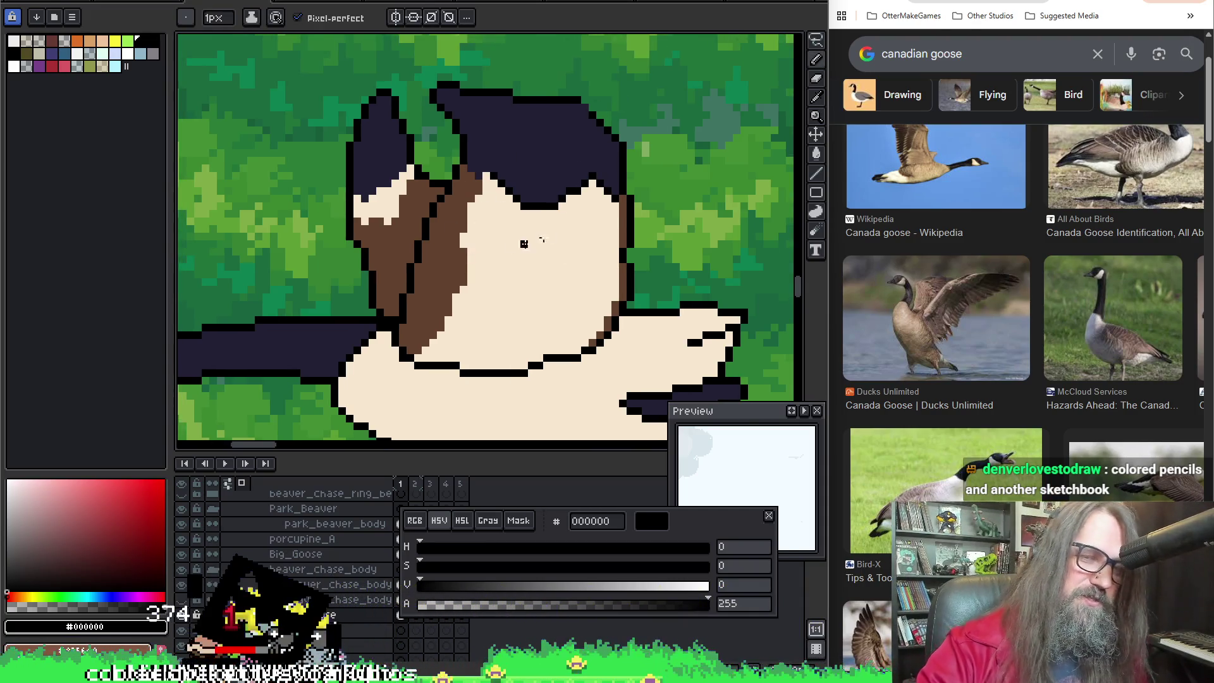
{"action": "left_click", "coordinate": [453, 210], "text": "alt"}
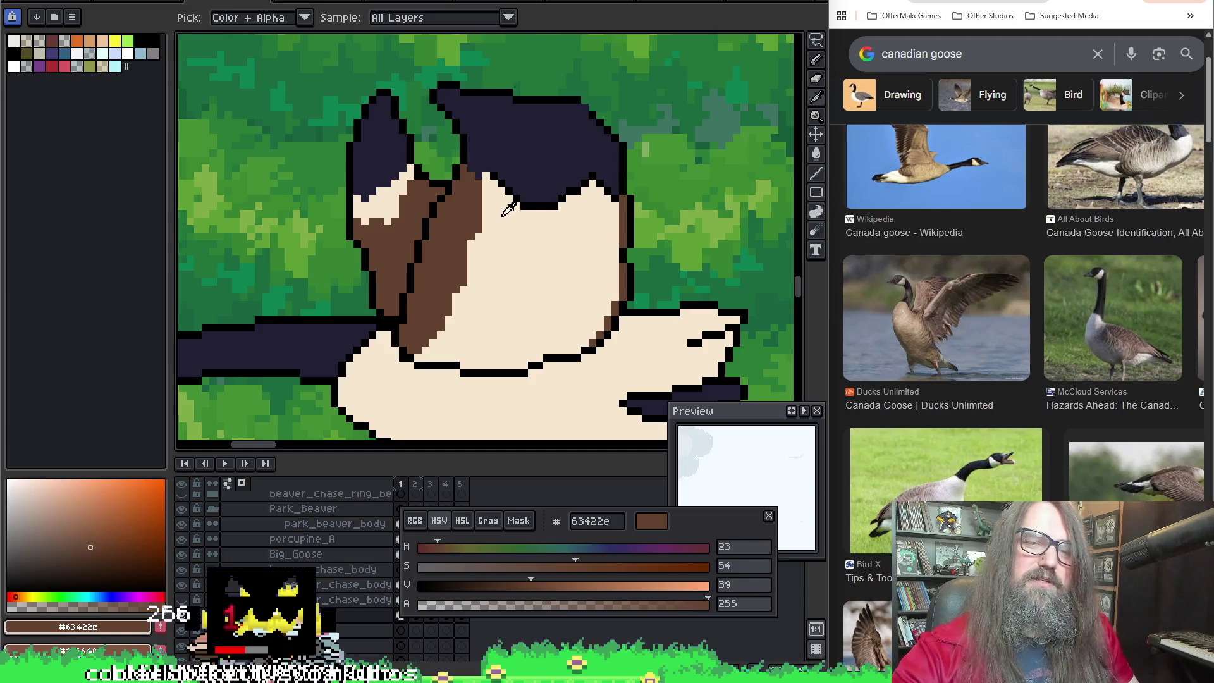
{"action": "left_click", "coordinate": [487, 204], "text": "alt"}
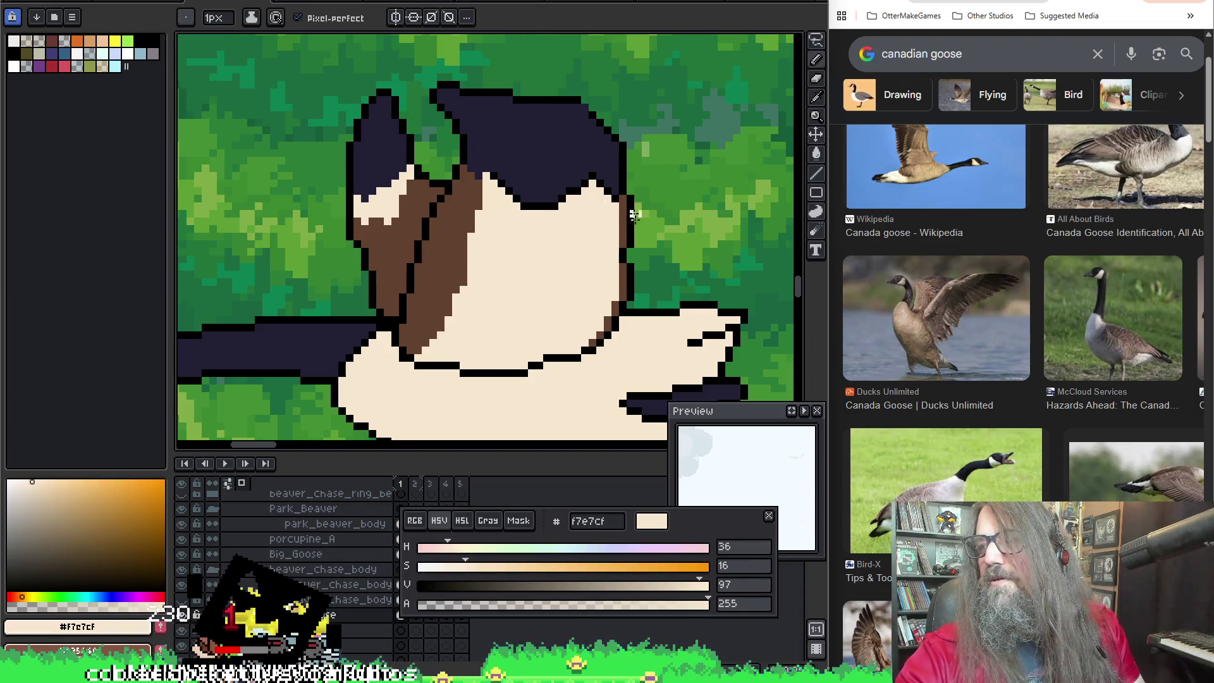
{"action": "scroll", "coordinate": [553, 251], "scroll_direction": "down", "scroll_amount": 3}
{"action": "scroll", "coordinate": [504, 163], "scroll_direction": "up", "scroll_amount": 3}
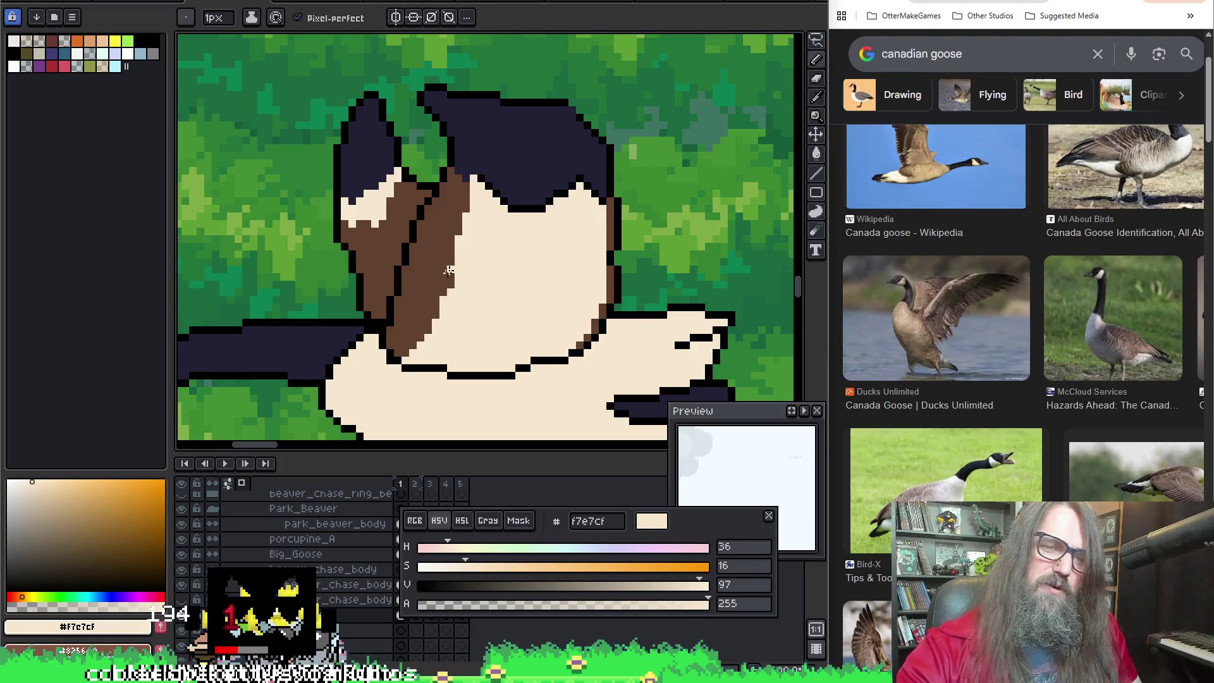
{"action": "scroll", "coordinate": [449, 272], "scroll_direction": "down", "scroll_amount": 3}
{"action": "scroll", "coordinate": [454, 283], "scroll_direction": "up", "scroll_amount": 3}
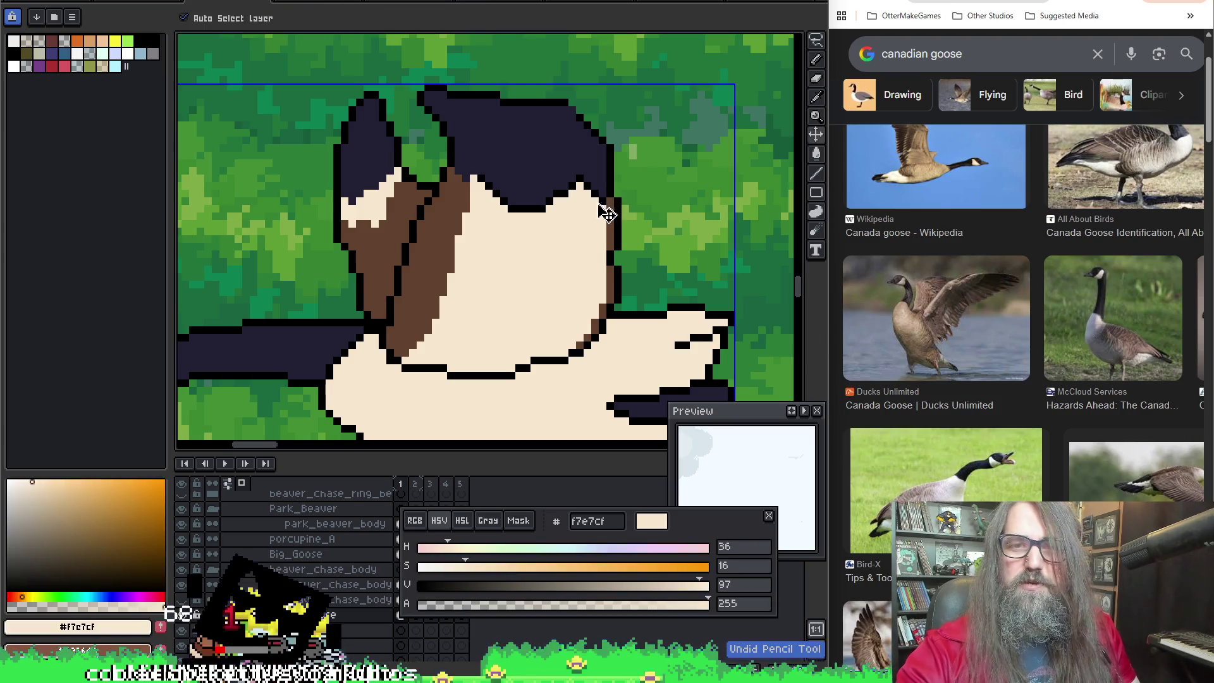
{"action": "left_click", "coordinate": [606, 194], "text": "alt"}
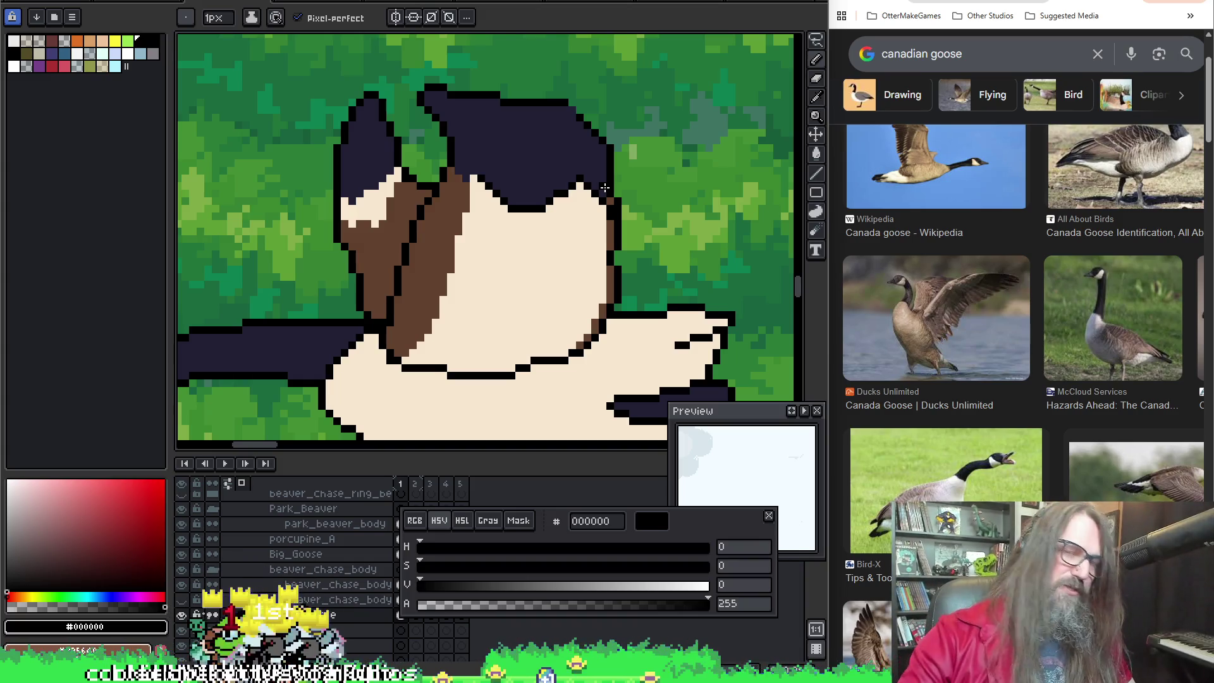
{"action": "left_click", "coordinate": [607, 194], "text": "alt"}
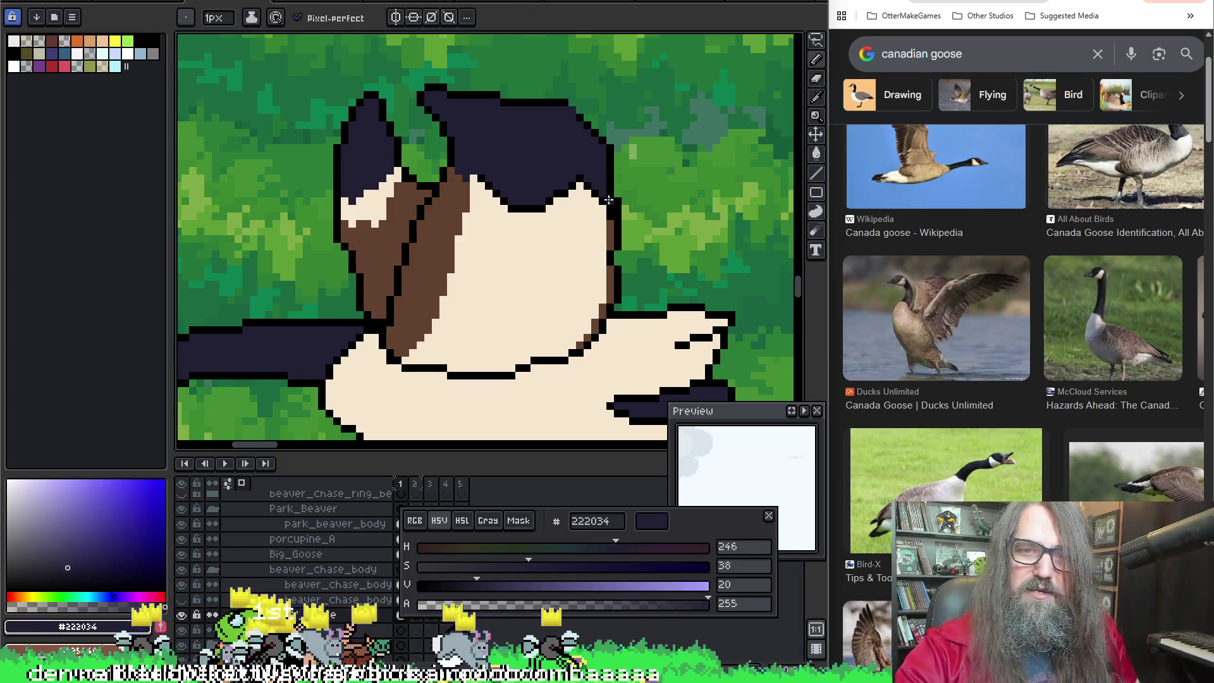
{"action": "left_click", "coordinate": [606, 224], "text": "alt"}
{"action": "scroll", "coordinate": [509, 275], "scroll_direction": "down", "scroll_amount": 2}
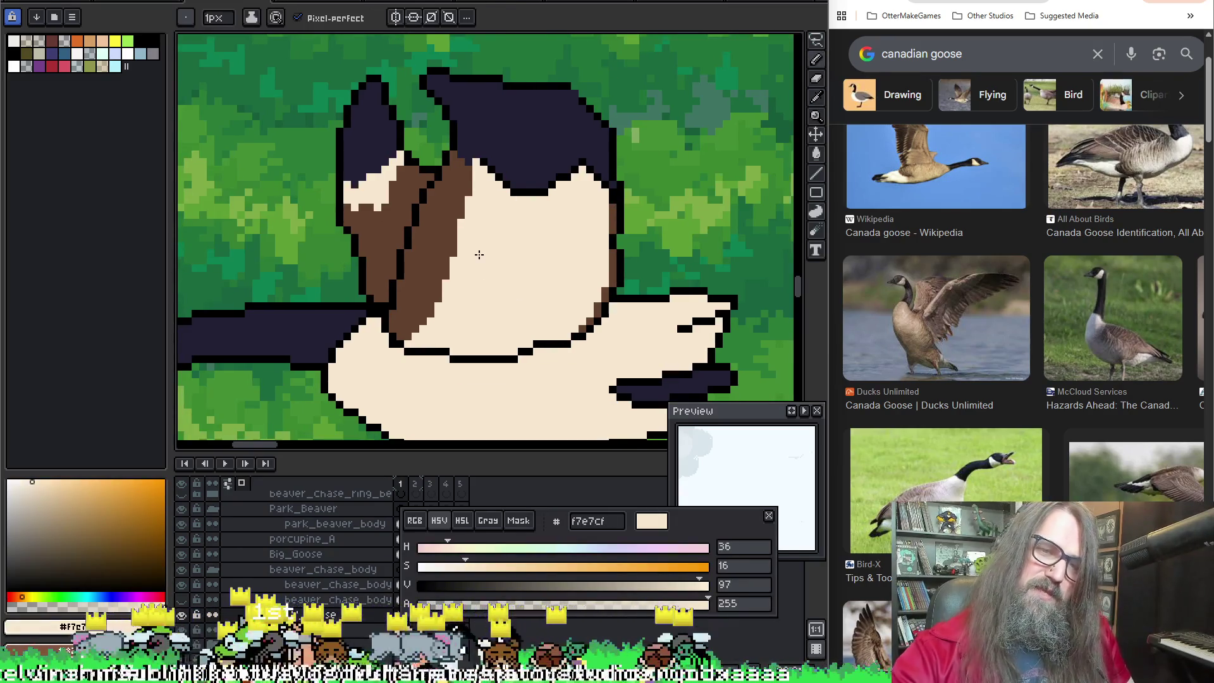
{"action": "scroll", "coordinate": [521, 135], "scroll_direction": "up", "scroll_amount": 2}
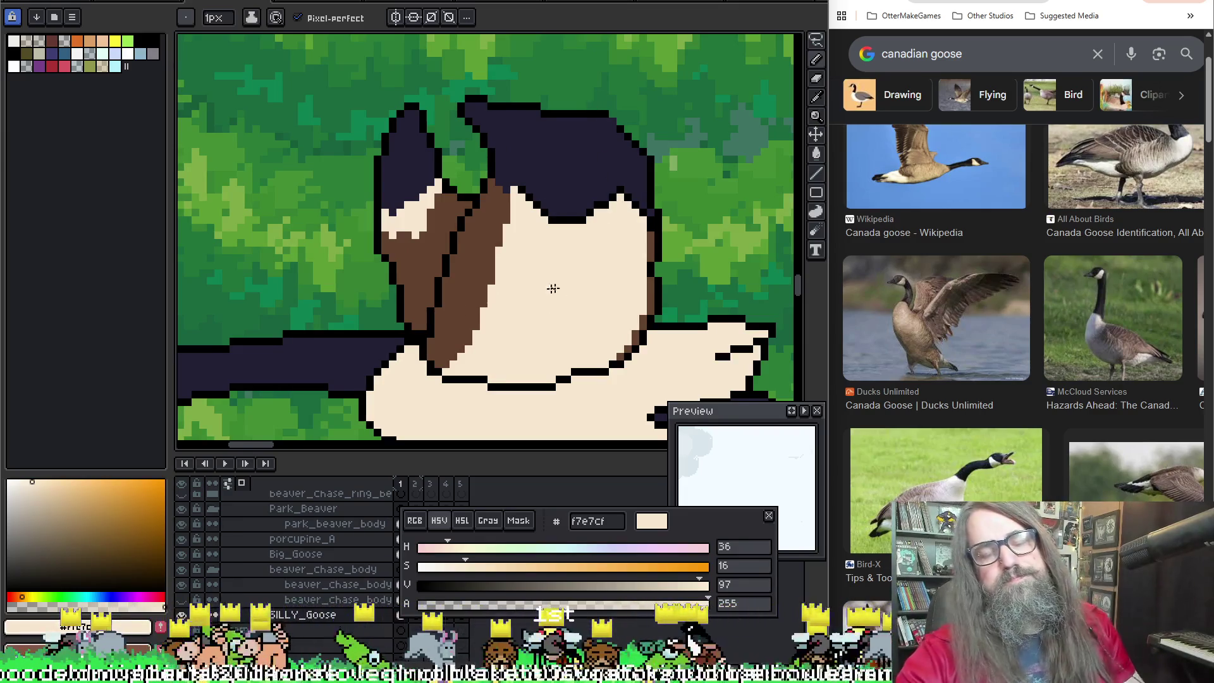
{"action": "key", "text": "space"}
{"action": "mouse_move", "coordinate": [541, 281]}
{"action": "left_mouse_down"}
{"action": "mouse_move", "coordinate": [537, 300]}
{"action": "mouse_move", "coordinate": [512, 218]}
{"action": "left_mouse_up"}
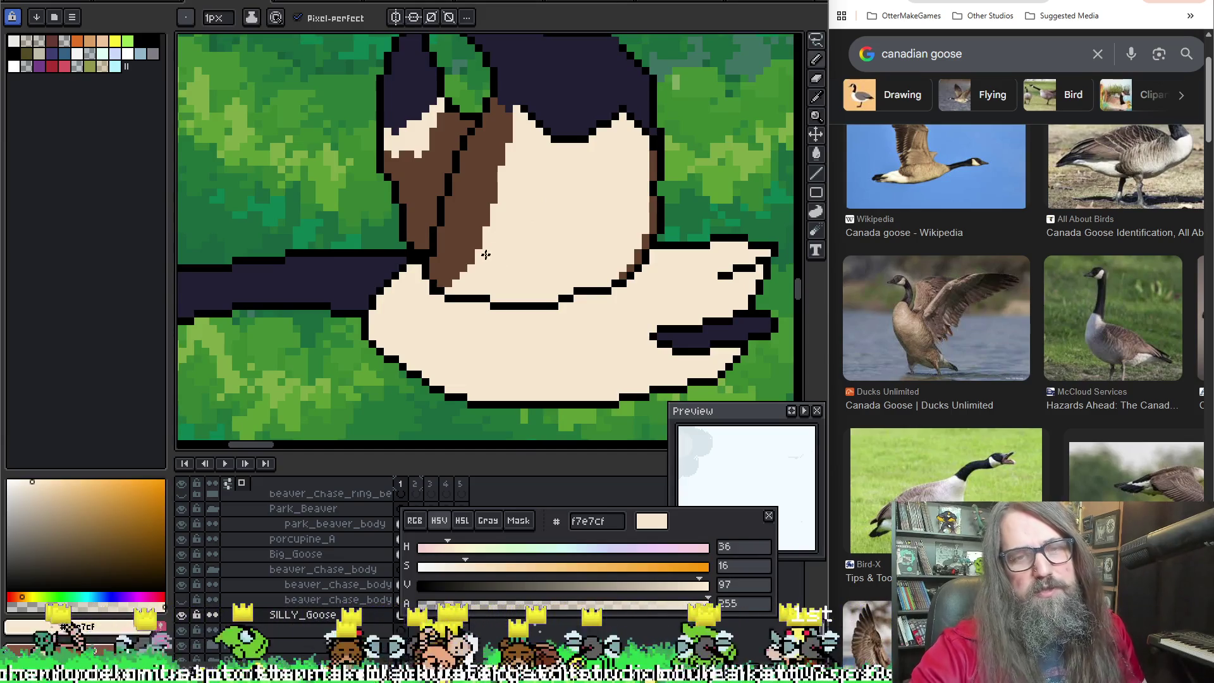
{"action": "scroll", "coordinate": [526, 243], "scroll_direction": "down", "scroll_amount": 1}
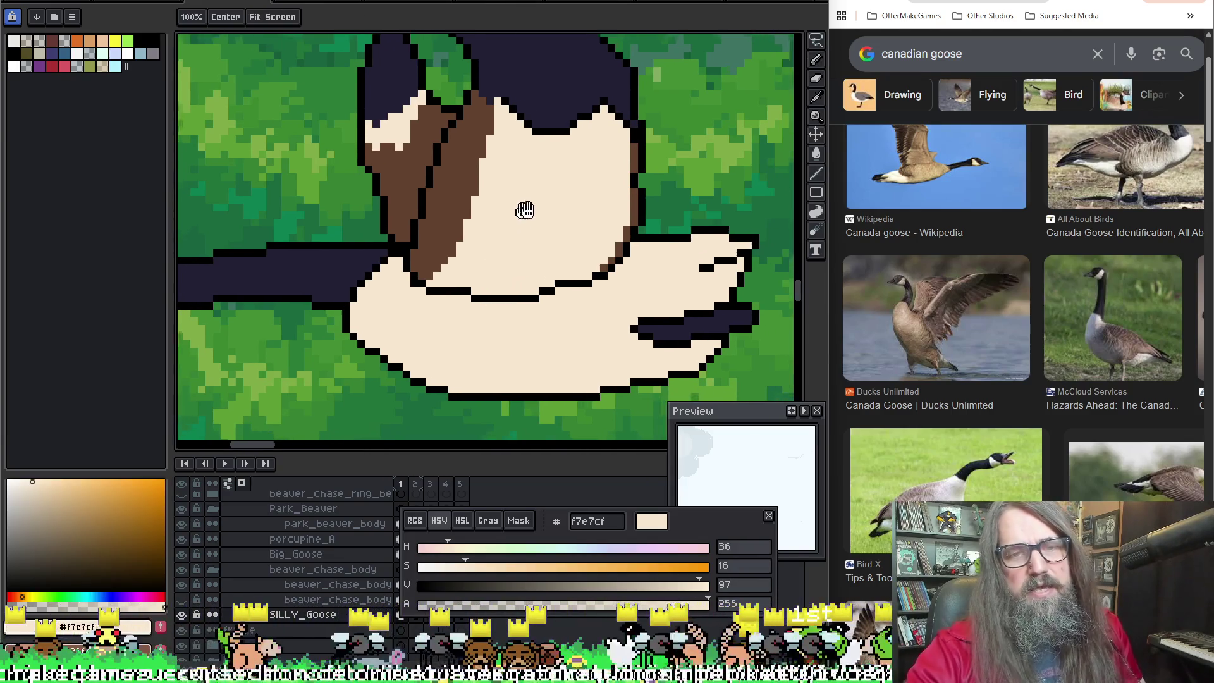
{"action": "scroll", "coordinate": [531, 213], "scroll_direction": "up", "scroll_amount": 1}
Step: Swap between the black outline colour and the cream body colour while viewing the chest
{"action": "key", "text": "x"}
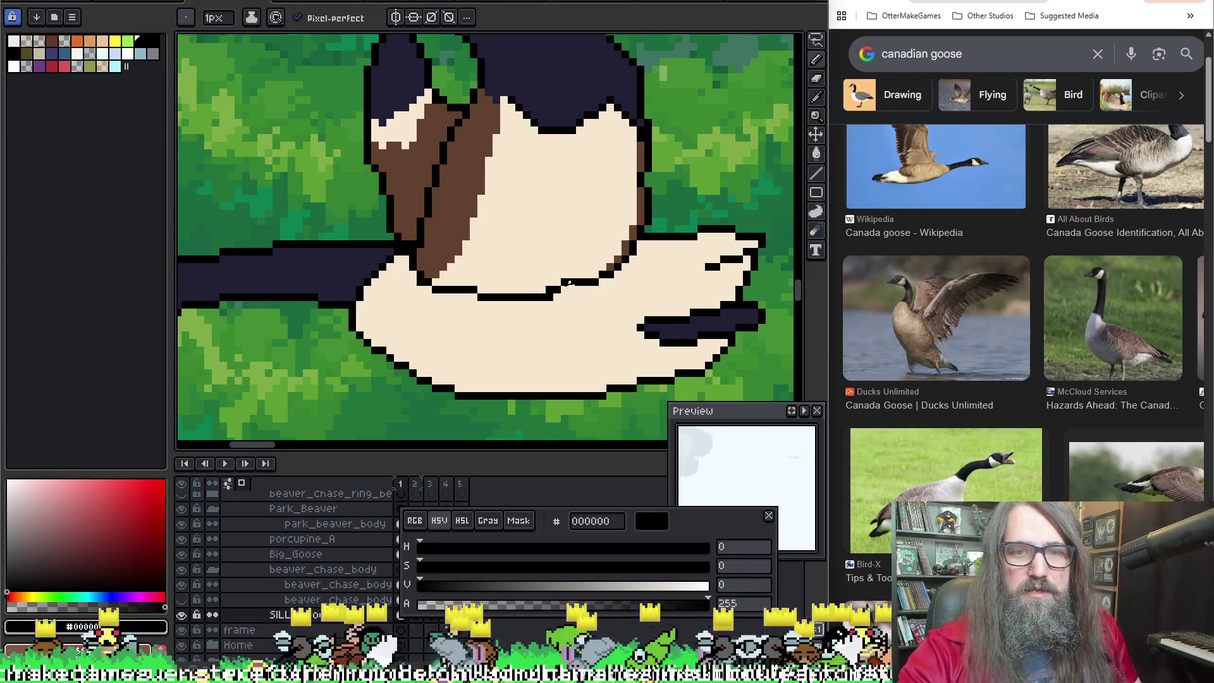
{"action": "key", "text": "x"}
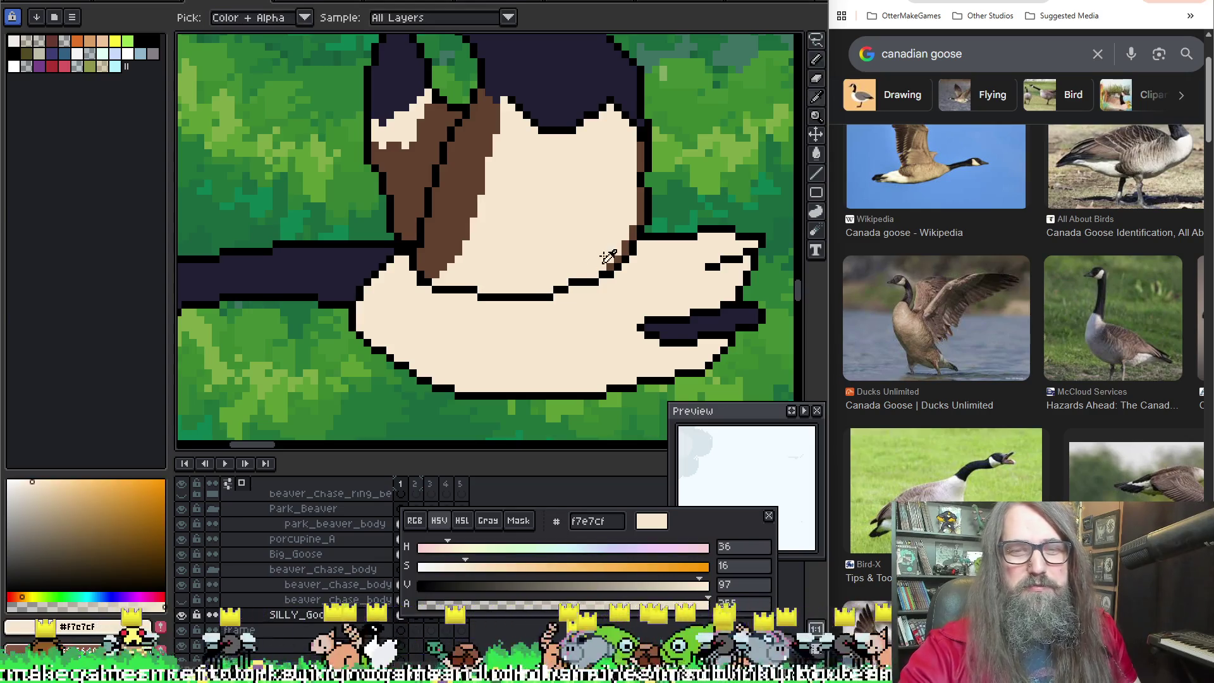
{"action": "key", "text": "x"}
{"action": "key", "text": "x"}
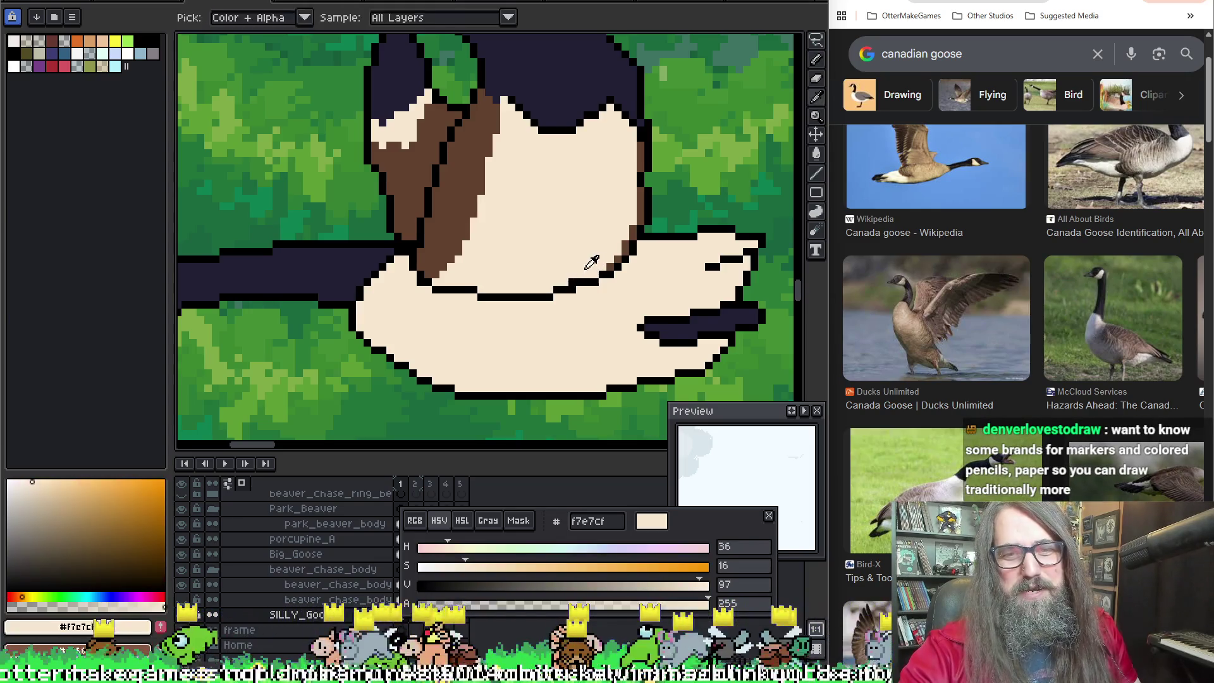
{"action": "key", "text": "x"}
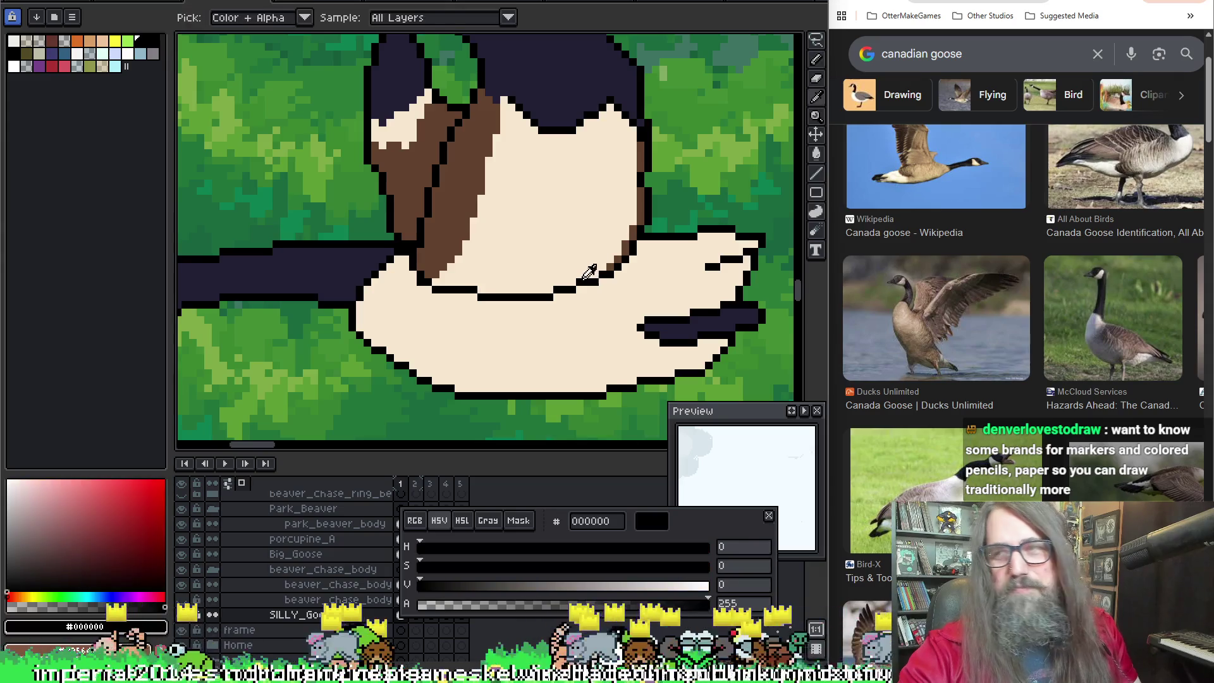
{"action": "left_click_drag", "start_coordinate": [553, 195], "coordinate": [534, 210]}
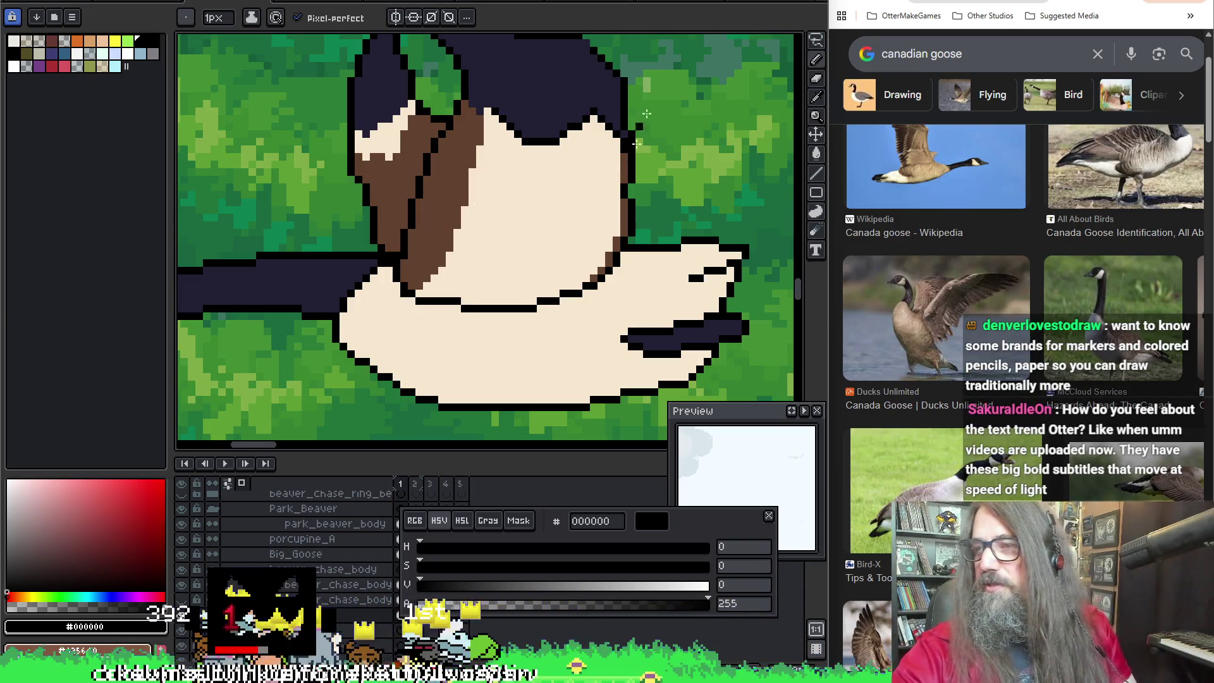
Step: Paint the stray dark chest-outline pixel cream and resample cream f7e7cf from the body
{"action": "key", "text": "alt"}
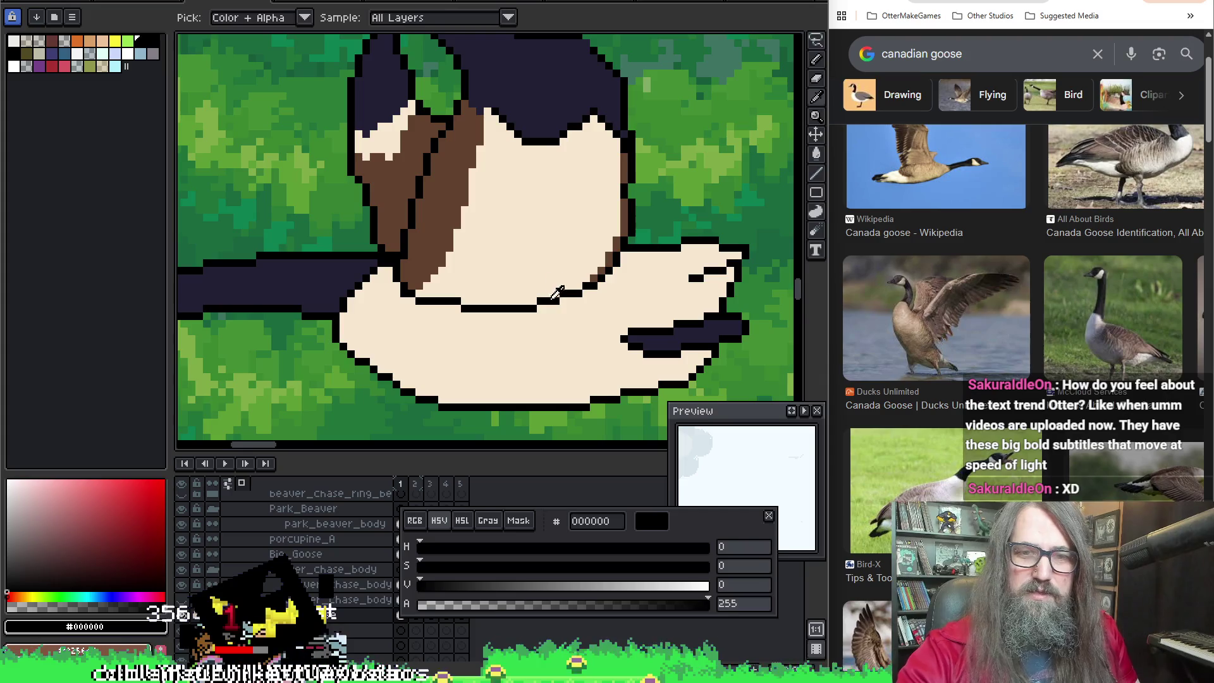
{"action": "left_click", "coordinate": [537, 310]}
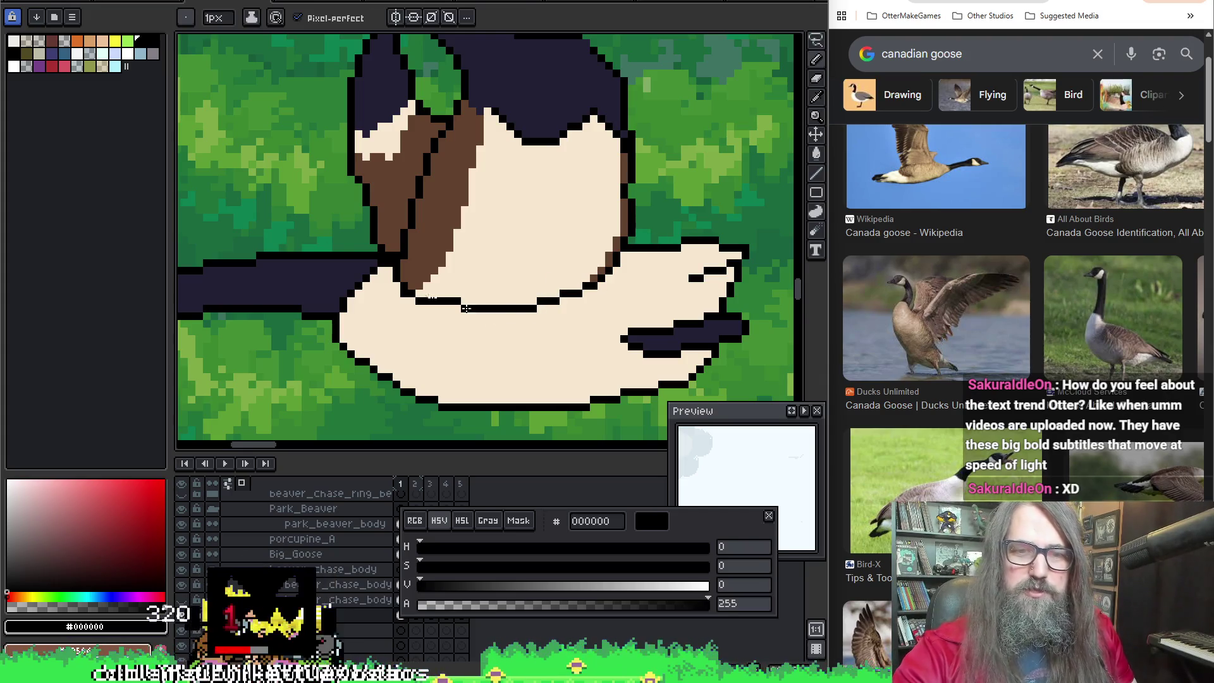
{"action": "left_click", "coordinate": [401, 306], "text": "alt"}
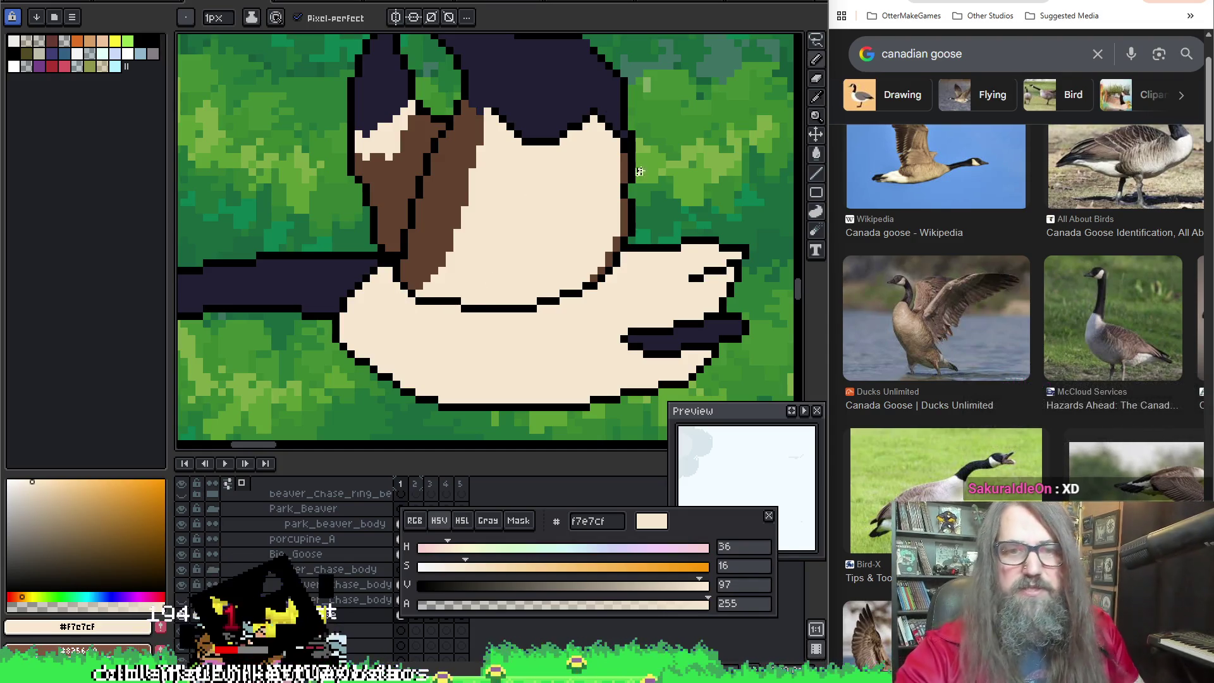
{"action": "mouse_move", "coordinate": [491, 267]}
{"action": "left_mouse_down"}
{"action": "mouse_move", "coordinate": [480, 256]}
{"action": "mouse_move", "coordinate": [555, 259]}
{"action": "mouse_move", "coordinate": [560, 237]}
{"action": "left_mouse_up"}
{"action": "scroll", "coordinate": [559, 267], "scroll_direction": "down", "scroll_amount": 2}
{"action": "scroll", "coordinate": [560, 285], "scroll_direction": "up", "scroll_amount": 2}
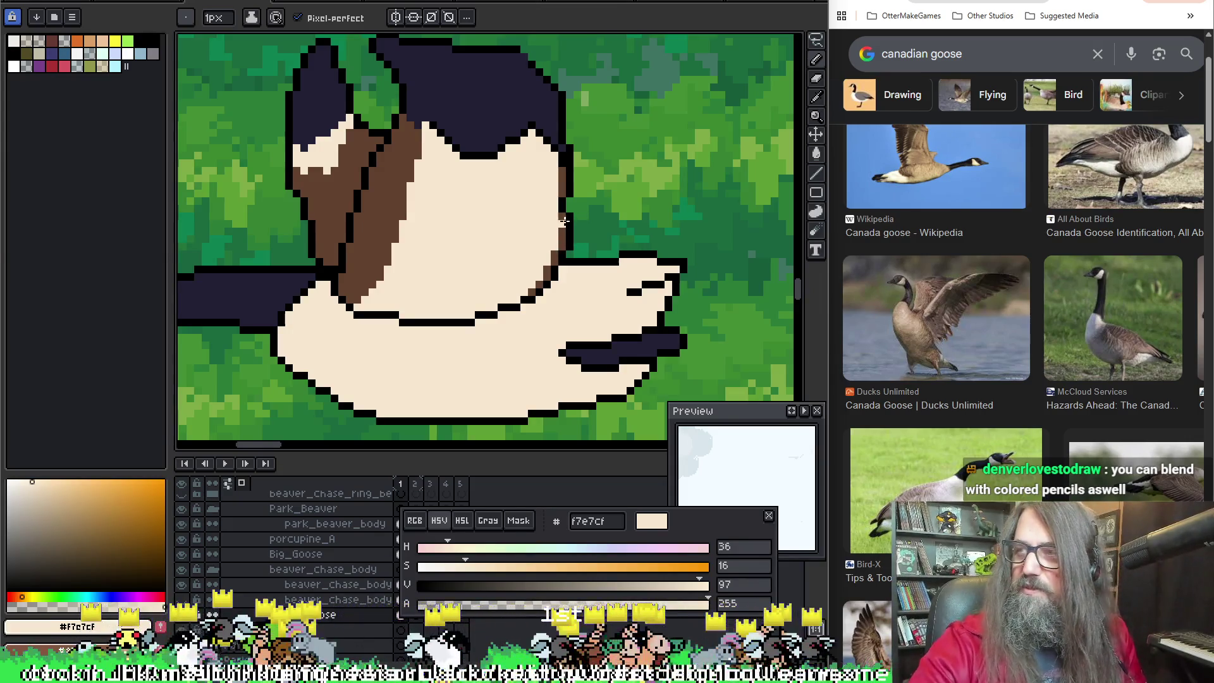
{"action": "scroll", "coordinate": [547, 205], "scroll_direction": "down", "scroll_amount": 2}
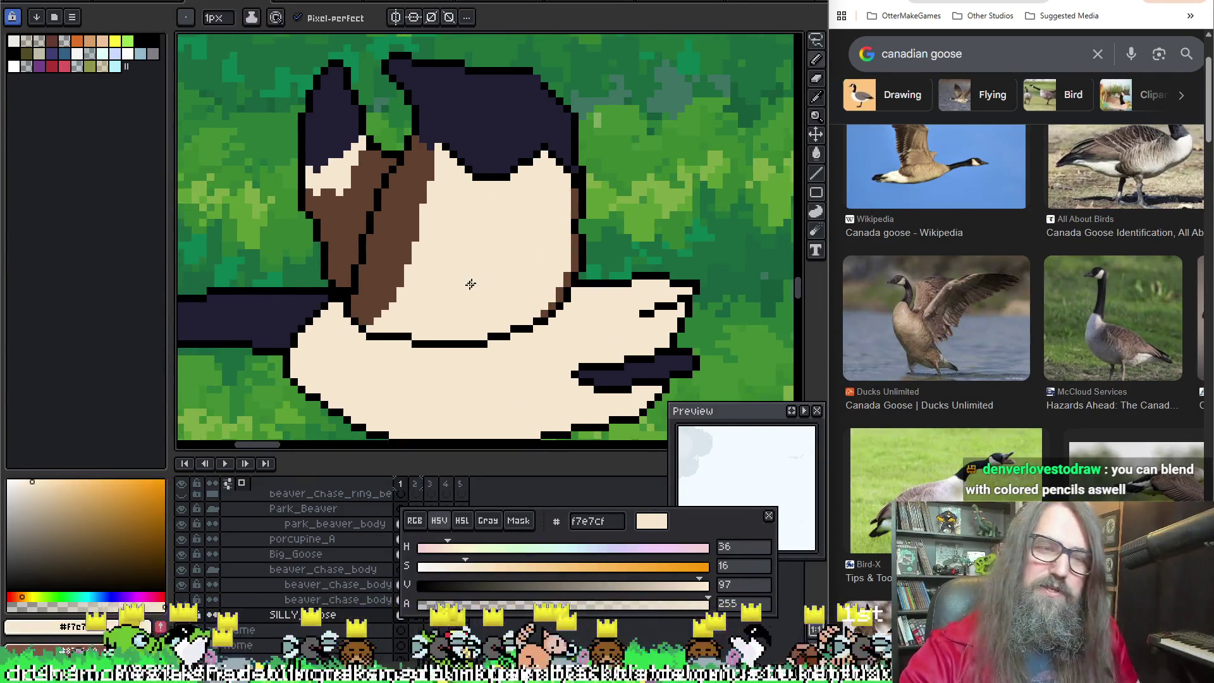
{"action": "scroll", "coordinate": [564, 189], "scroll_direction": "up", "scroll_amount": 2}
{"action": "scroll", "coordinate": [564, 189], "scroll_direction": "down", "scroll_amount": 2}
{"action": "scroll", "coordinate": [569, 199], "scroll_direction": "down", "scroll_amount": 1}
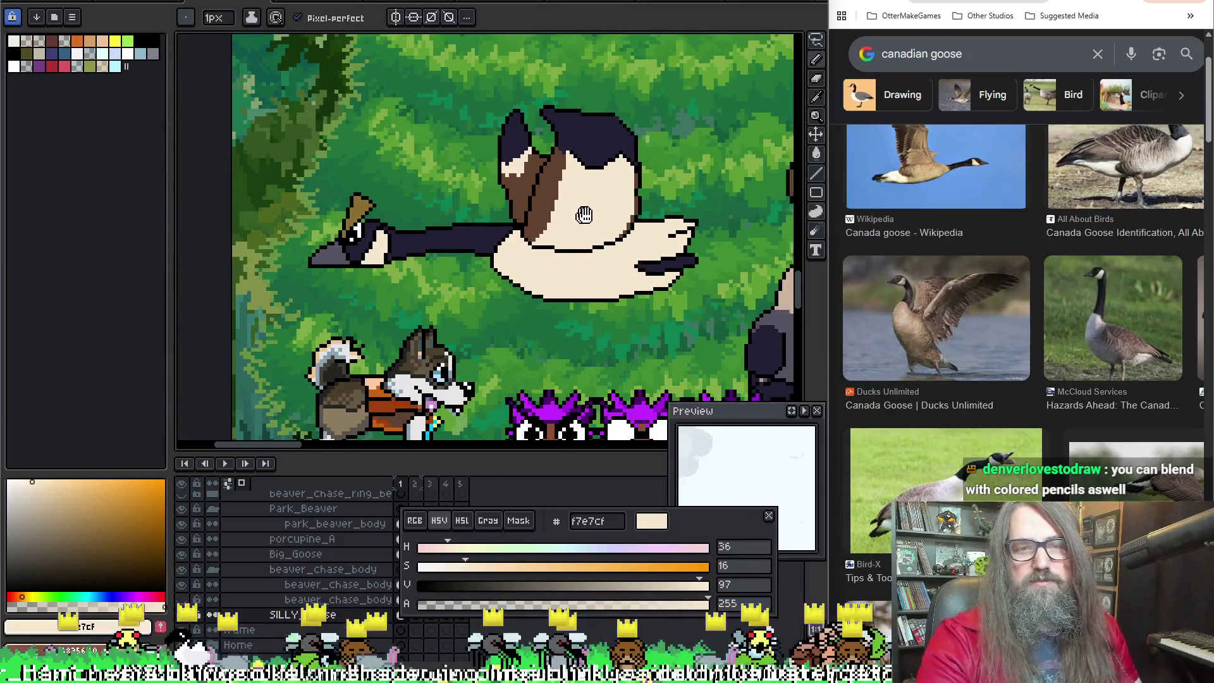
{"action": "scroll", "coordinate": [593, 217], "scroll_direction": "up", "scroll_amount": 1}
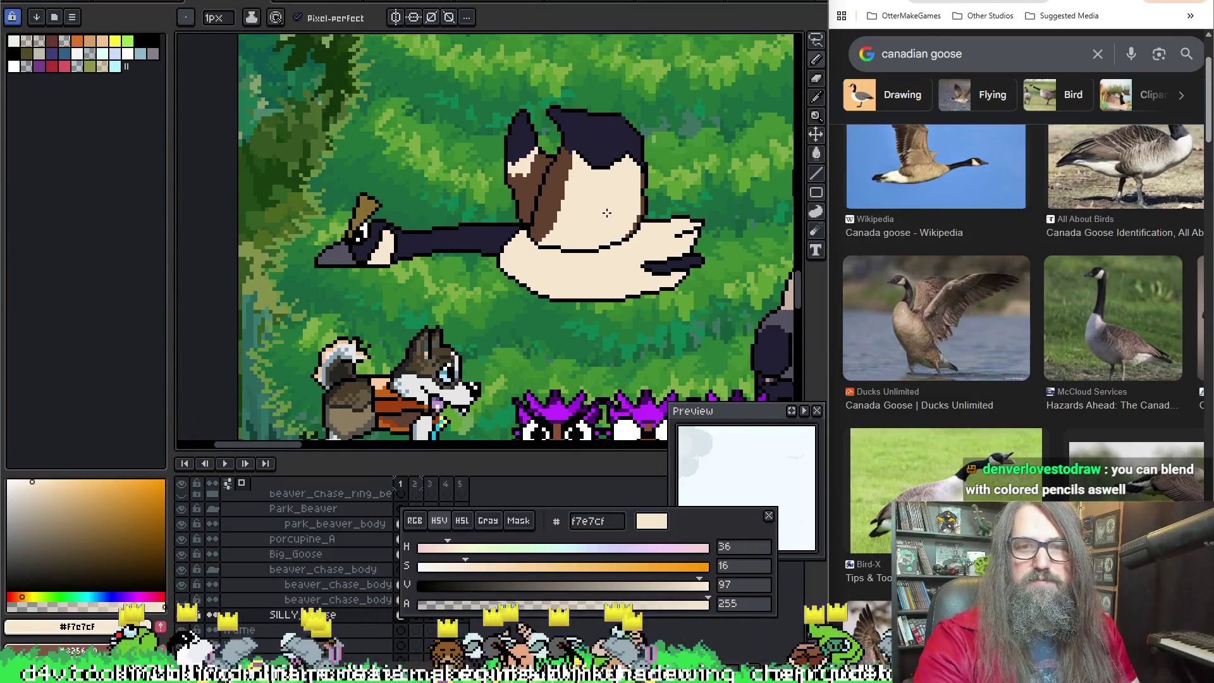
{"action": "scroll", "coordinate": [606, 213], "scroll_direction": "down", "scroll_amount": 4}
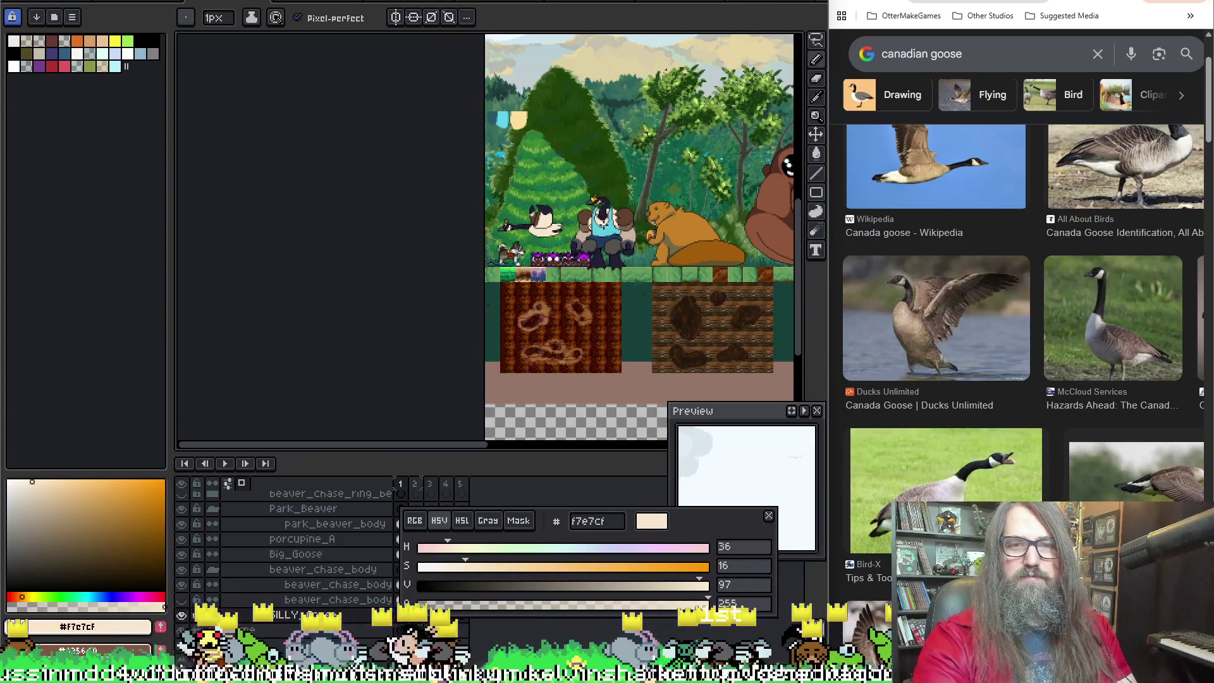
{"action": "scroll", "coordinate": [595, 201], "scroll_direction": "up", "scroll_amount": 4}
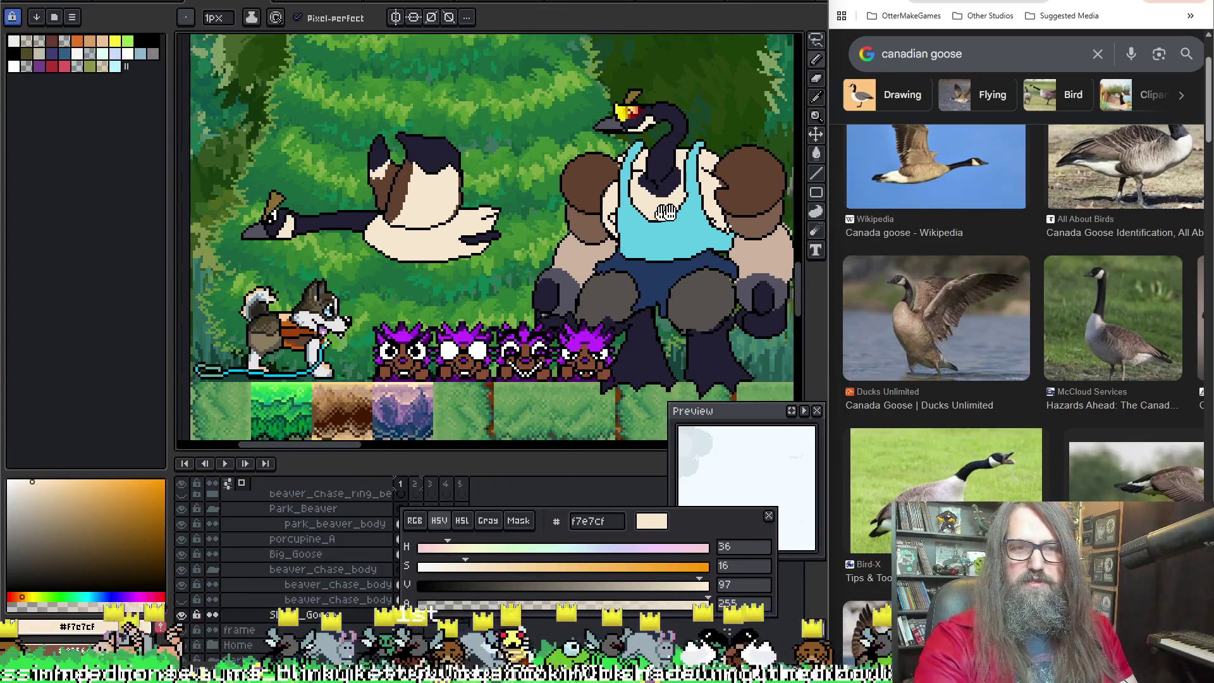
{"action": "scroll", "coordinate": [608, 209], "scroll_direction": "up", "scroll_amount": 1}
{"action": "scroll", "coordinate": [466, 267], "scroll_direction": "up", "scroll_amount": 4}
{"action": "scroll", "coordinate": [455, 262], "scroll_direction": "up", "scroll_amount": 1}
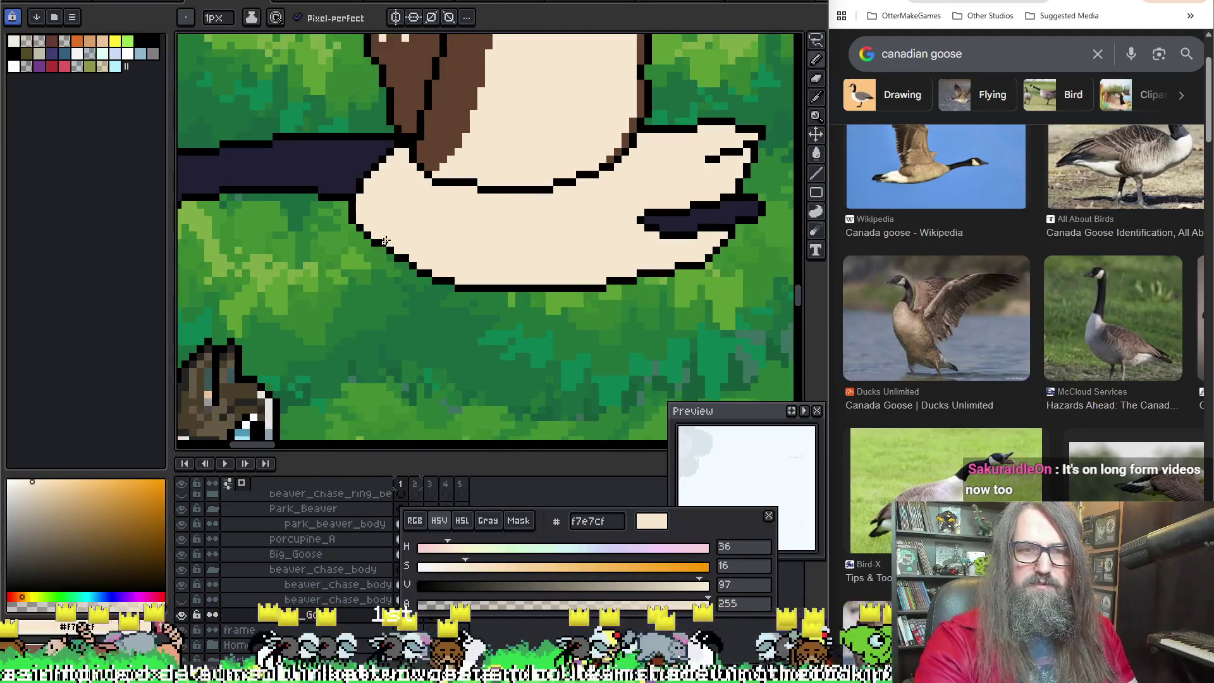
{"action": "left_click", "coordinate": [381, 253], "text": "alt"}
{"action": "left_click", "coordinate": [389, 242], "text": "alt"}
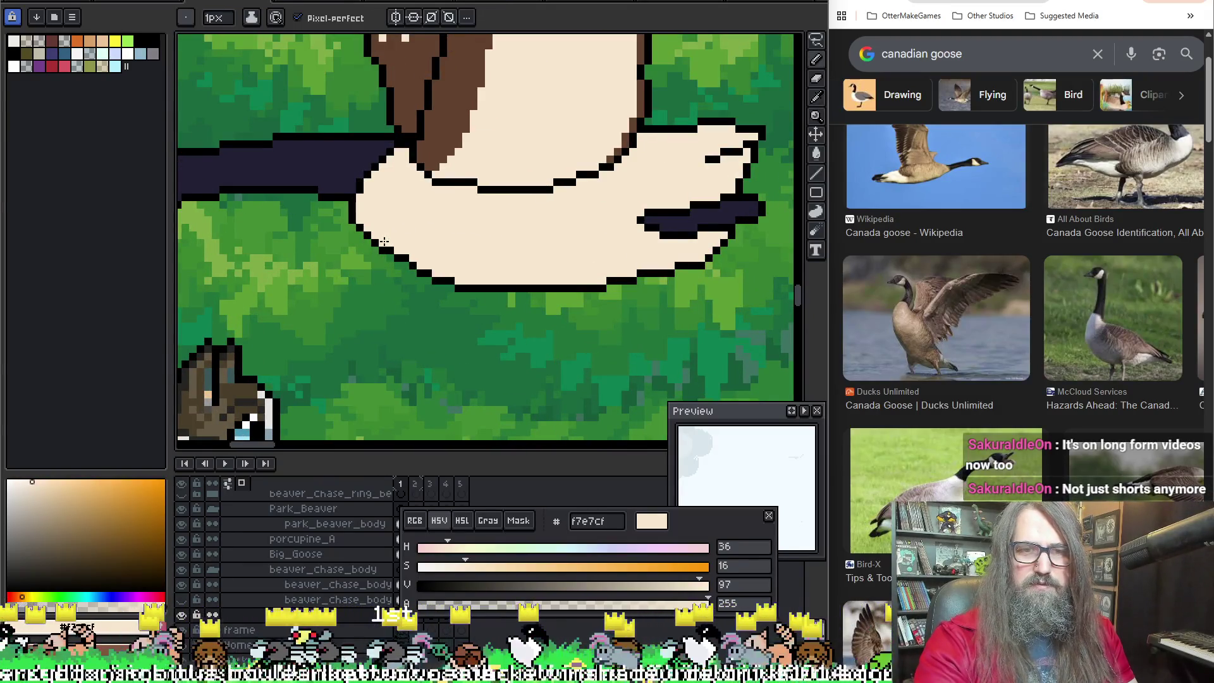
{"action": "scroll", "coordinate": [434, 204], "scroll_direction": "down", "scroll_amount": 5}
{"action": "scroll", "coordinate": [491, 213], "scroll_direction": "up", "scroll_amount": 4}
{"action": "scroll", "coordinate": [407, 228], "scroll_direction": "up", "scroll_amount": 2}
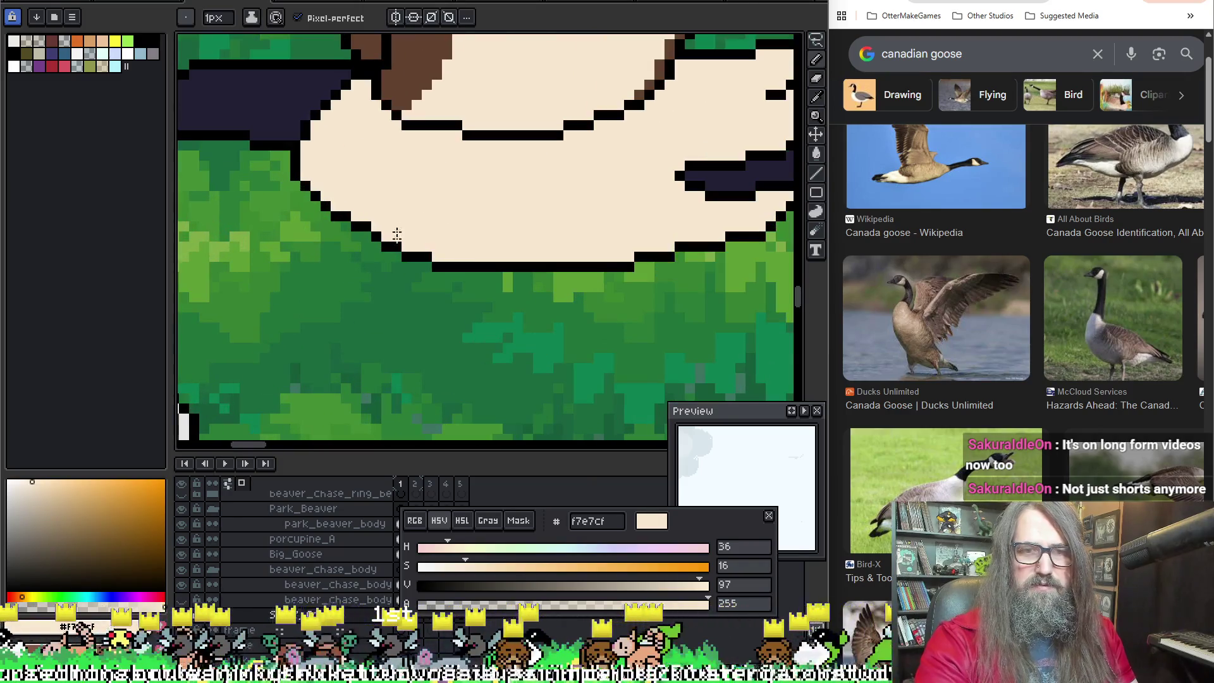
{"action": "left_click", "coordinate": [361, 211], "text": "alt"}
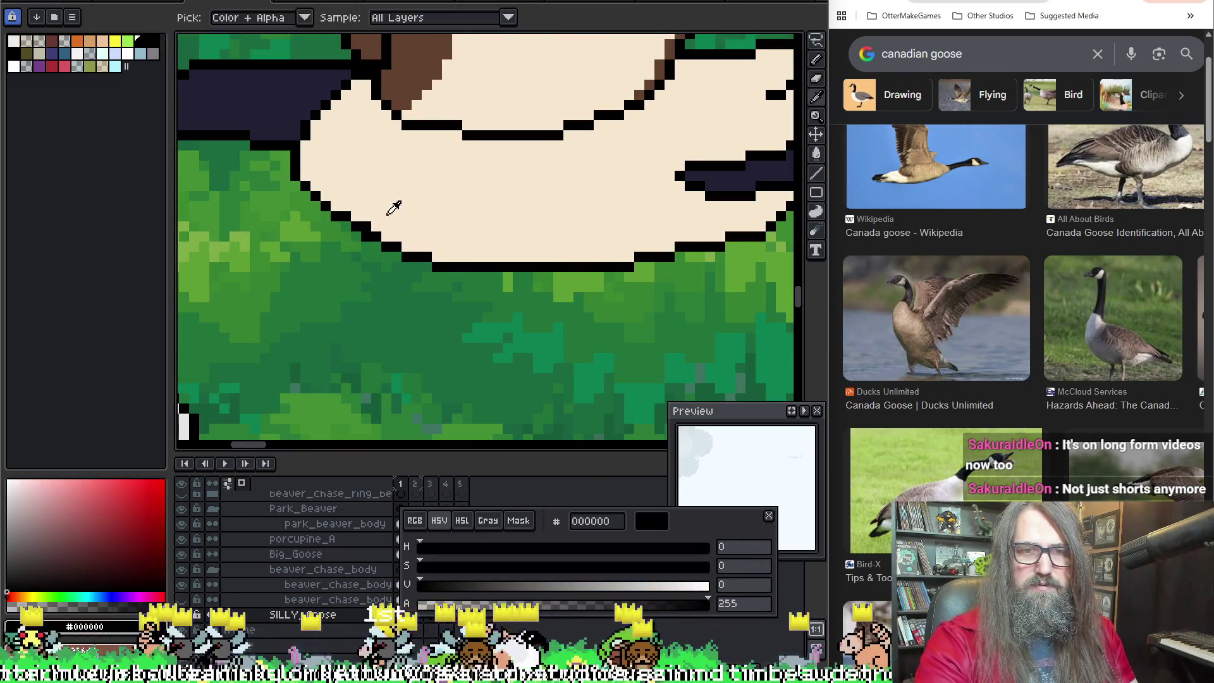
{"action": "left_click", "coordinate": [358, 228], "text": "alt"}
{"action": "scroll", "coordinate": [362, 225], "scroll_direction": "down", "scroll_amount": 5}
{"action": "scroll", "coordinate": [427, 246], "scroll_direction": "down", "scroll_amount": 2}
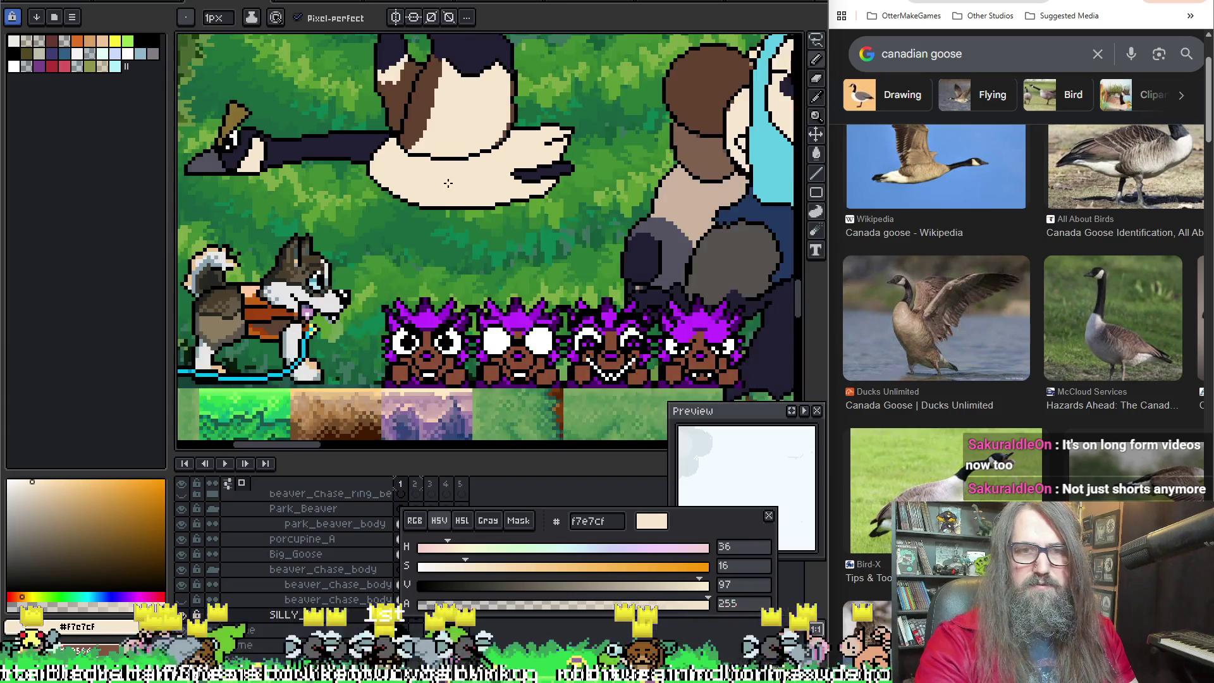
{"action": "scroll", "coordinate": [508, 272], "scroll_direction": "up", "scroll_amount": 2}
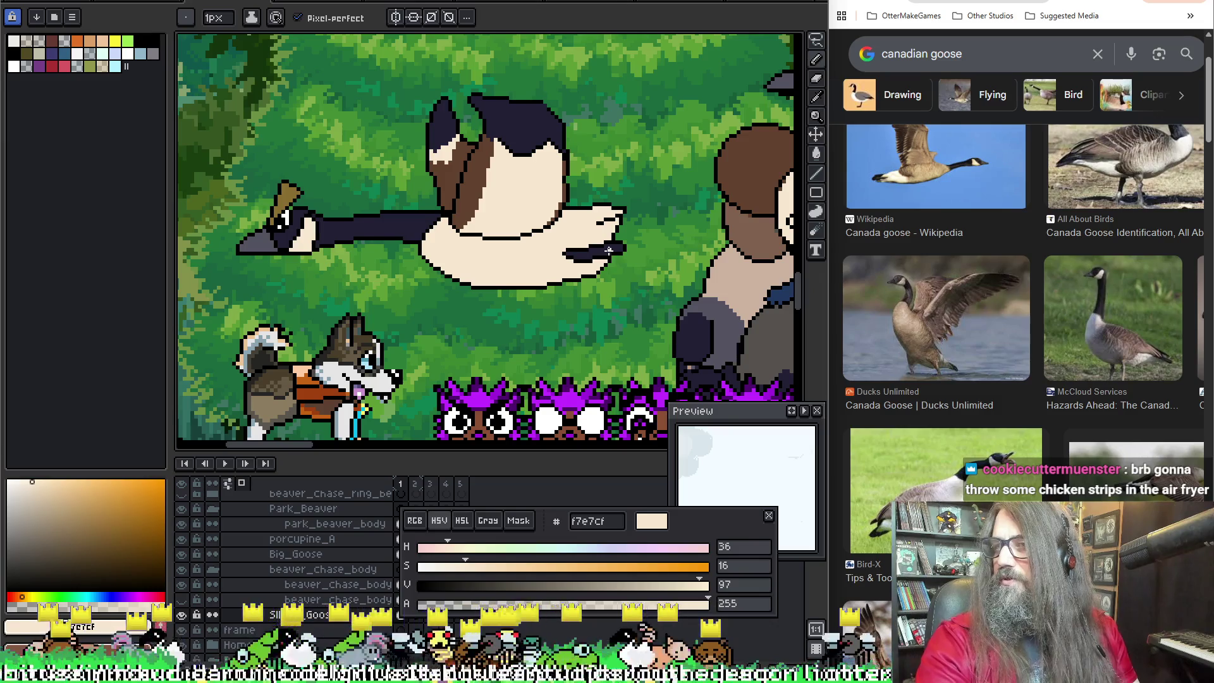
{"action": "scroll", "coordinate": [537, 252], "scroll_direction": "up", "scroll_amount": 1}
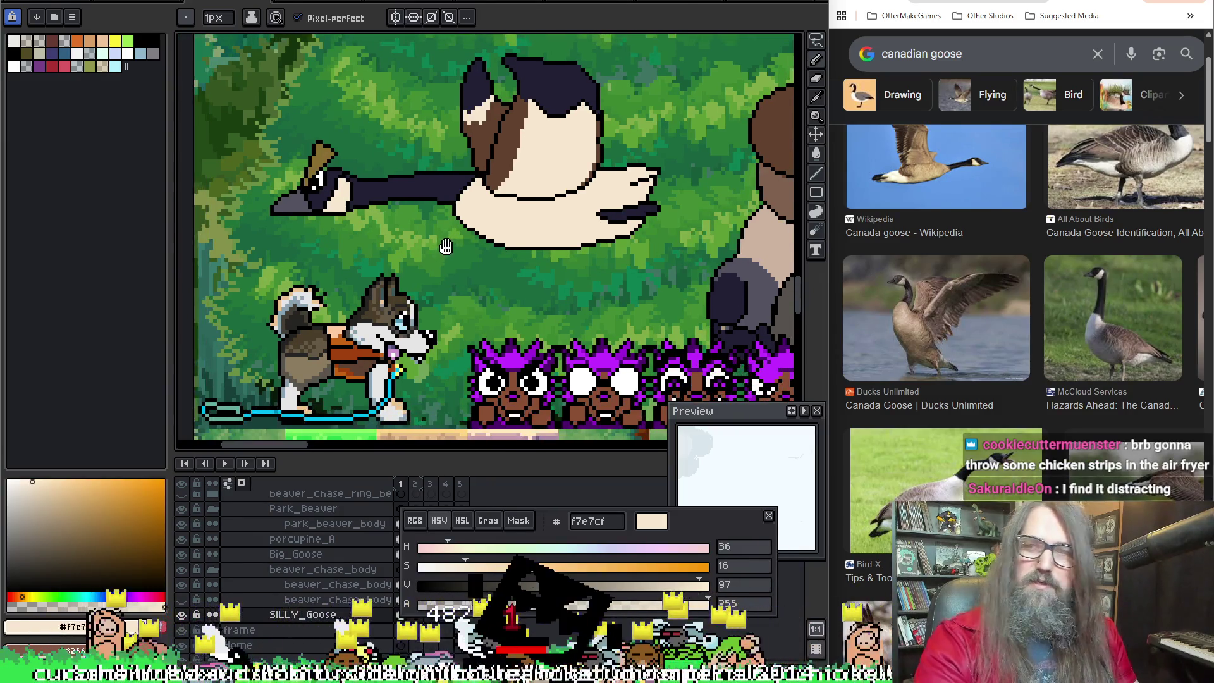
Step: Save the forest scene file and ready the rectangular marquee over the goose
{"action": "key", "text": "ctrl+s"}
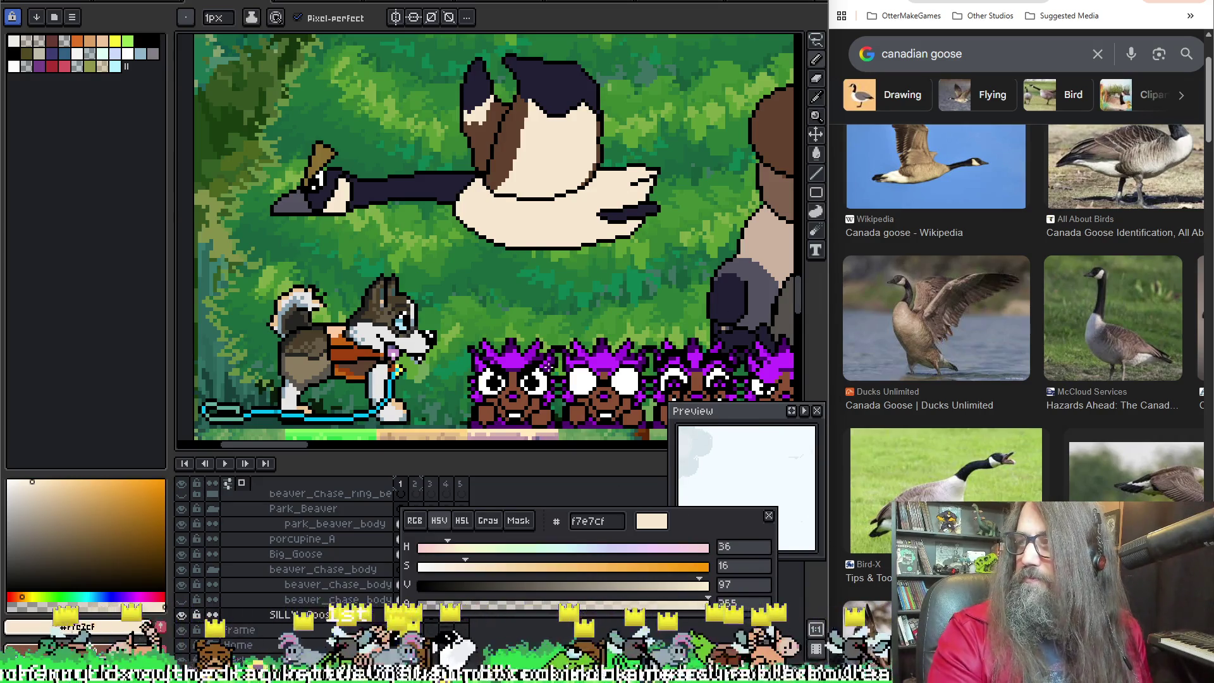
{"action": "left_click_drag", "start_coordinate": [574, 253], "coordinate": [560, 248]}
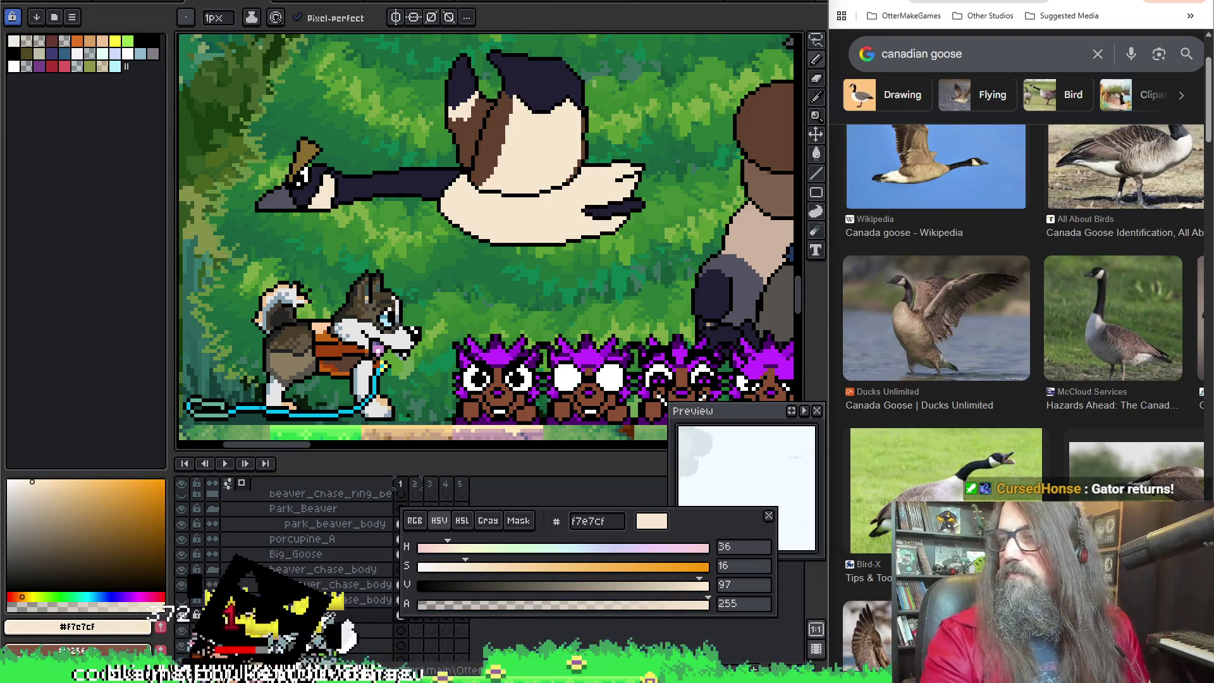
{"action": "scroll", "coordinate": [607, 279], "scroll_direction": "up", "scroll_amount": 3}
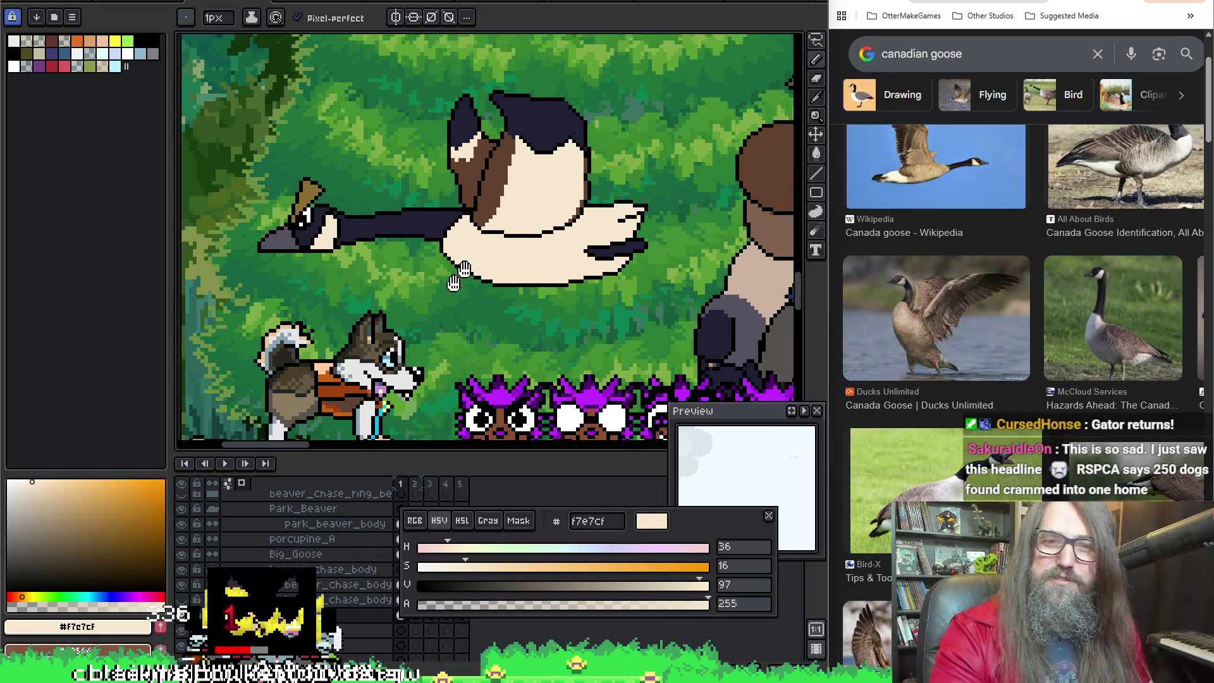
{"action": "key", "text": "m"}
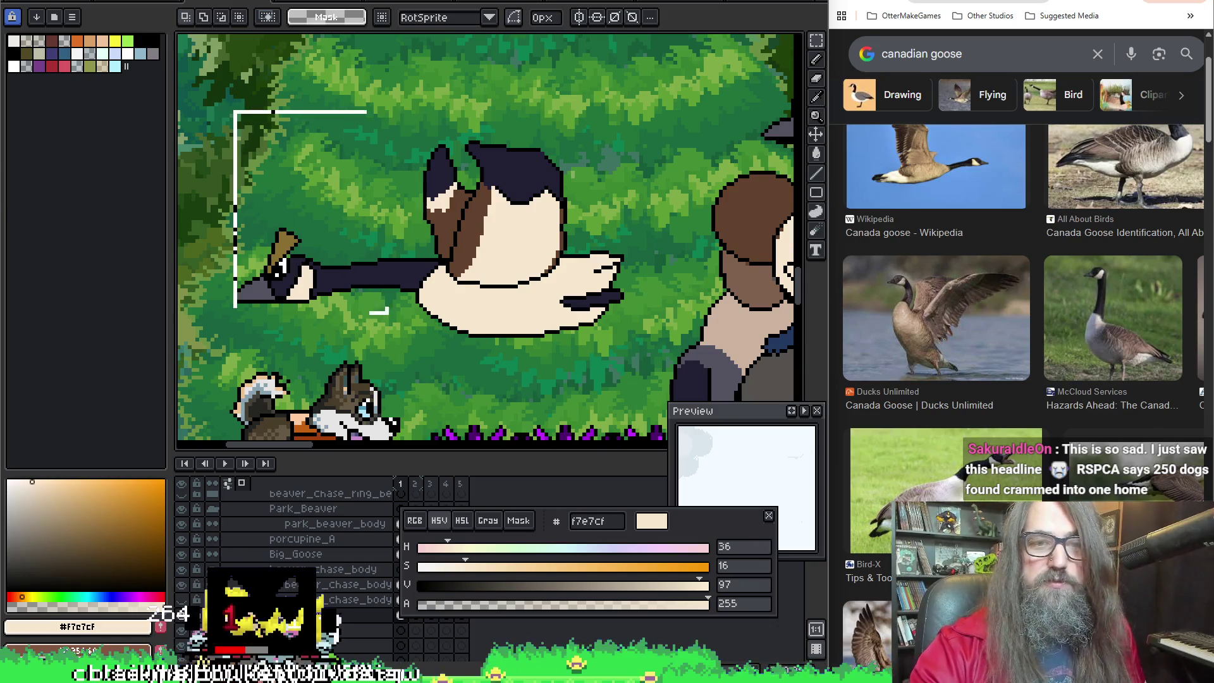
Step: Marquee-select the whole flying goose including its head and copy it
{"action": "left_click_drag", "start_coordinate": [379, 312], "coordinate": [655, 371]}
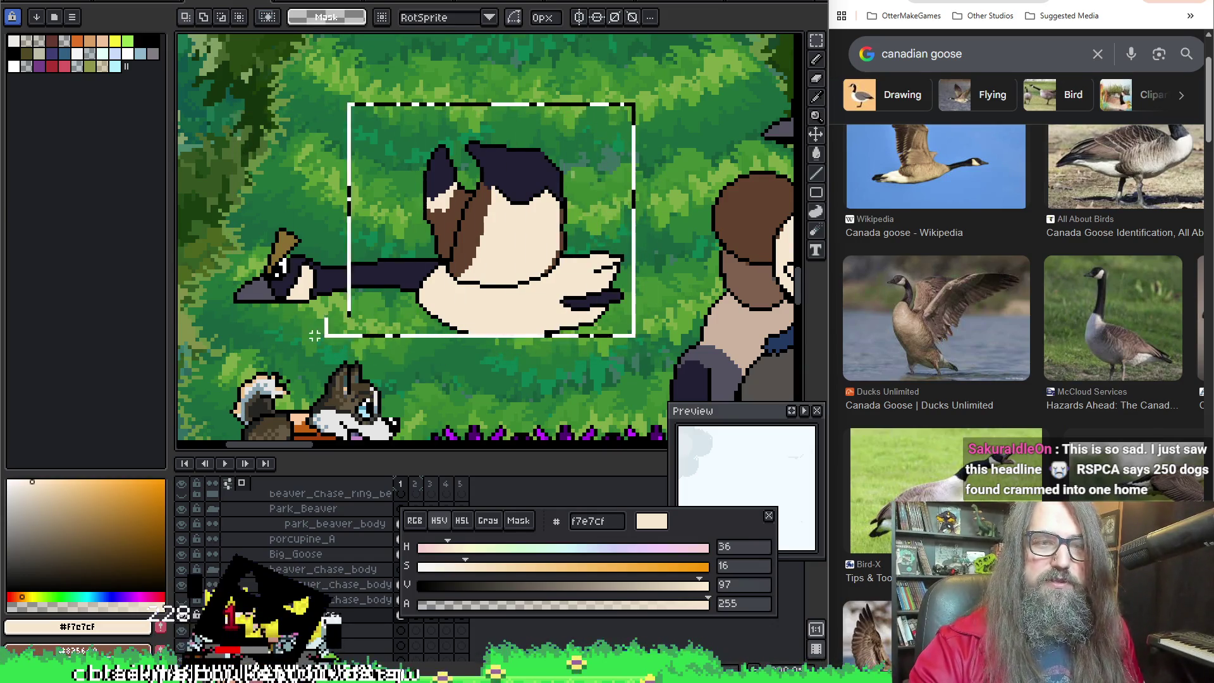
{"action": "left_click_drag", "start_coordinate": [313, 336], "coordinate": [227, 349]}
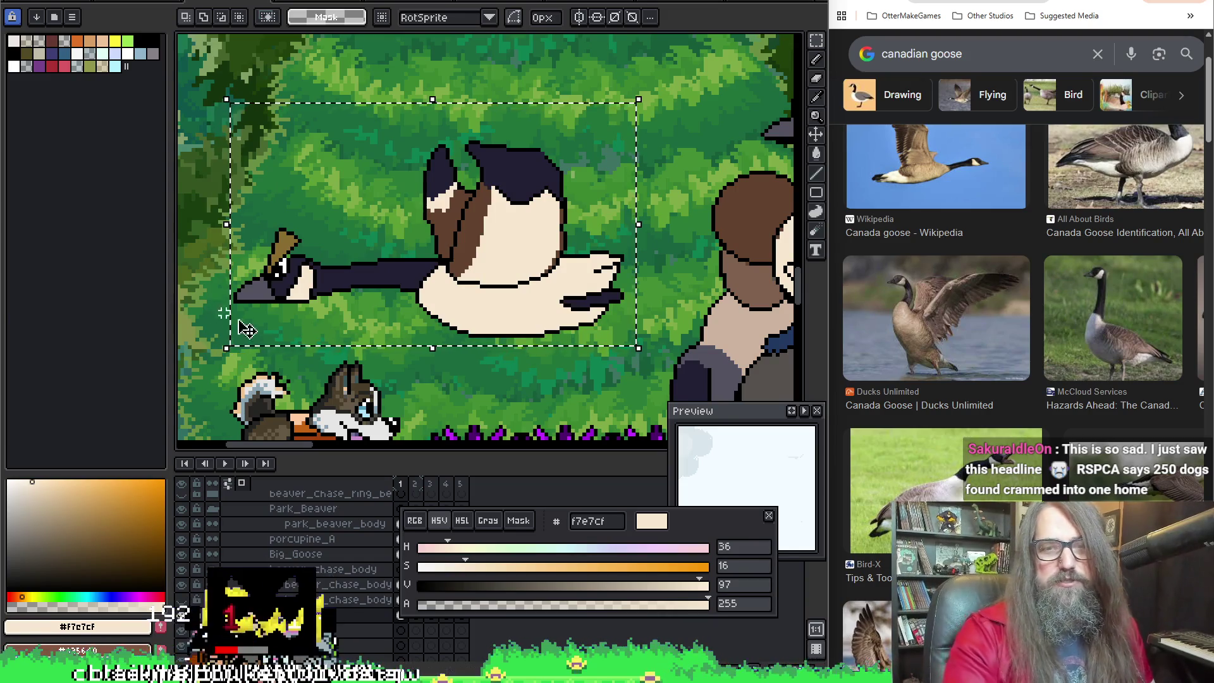
{"action": "scroll", "coordinate": [247, 328], "scroll_direction": "down", "scroll_amount": 3}
{"action": "mouse_move", "coordinate": [408, 284]}
{"action": "left_mouse_down"}
{"action": "mouse_move", "coordinate": [481, 228]}
{"action": "mouse_move", "coordinate": [568, 250]}
{"action": "mouse_move", "coordinate": [233, 298]}
{"action": "left_mouse_up"}
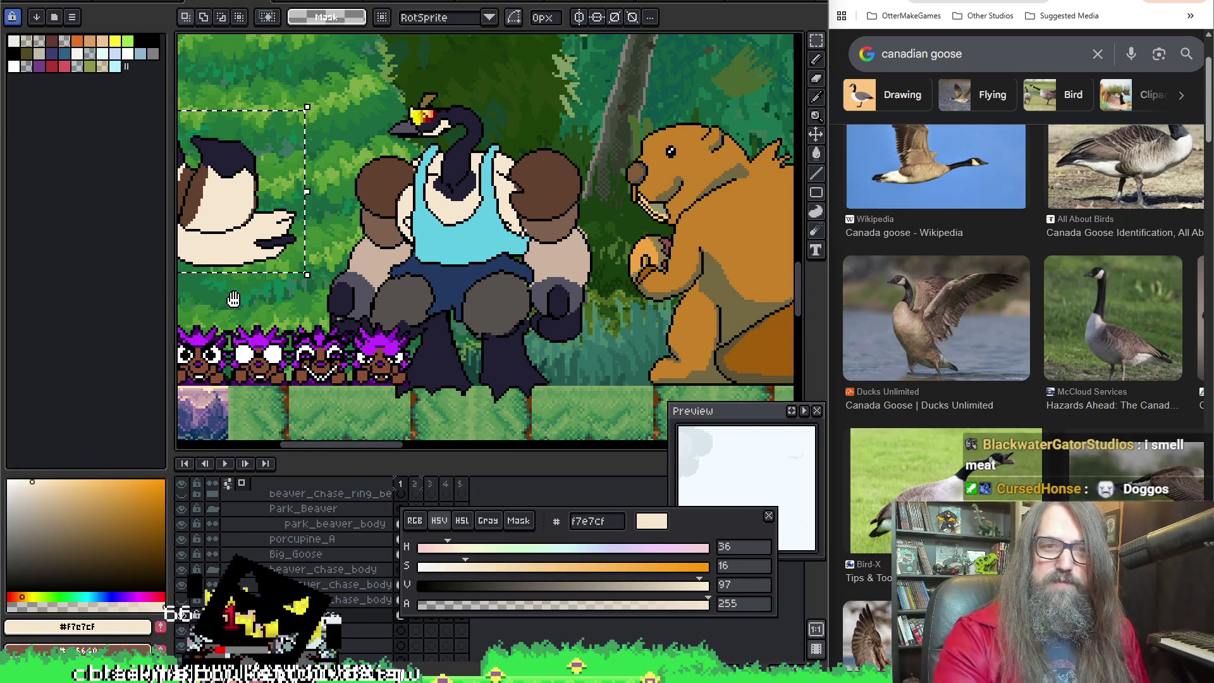
{"action": "mouse_move", "coordinate": [233, 298]}
{"action": "left_mouse_down"}
{"action": "mouse_move", "coordinate": [558, 323]}
{"action": "mouse_move", "coordinate": [361, 322]}
{"action": "left_mouse_up"}
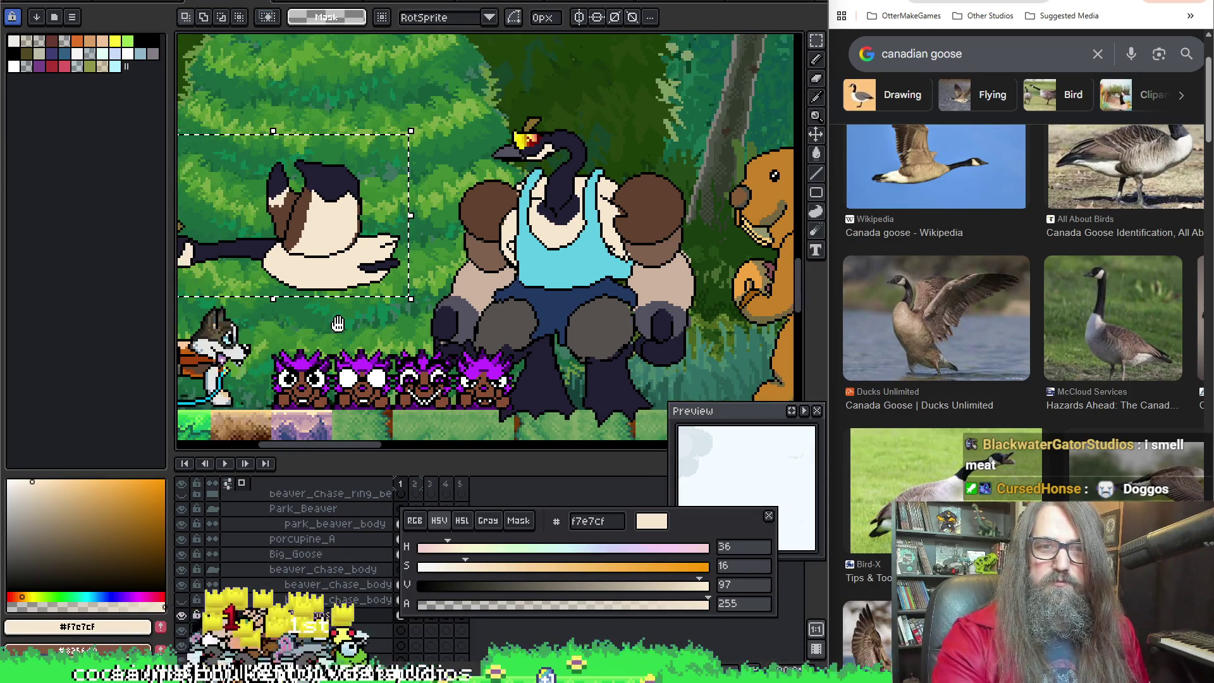
{"action": "mouse_move", "coordinate": [415, 168]}
{"action": "left_mouse_down"}
{"action": "mouse_move", "coordinate": [458, 139]}
{"action": "mouse_move", "coordinate": [421, 147]}
{"action": "left_mouse_up"}
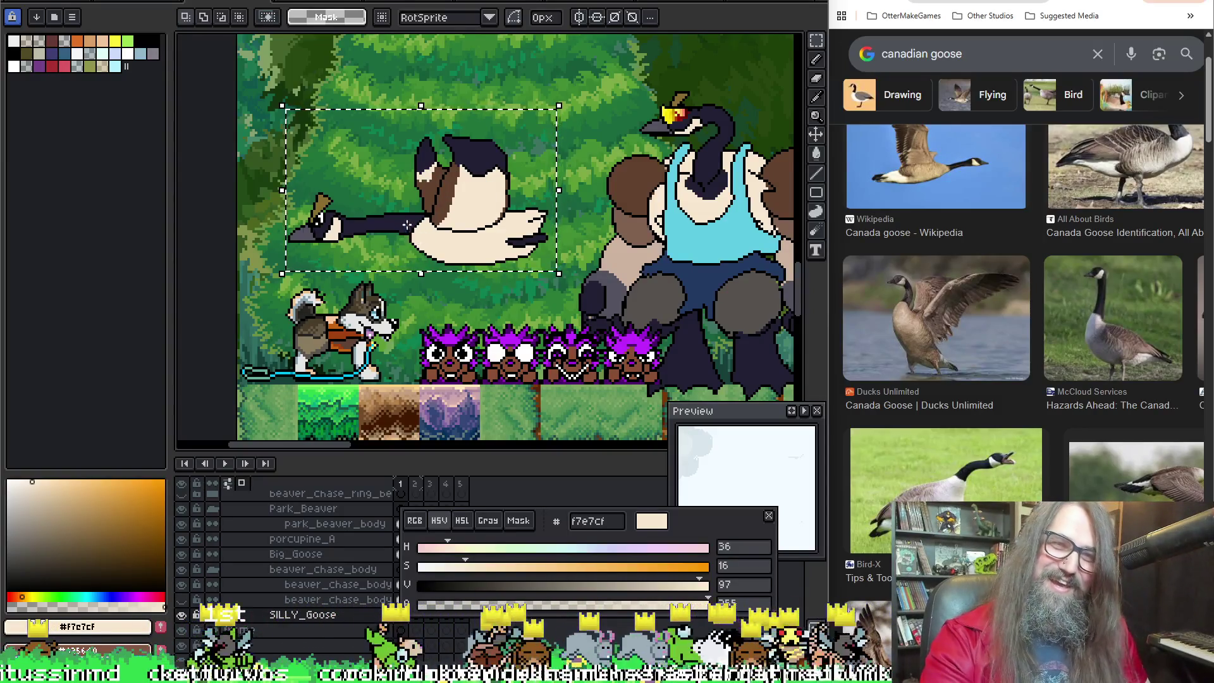
{"action": "key", "text": "b"}
Step: In the goose sprite's Canvas Size dialog, add 24 px left and 19 px top margin
{"action": "left_click", "coordinate": [486, 4]}
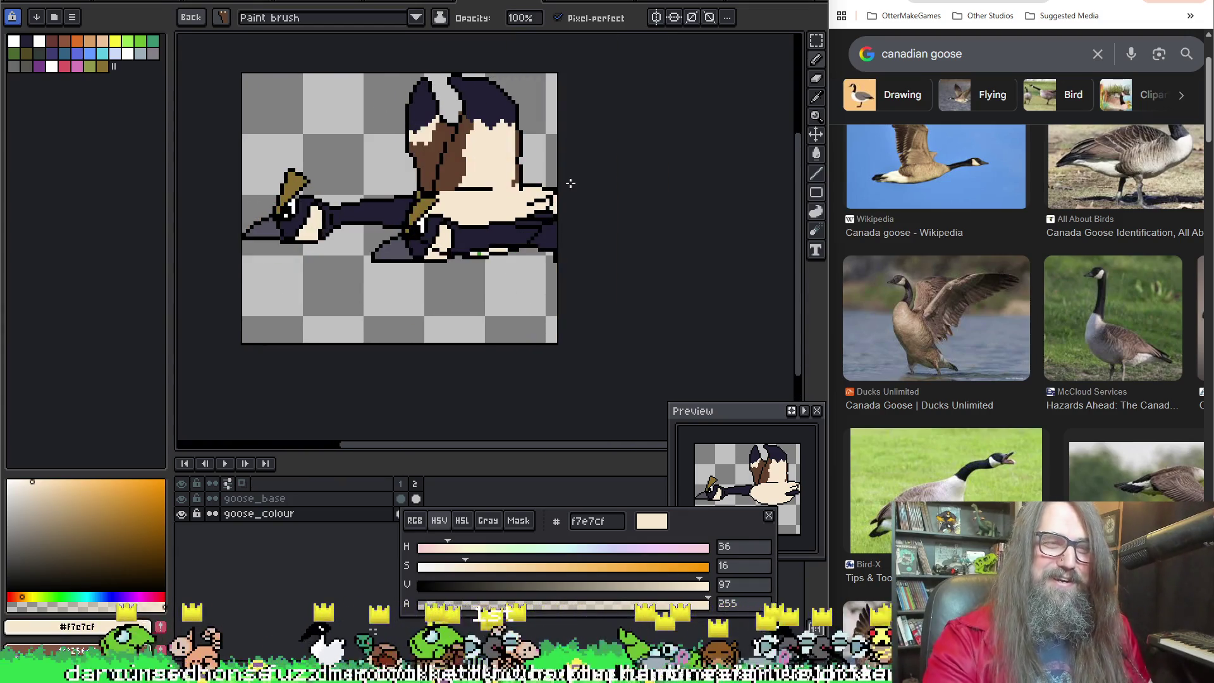
{"action": "key", "text": "c"}
{"action": "scroll", "coordinate": [370, 214], "scroll_direction": "down", "scroll_amount": 3}
{"action": "scroll", "coordinate": [319, 192], "scroll_direction": "up", "scroll_amount": 1}
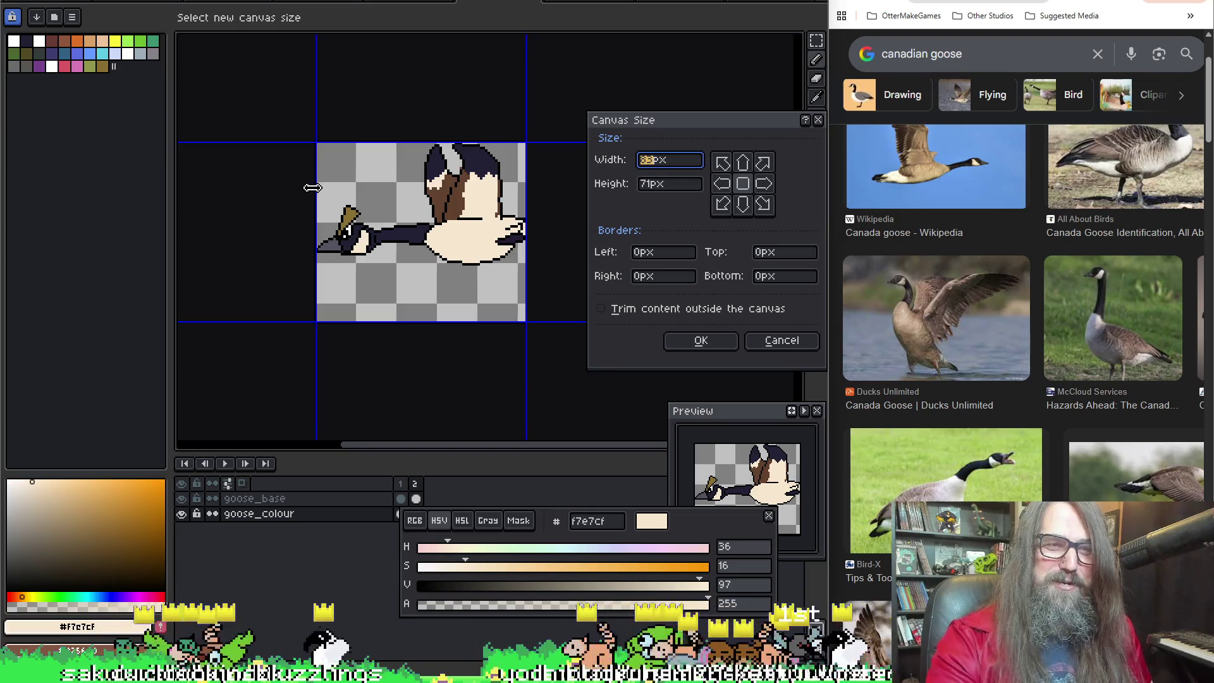
{"action": "left_click_drag", "start_coordinate": [316, 189], "coordinate": [254, 190]}
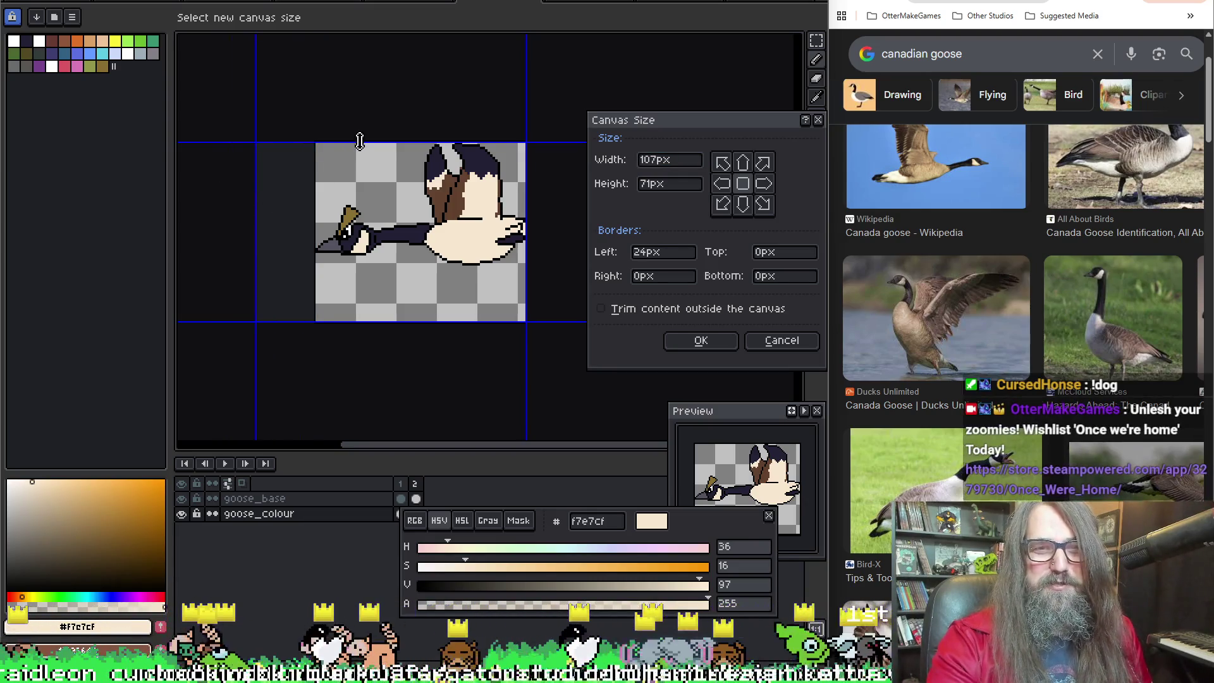
{"action": "left_click_drag", "start_coordinate": [359, 142], "coordinate": [371, 96]}
Step: Add 34 px right and 23 px bottom margin and apply the 141×113 canvas
{"action": "left_click_drag", "start_coordinate": [452, 305], "coordinate": [437, 313]}
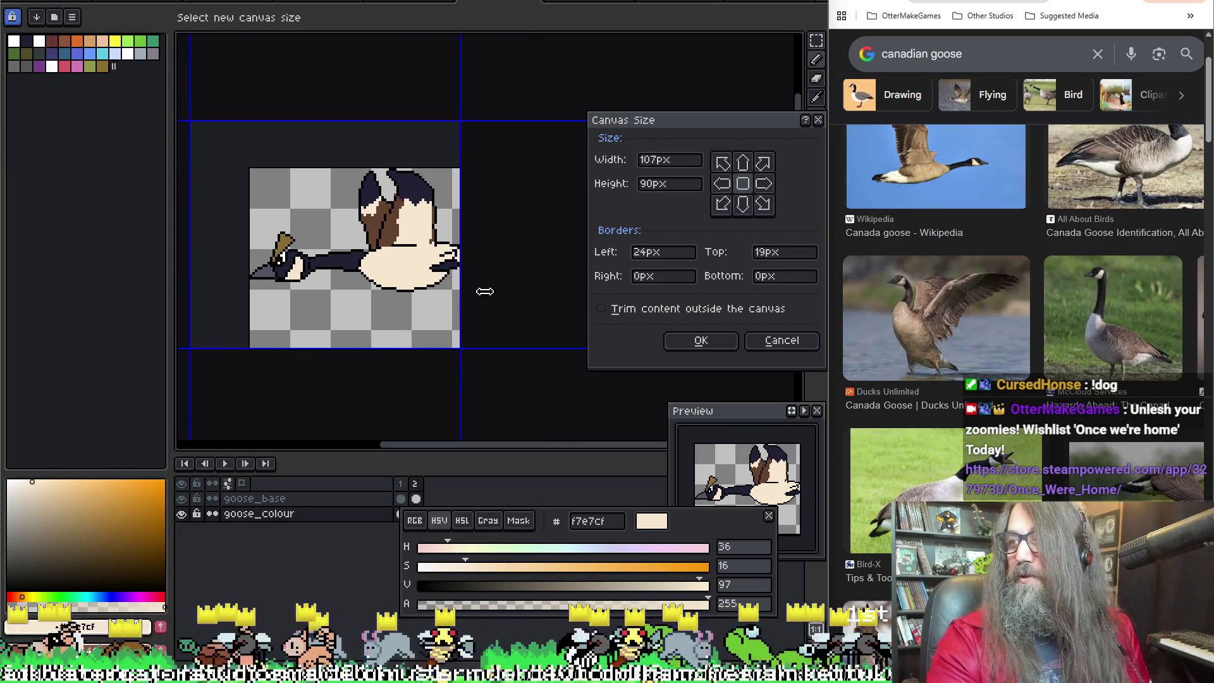
{"action": "left_click_drag", "start_coordinate": [458, 320], "coordinate": [569, 313]}
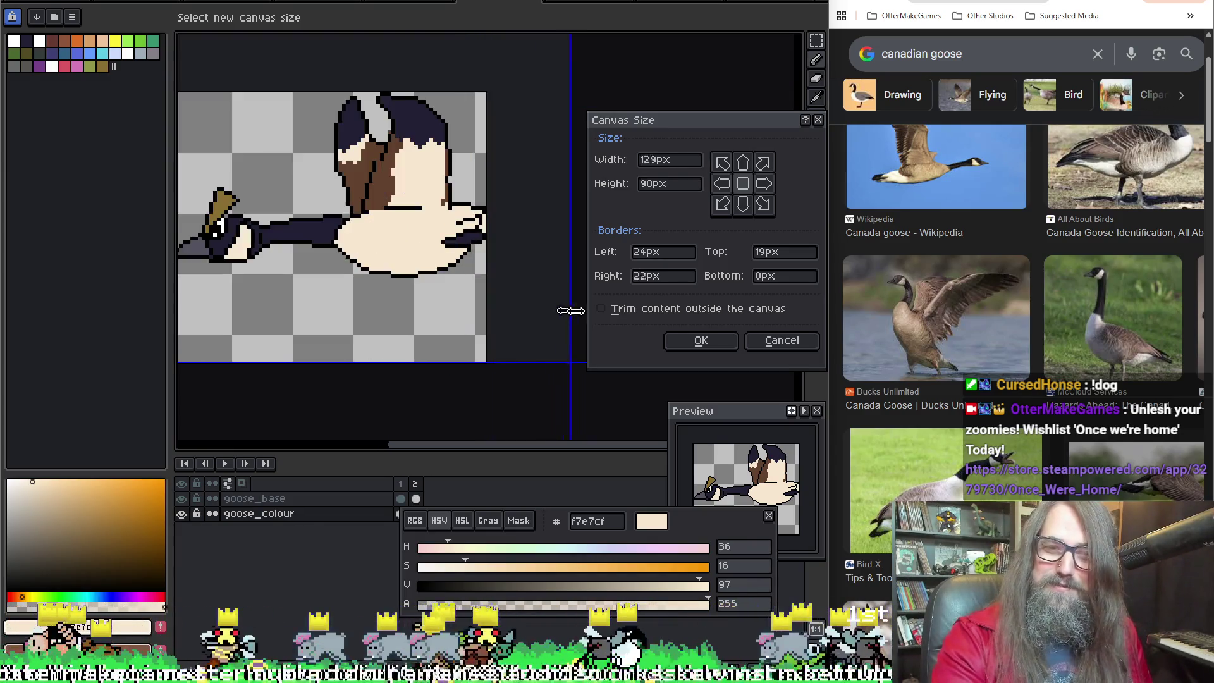
{"action": "mouse_move", "coordinate": [455, 326]}
{"action": "left_mouse_down"}
{"action": "mouse_move", "coordinate": [405, 336]}
{"action": "mouse_move", "coordinate": [393, 418]}
{"action": "left_mouse_up"}
{"action": "left_click_drag", "start_coordinate": [380, 313], "coordinate": [379, 294]}
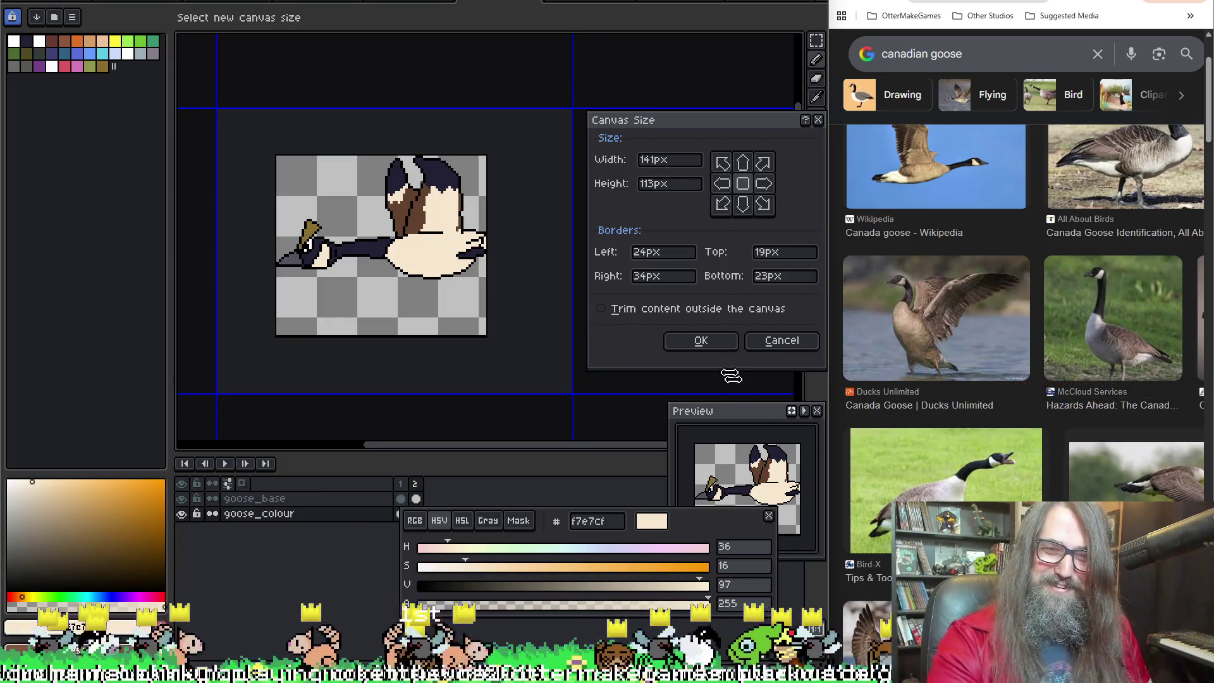
{"action": "left_click", "coordinate": [701, 341]}
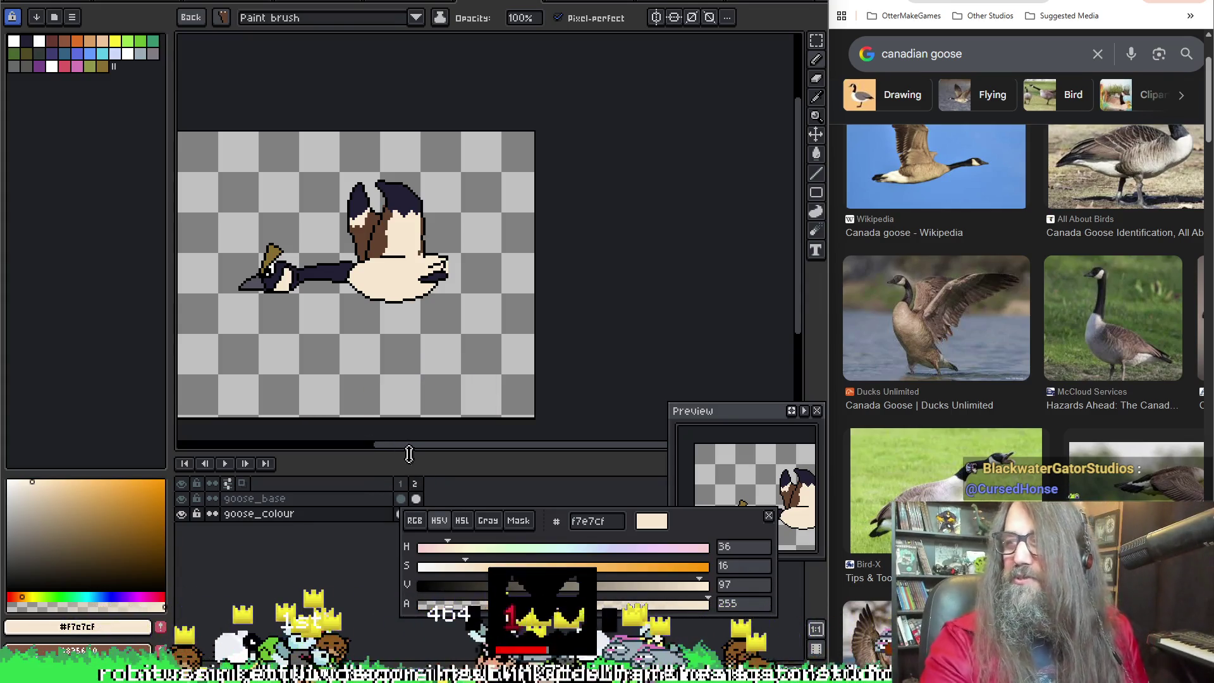
Step: Paste a test copy of the goose, nudge it below the original, then undo it
{"action": "key", "text": "ctrl+v"}
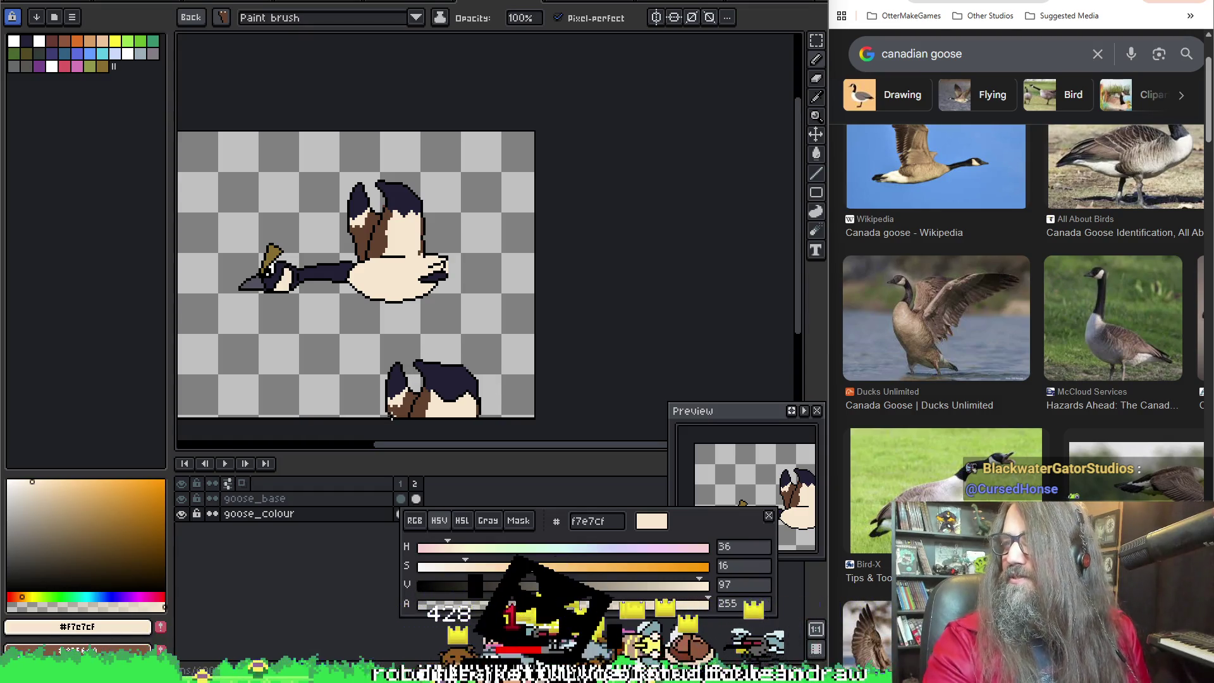
{"action": "left_click_drag", "start_coordinate": [391, 418], "coordinate": [332, 360]}
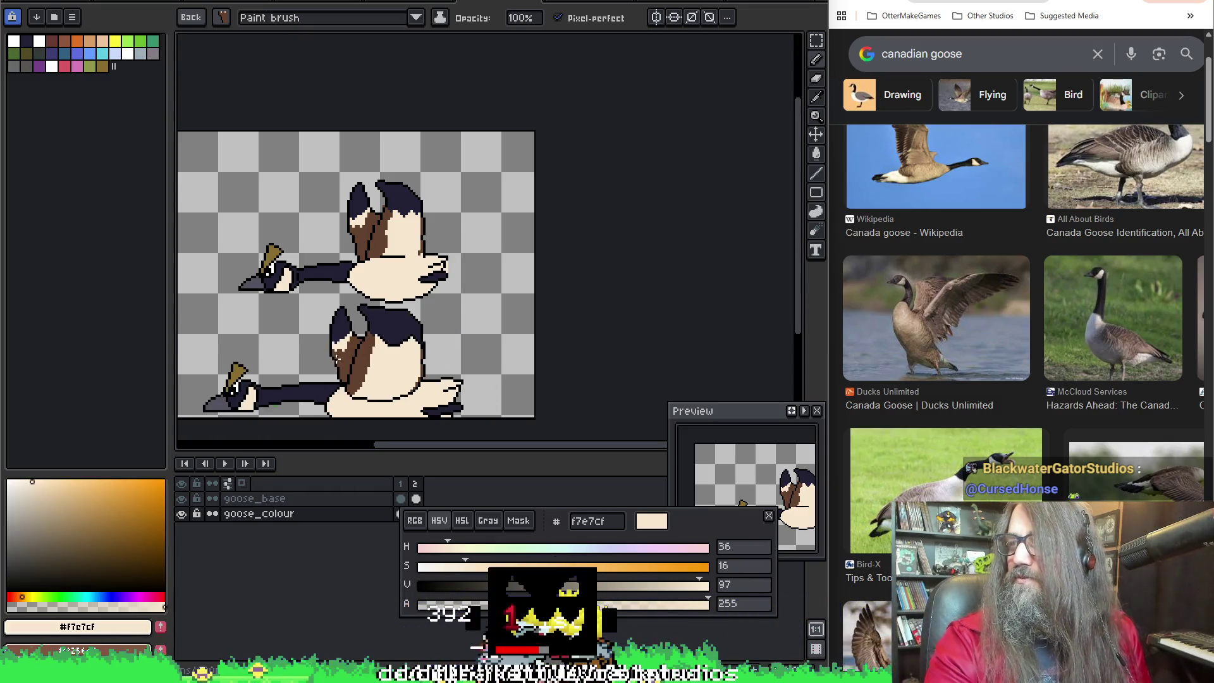
{"action": "key", "text": "Left"}
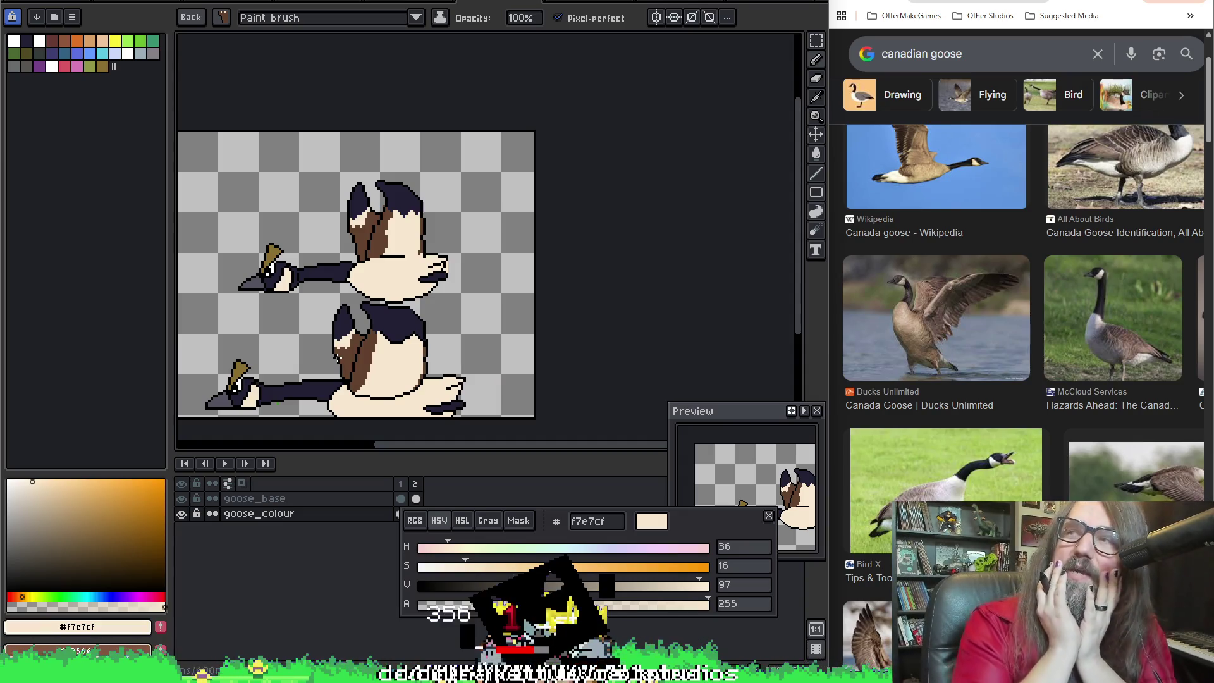
{"action": "key", "text": "Up"}
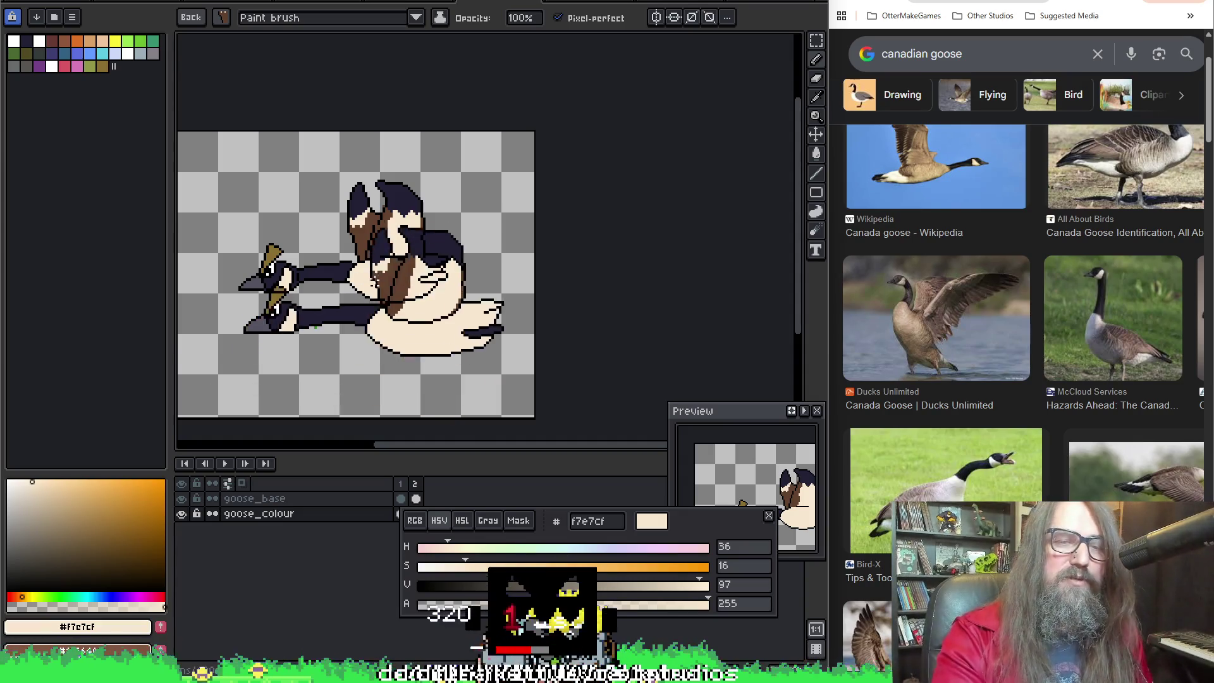
{"action": "key", "text": "ctrl+z"}
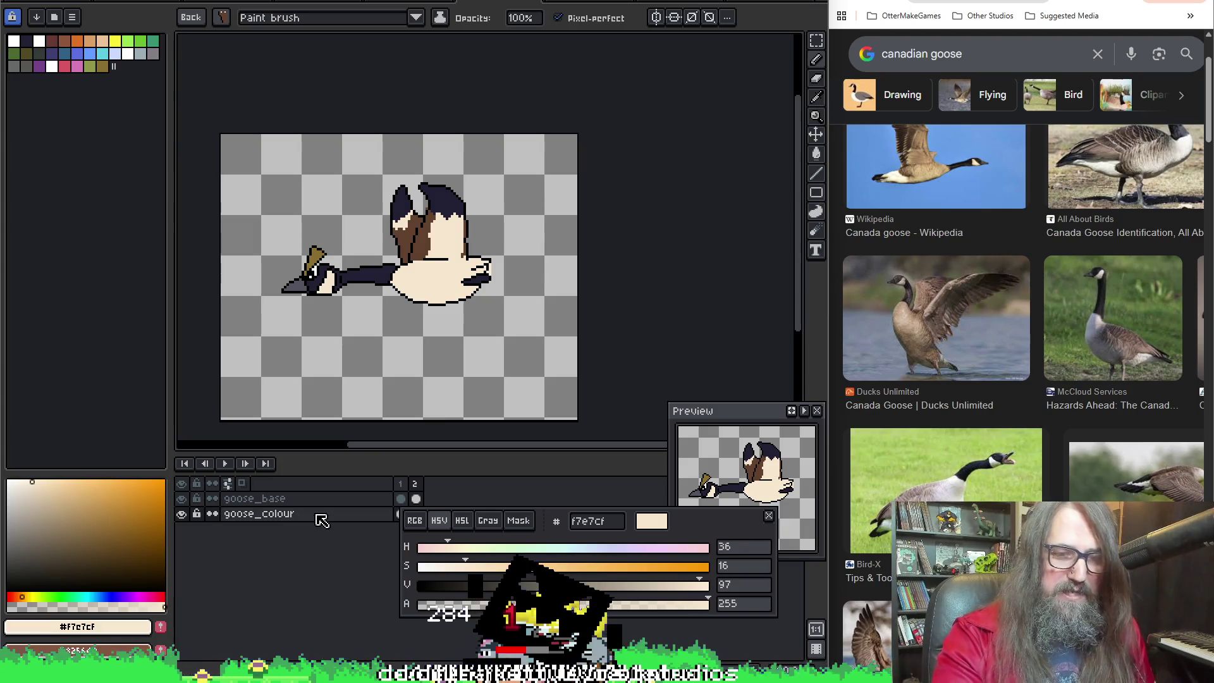
Step: Create Layer 1, move it below goose_colour, and paste the goose copy onto it
{"action": "key", "text": "shift+n"}
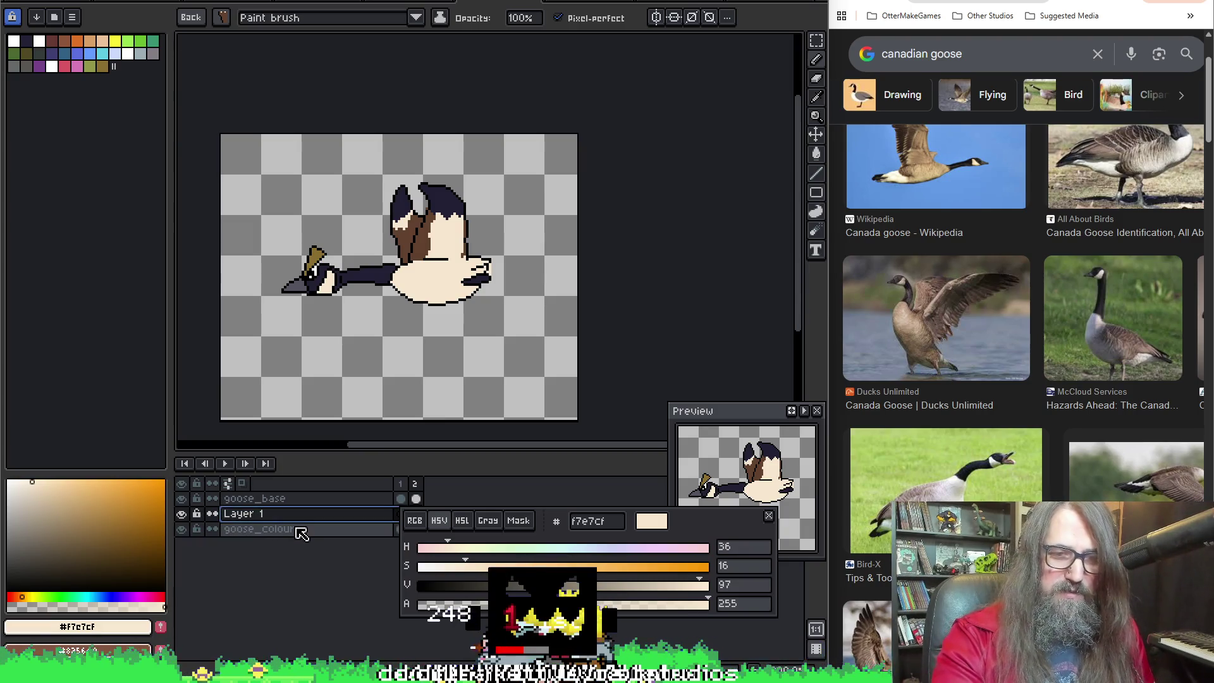
{"action": "left_click_drag", "start_coordinate": [303, 557], "coordinate": [297, 552]}
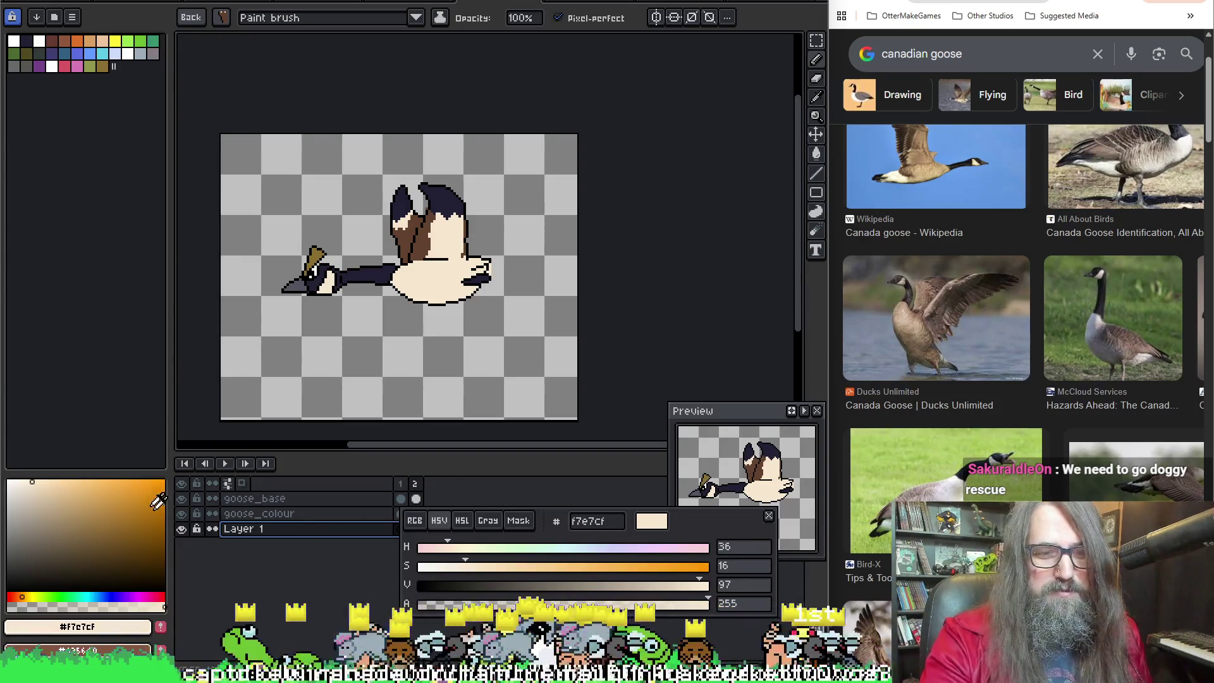
{"action": "key", "text": "Left"}
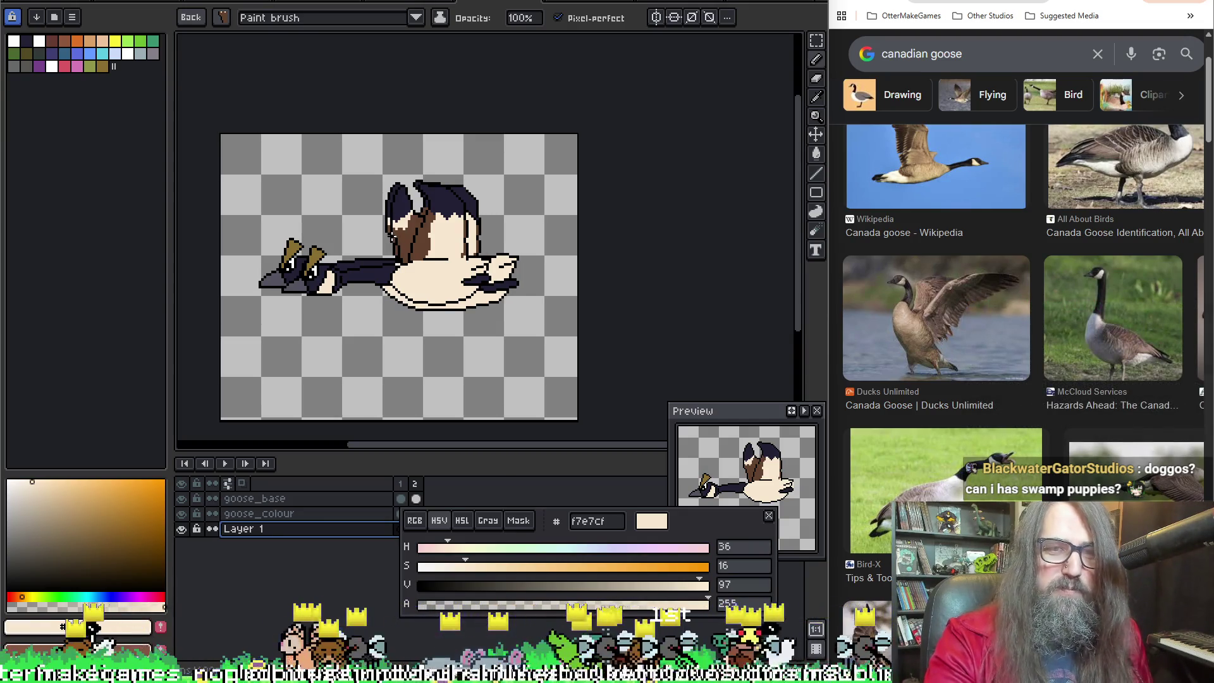
Step: Hide the Layer 1 goose copy, save the sprite, and bring up goose_colour's Layer Properties
{"action": "left_click", "coordinate": [190, 520]}
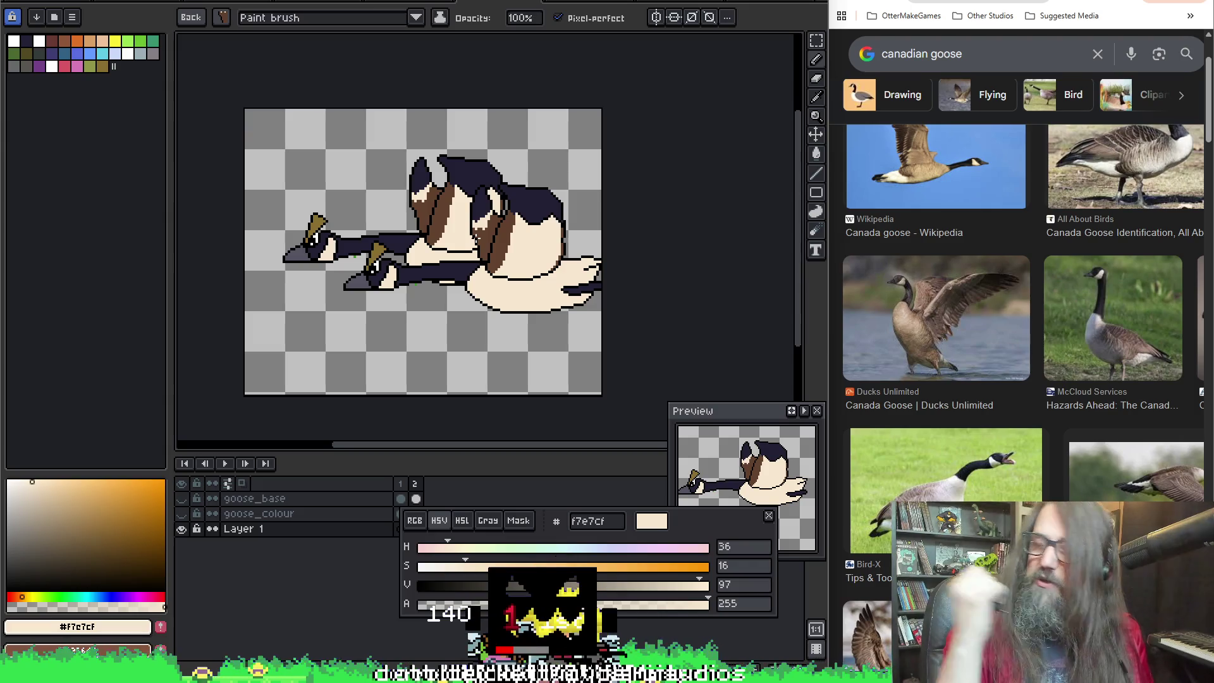
{"action": "key", "text": "ctrl+s"}
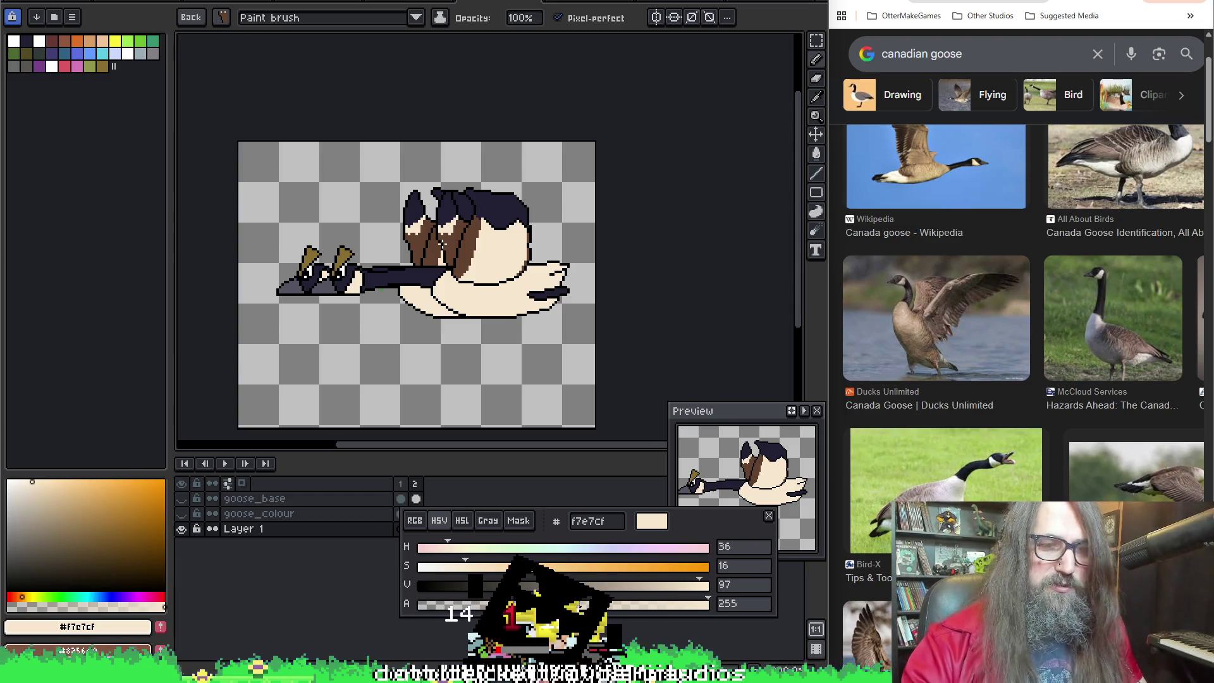
{"action": "double_click", "coordinate": [285, 513]}
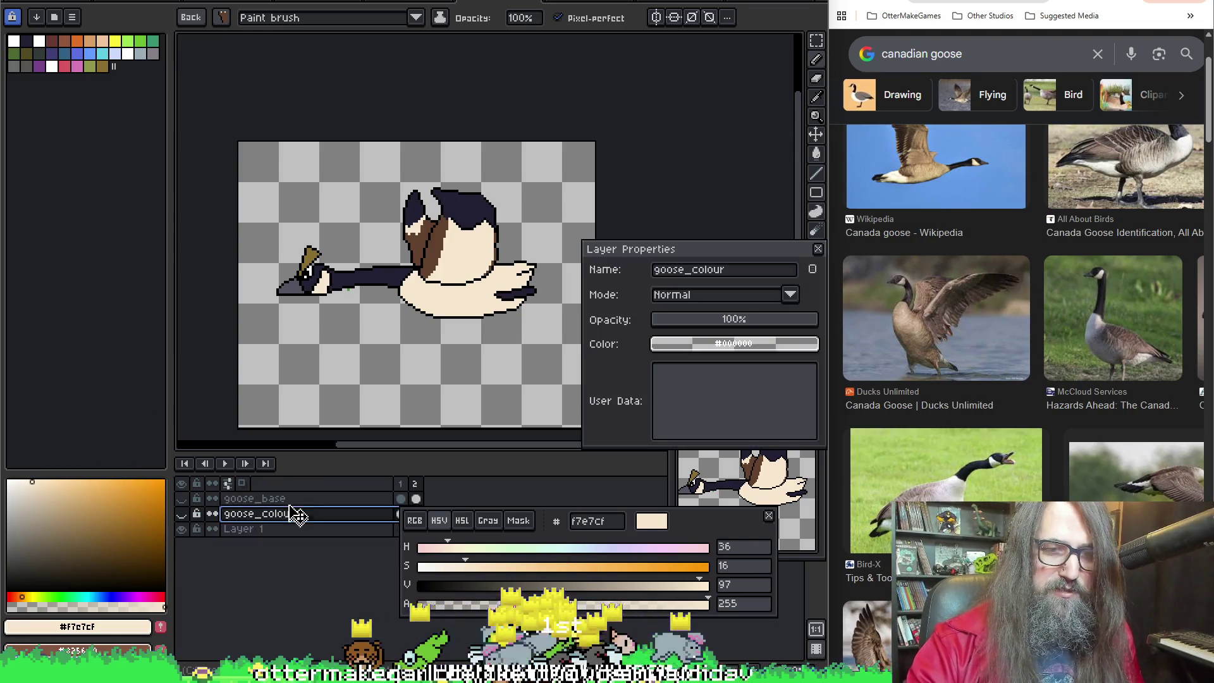
Step: Dismiss Layer Properties unchanged, inspect the head up close, and make Layer 1 active
{"action": "left_click", "coordinate": [820, 253]}
{"action": "scroll", "coordinate": [558, 231], "scroll_direction": "up", "scroll_amount": 1}
{"action": "scroll", "coordinate": [380, 256], "scroll_direction": "up", "scroll_amount": 3}
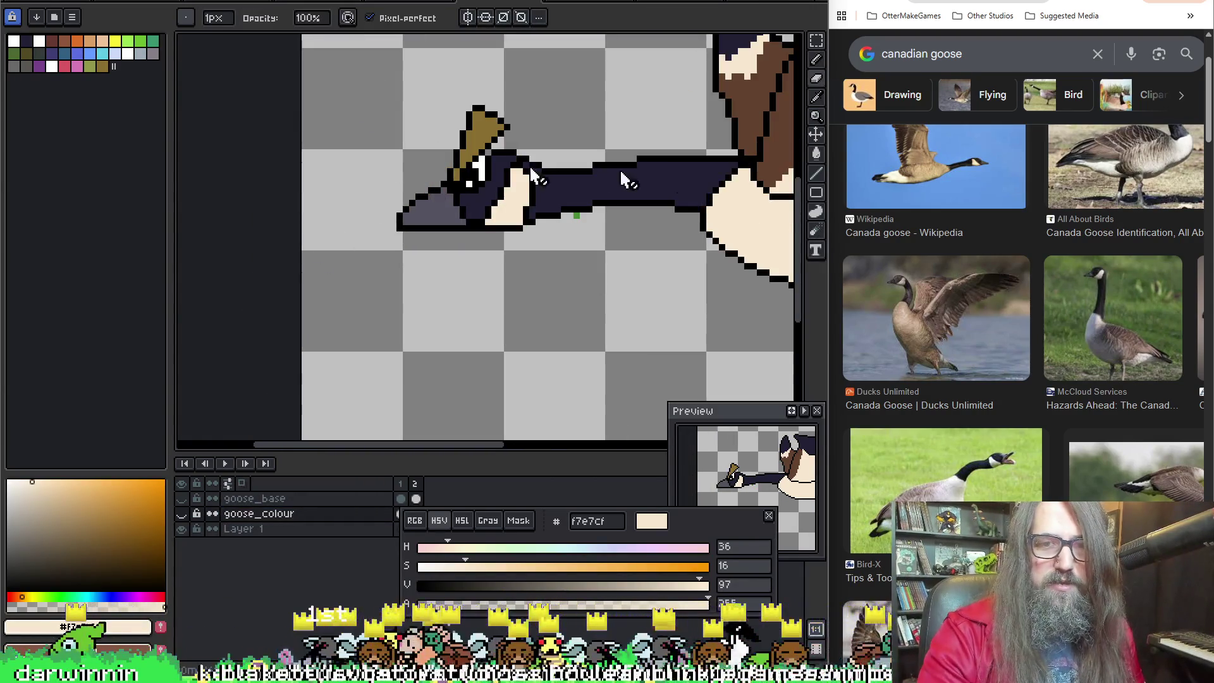
{"action": "scroll", "coordinate": [380, 256], "scroll_direction": "up", "scroll_amount": 2}
{"action": "left_click_drag", "start_coordinate": [380, 237], "coordinate": [351, 265]}
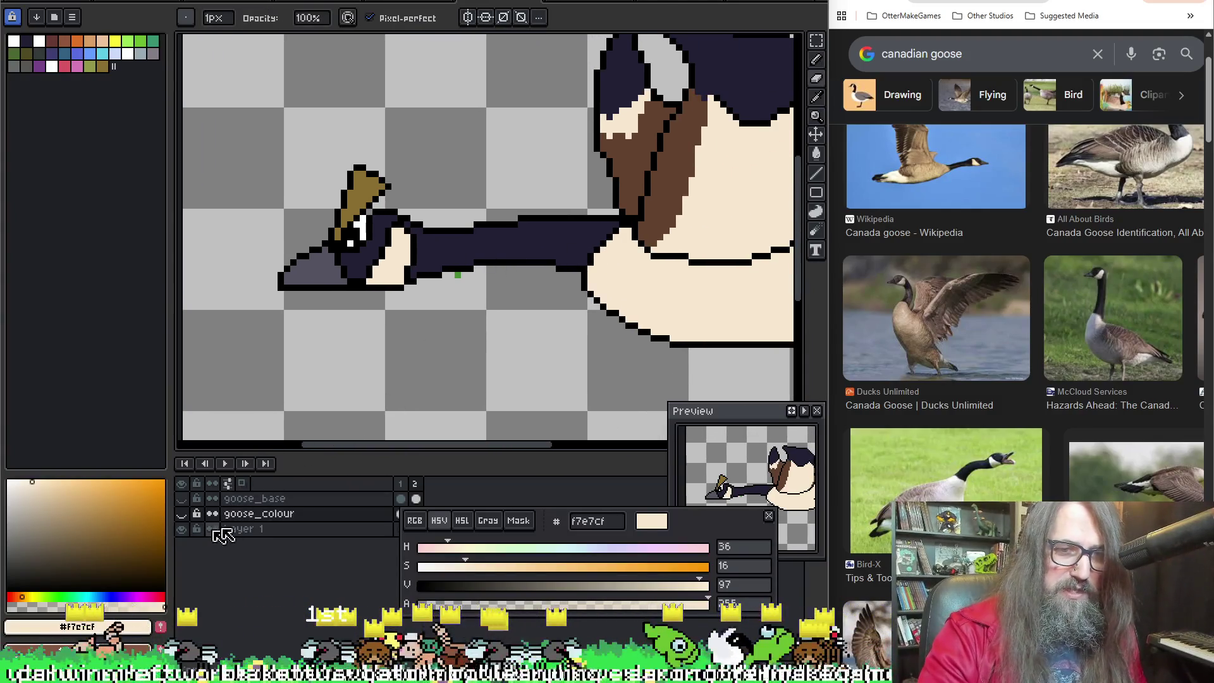
{"action": "left_click", "coordinate": [242, 529]}
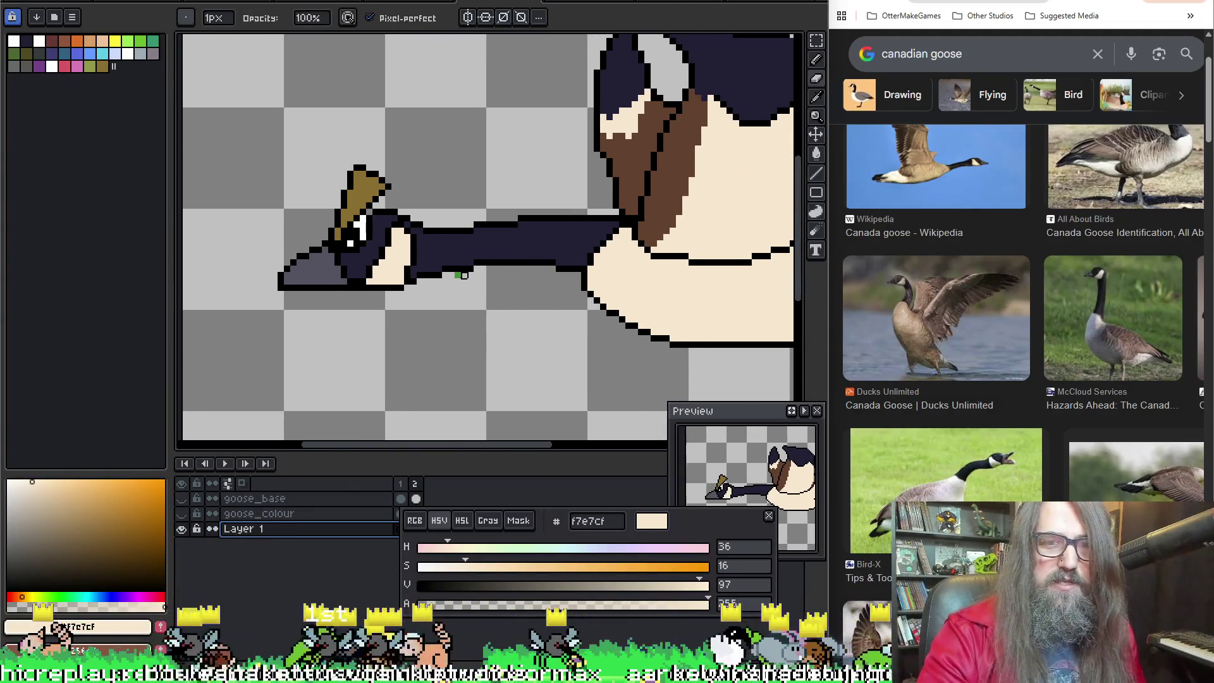
{"action": "scroll", "coordinate": [463, 276], "scroll_direction": "down", "scroll_amount": 3}
{"action": "scroll", "coordinate": [475, 267], "scroll_direction": "up", "scroll_amount": 1}
{"action": "mouse_move", "coordinate": [531, 265]}
{"action": "left_mouse_down"}
{"action": "mouse_move", "coordinate": [600, 271]}
{"action": "mouse_move", "coordinate": [509, 288]}
{"action": "left_mouse_up"}
{"action": "scroll", "coordinate": [599, 272], "scroll_direction": "up", "scroll_amount": 3}
{"action": "scroll", "coordinate": [569, 275], "scroll_direction": "down", "scroll_amount": 2}
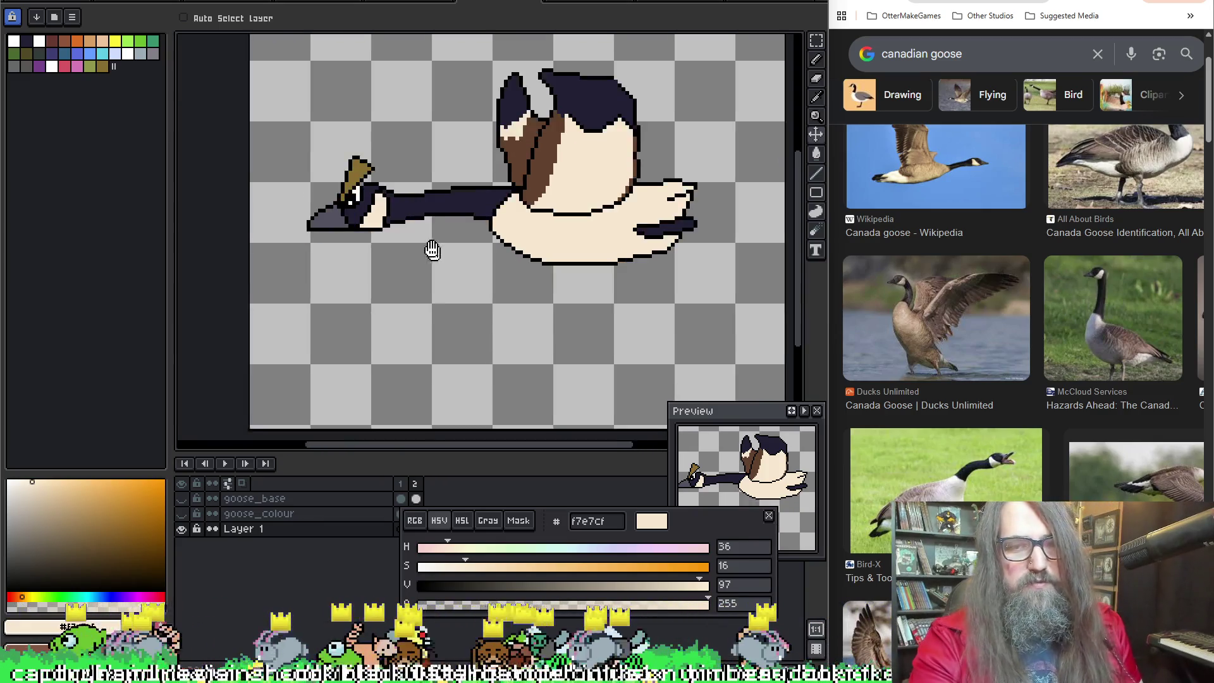
{"action": "left_click_drag", "start_coordinate": [384, 303], "coordinate": [406, 308]}
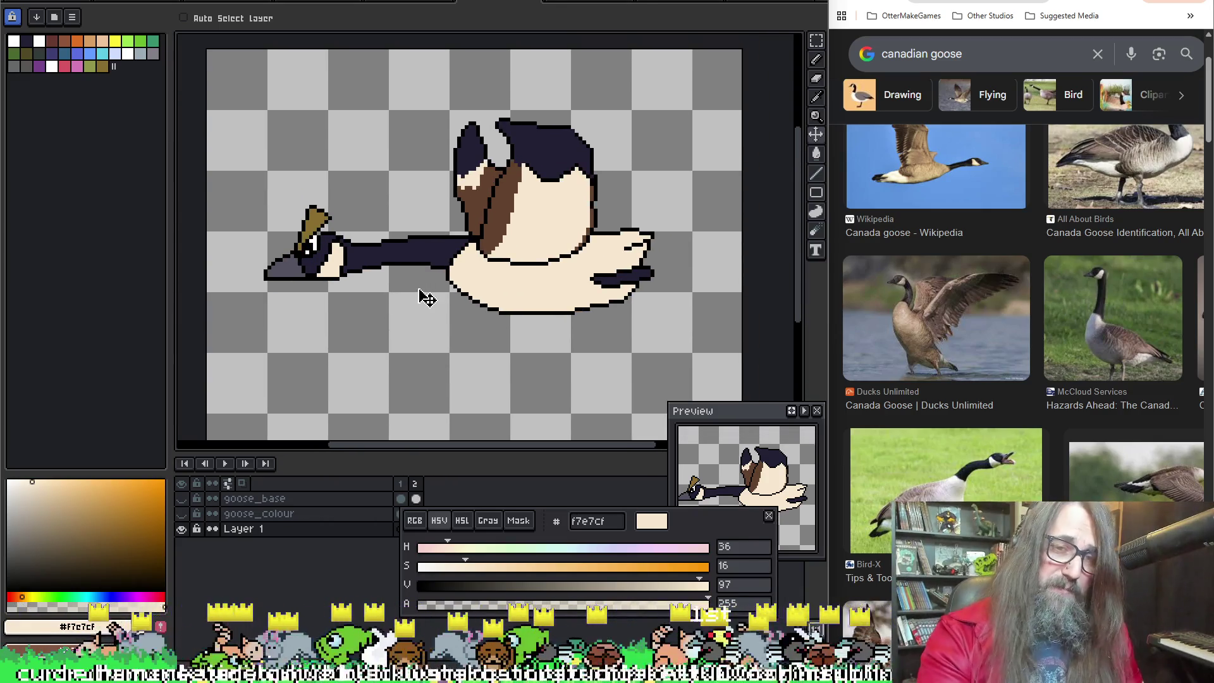
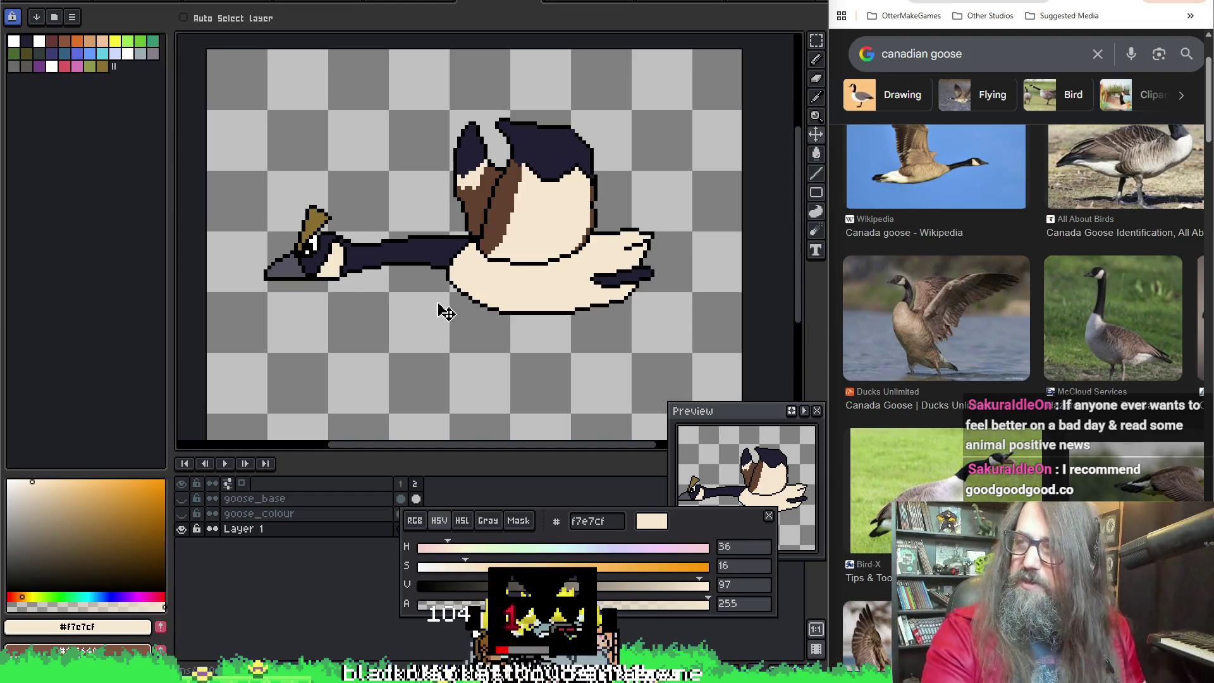
Step: Paint a few brown pixels onto the goose's neck-to-body marking with the Pencil
{"action": "left_click_drag", "start_coordinate": [467, 287], "coordinate": [494, 311]}
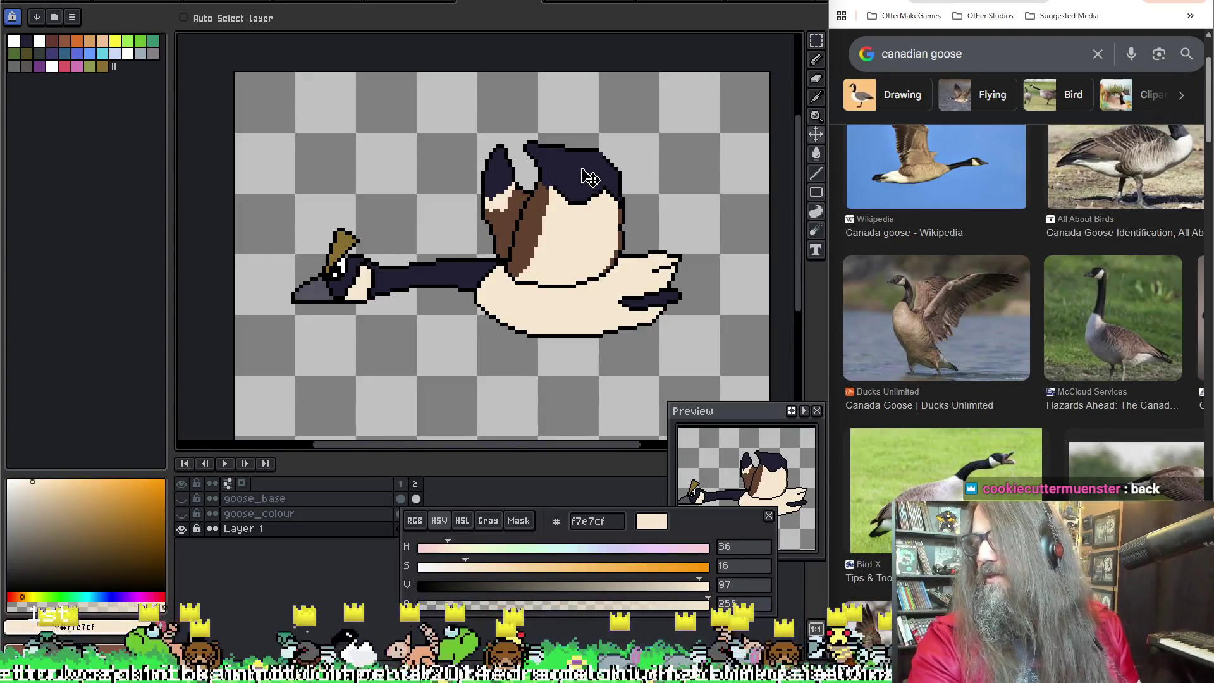
{"action": "key", "text": "m"}
{"action": "key", "text": "b"}
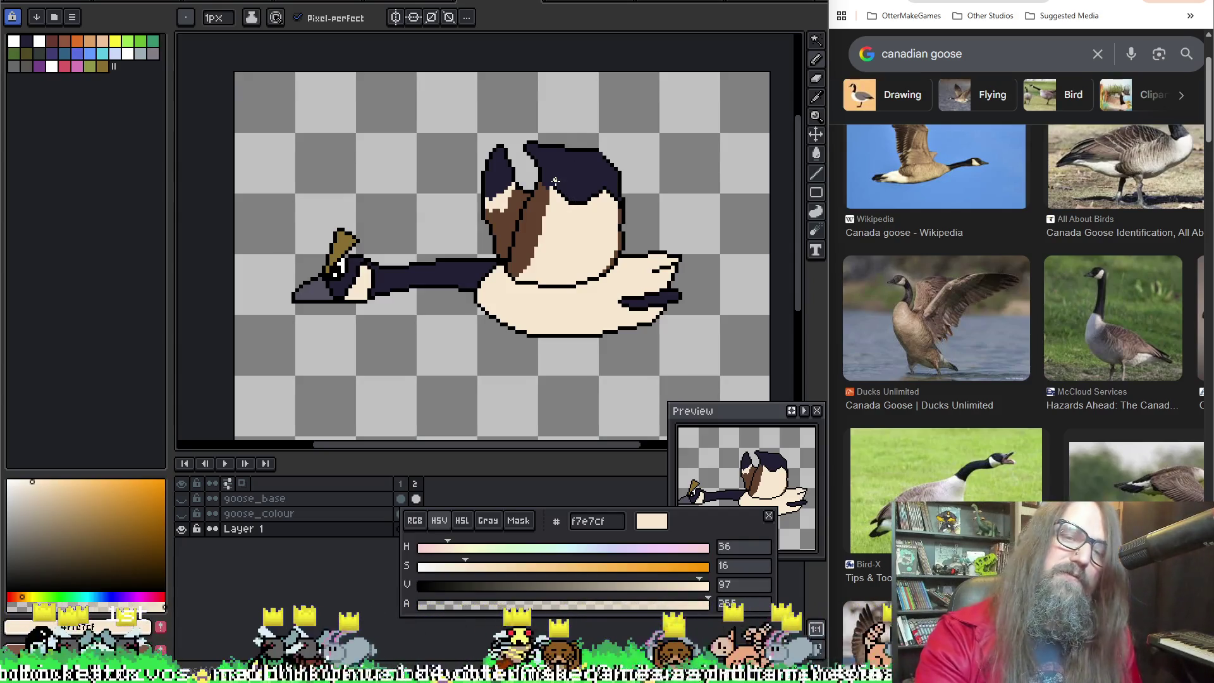
{"action": "left_click_drag", "start_coordinate": [590, 283], "coordinate": [605, 262]}
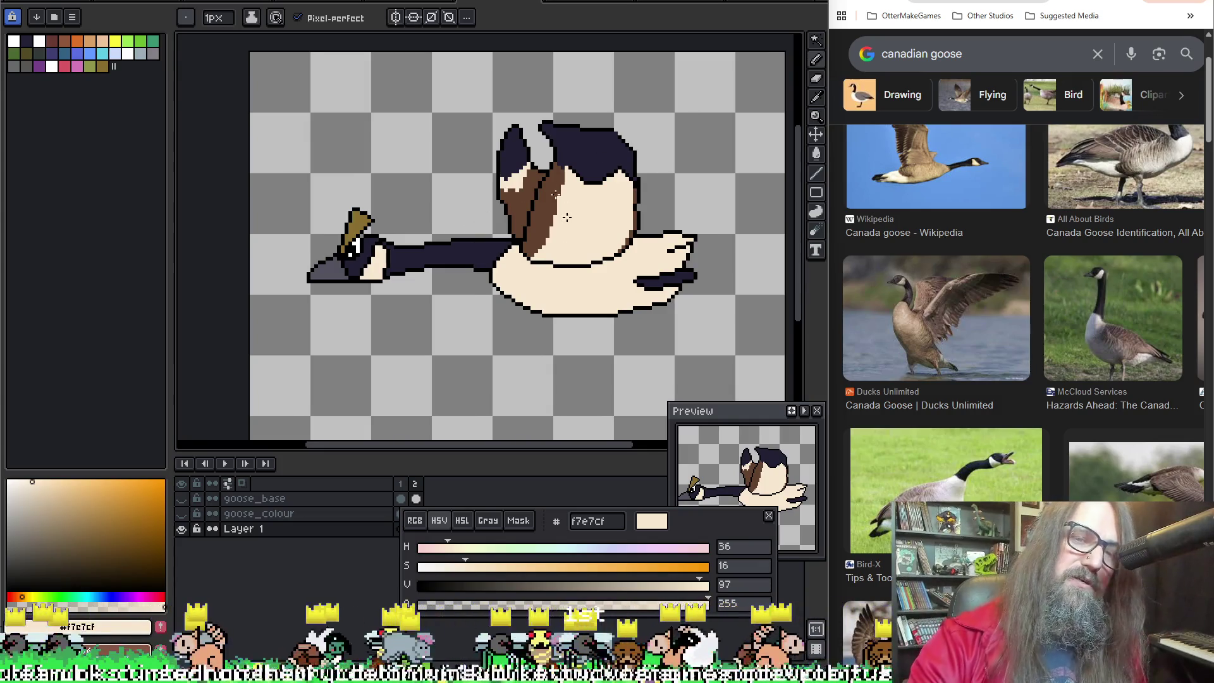
{"action": "left_click_drag", "start_coordinate": [519, 189], "coordinate": [506, 191]}
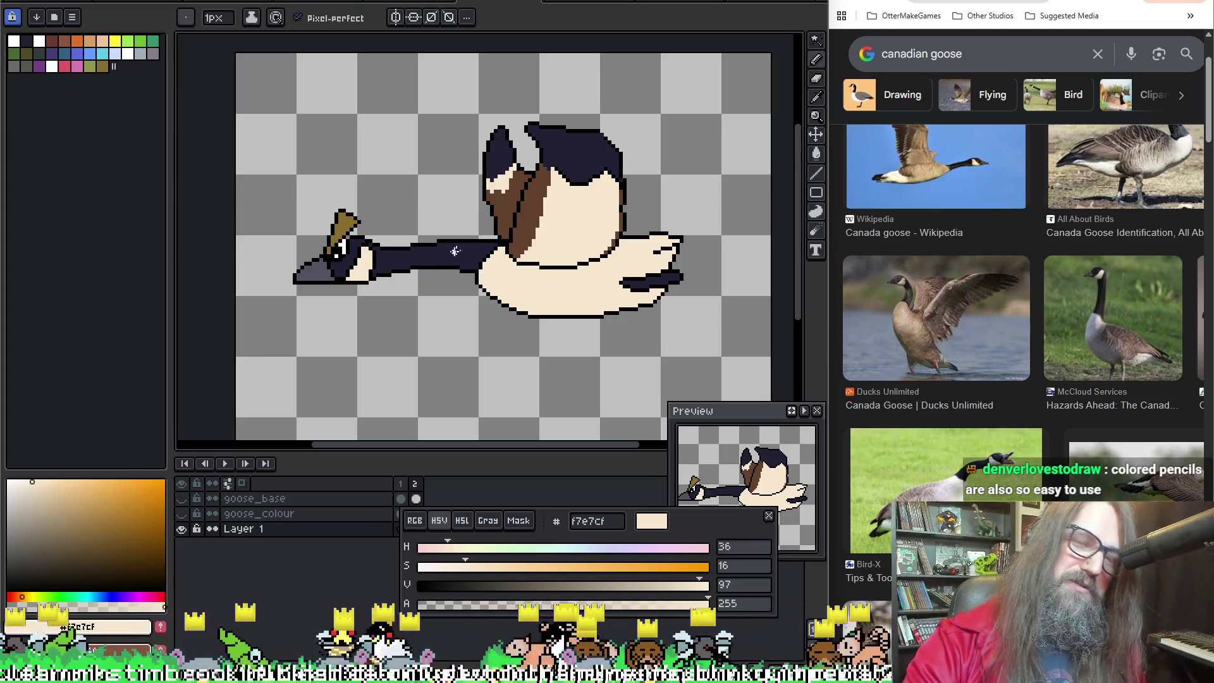
{"action": "left_click_drag", "start_coordinate": [486, 187], "coordinate": [493, 213]}
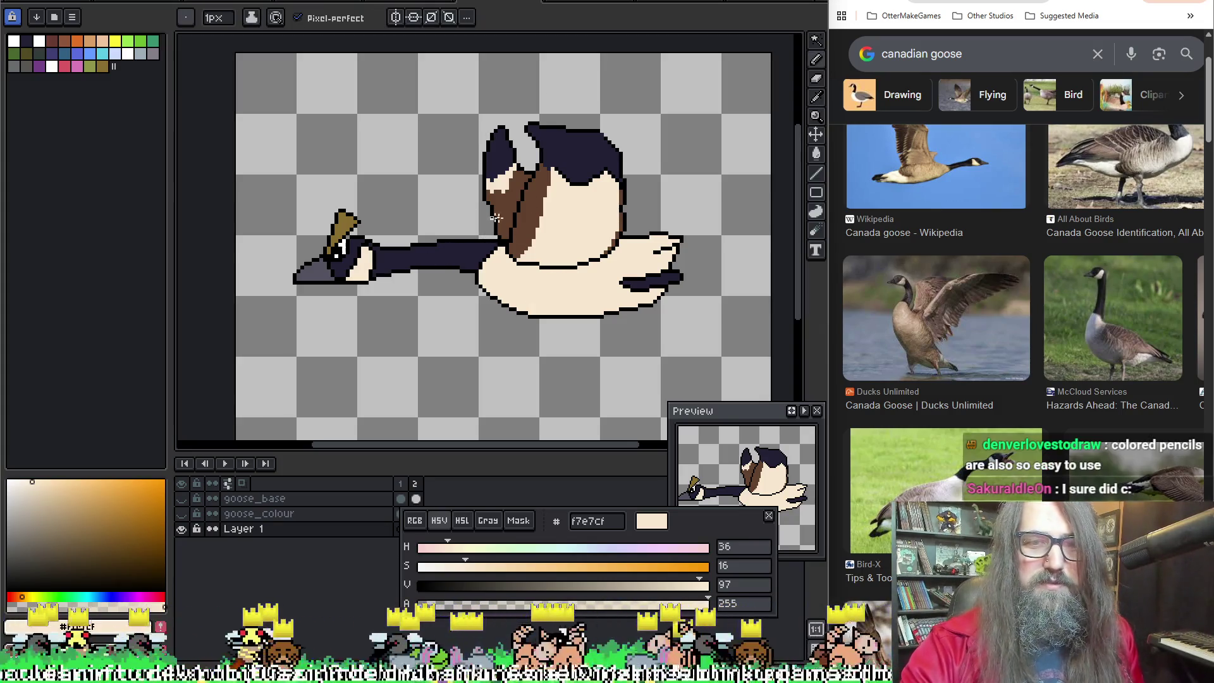
{"action": "key", "text": "space"}
{"action": "left_click_drag", "start_coordinate": [548, 137], "coordinate": [537, 168]}
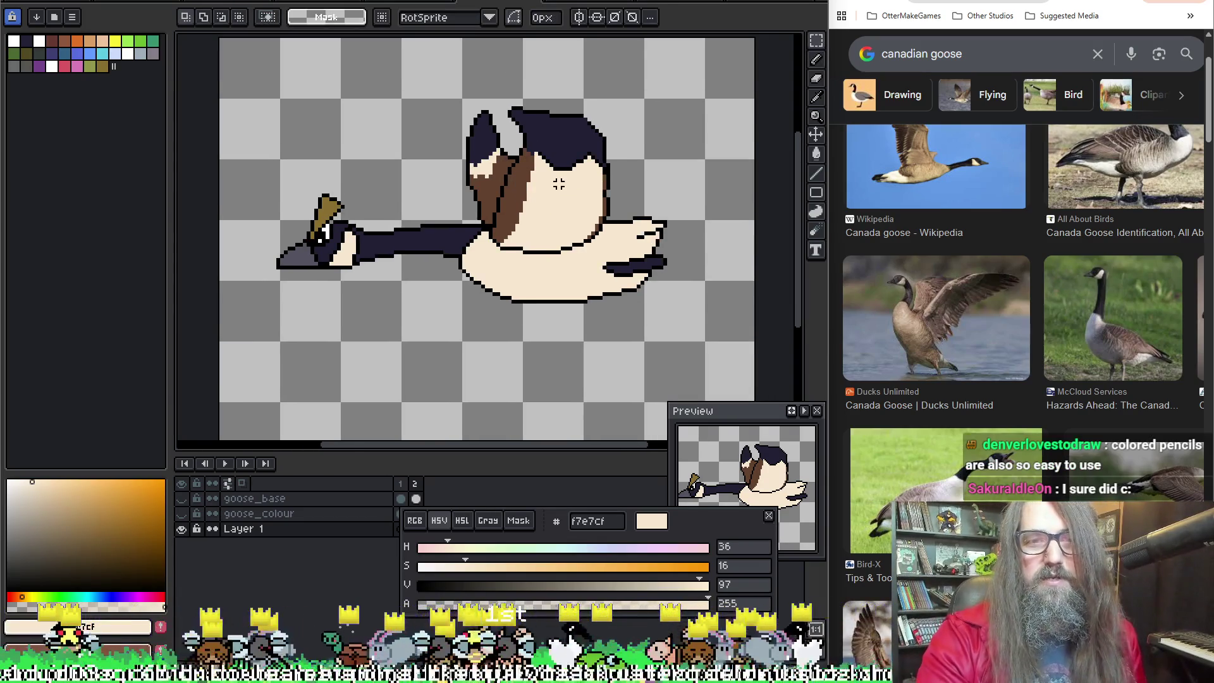
{"action": "scroll", "coordinate": [559, 183], "scroll_direction": "up", "scroll_amount": 2}
{"action": "scroll", "coordinate": [608, 199], "scroll_direction": "down", "scroll_amount": 1}
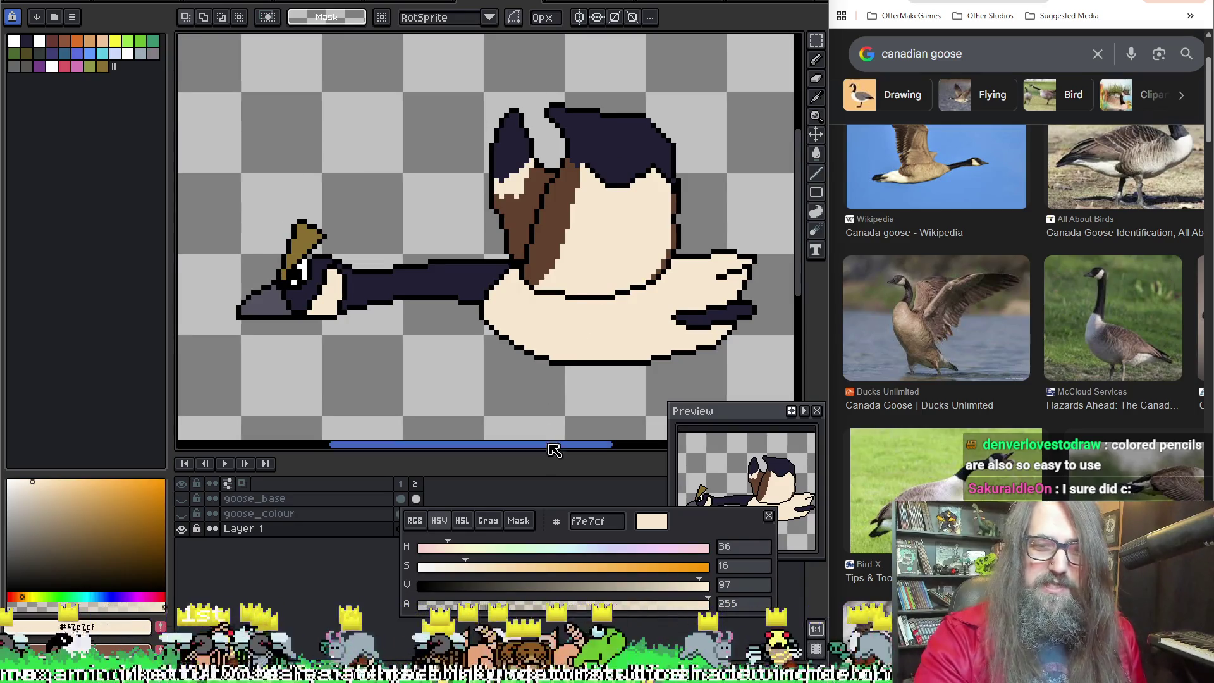
Step: Enlarge the canvas area, make goose_colour the working layer and move the colour panel aside
{"action": "left_click_drag", "start_coordinate": [531, 446], "coordinate": [527, 512]}
{"action": "left_click_drag", "start_coordinate": [526, 449], "coordinate": [512, 421]}
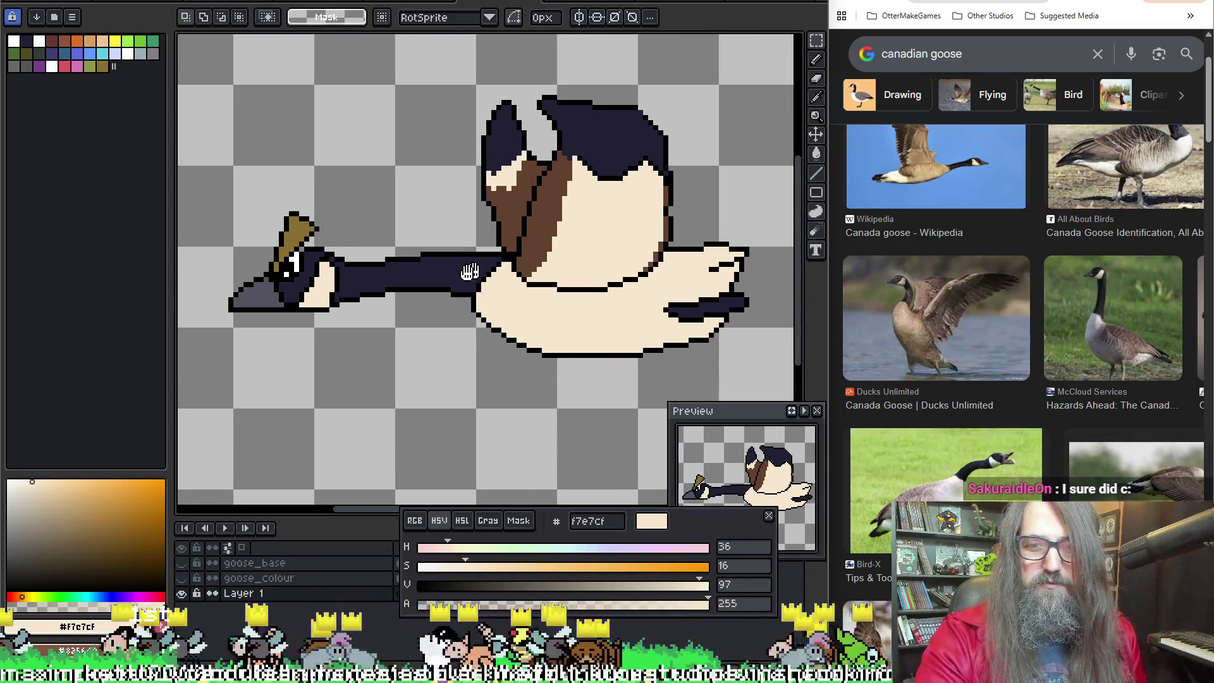
{"action": "left_click", "coordinate": [258, 577]}
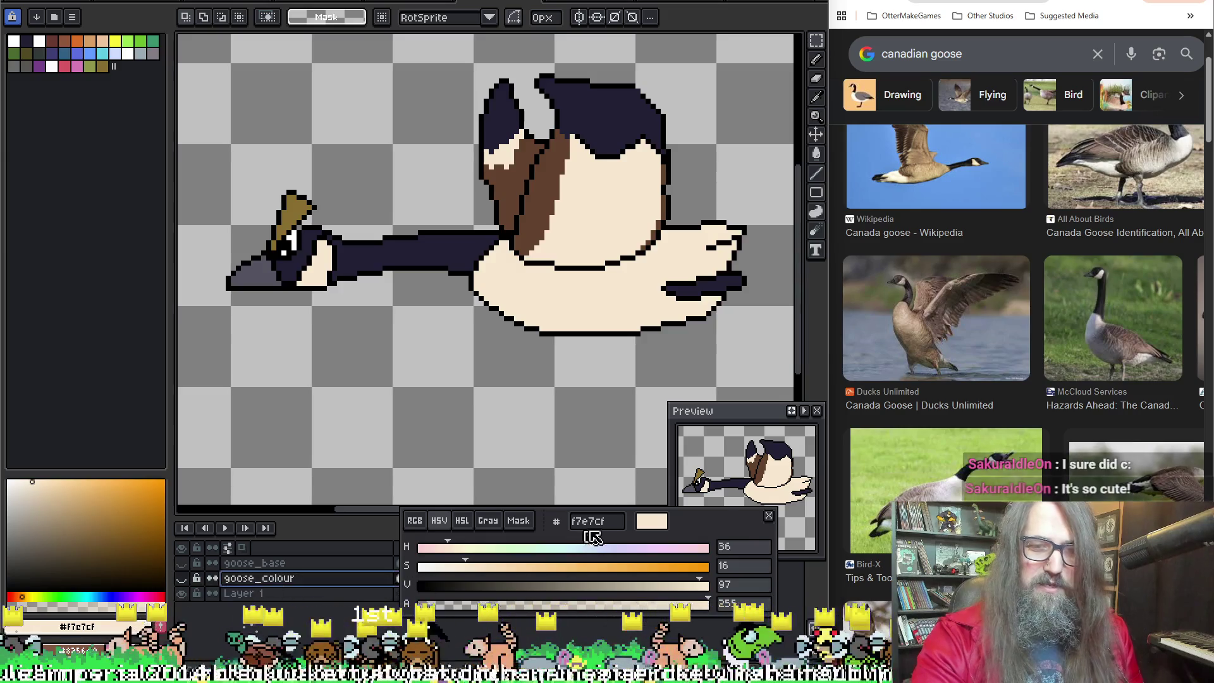
{"action": "left_click_drag", "start_coordinate": [721, 519], "coordinate": [772, 531]}
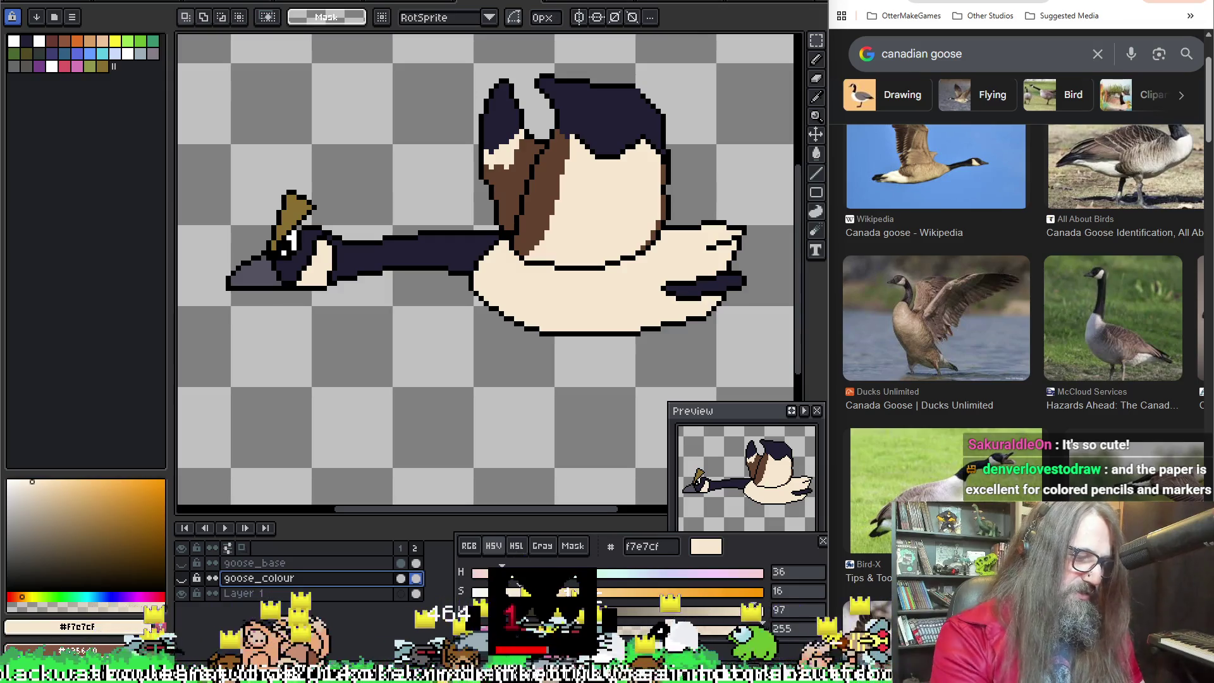
Step: Switch to the empty second animation frame of the goose sprite
{"action": "left_click", "coordinate": [416, 548]}
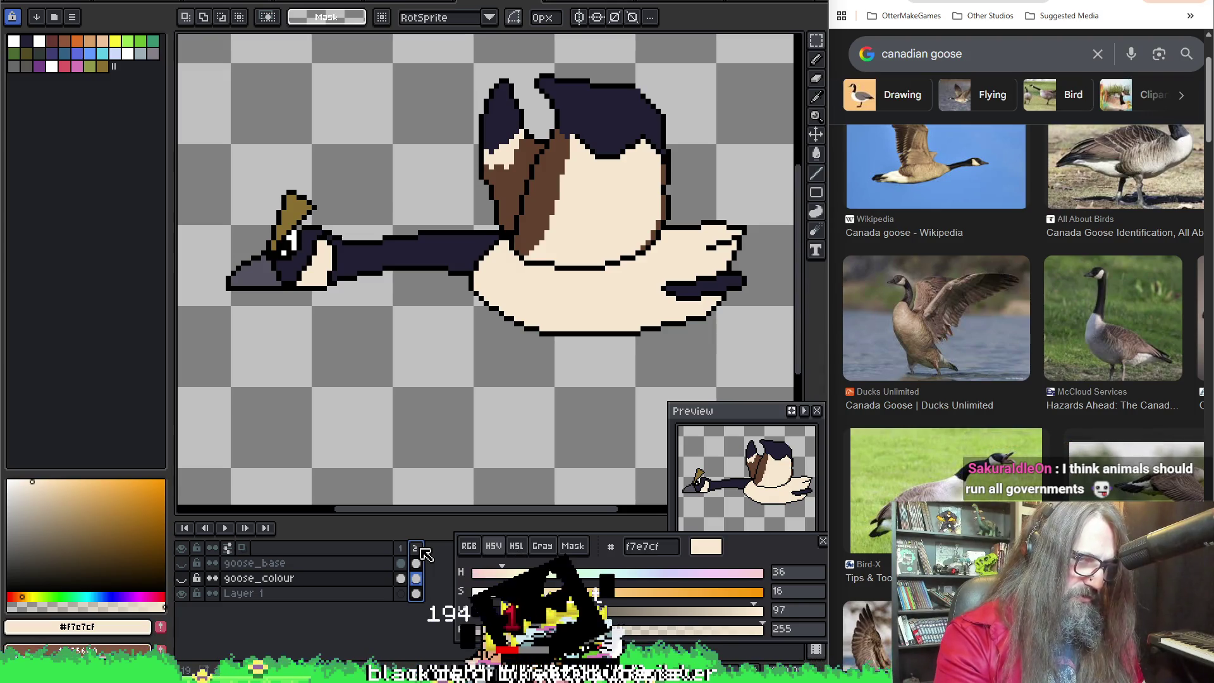
{"action": "left_click", "coordinate": [414, 550]}
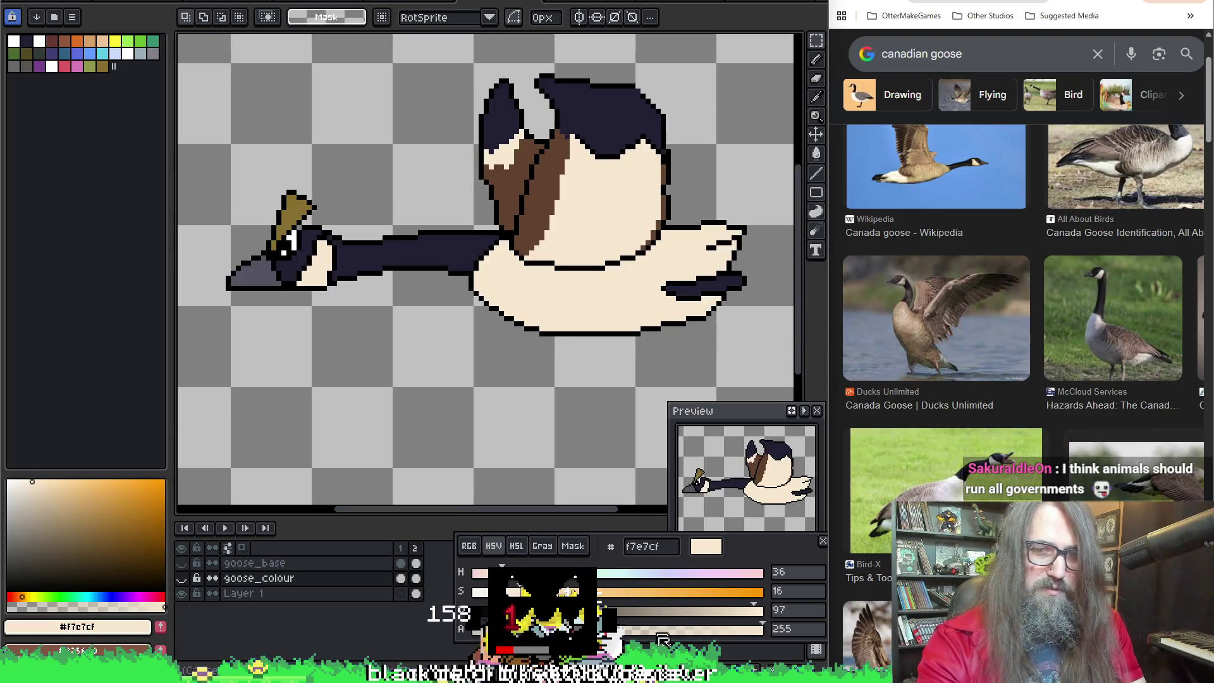
{"action": "left_click", "coordinate": [414, 550]}
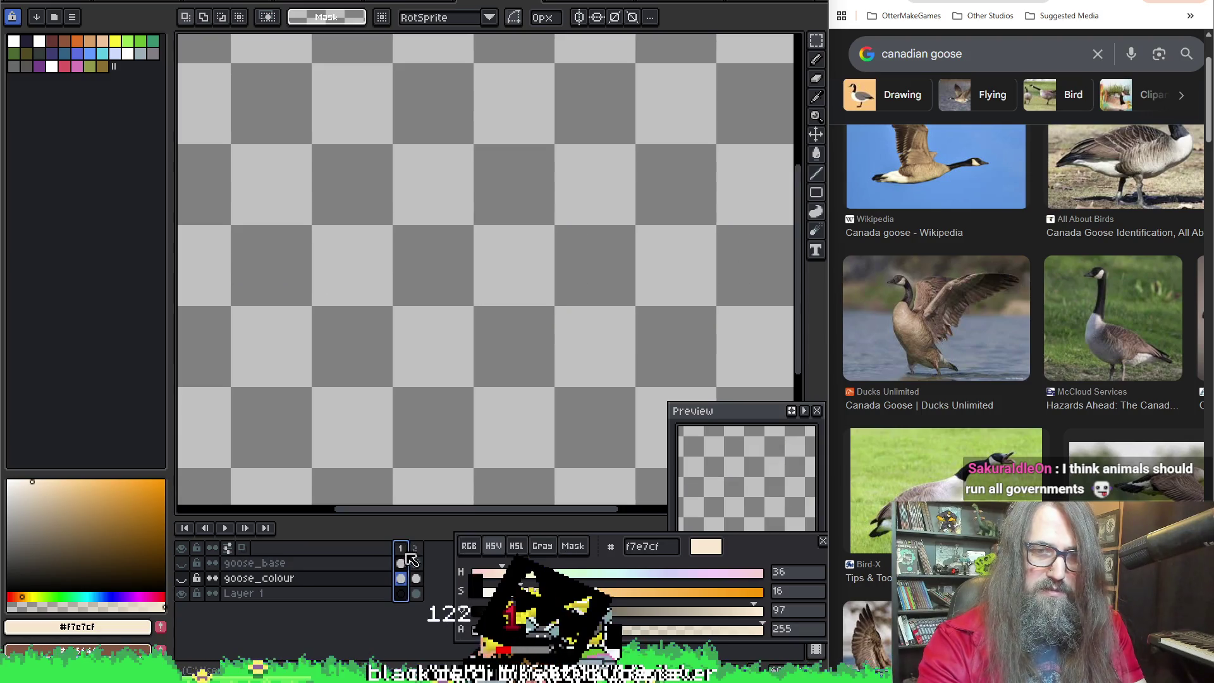
Step: Add a new frame copying the goose, toggle the goose layers' visibility and review frames 1 and 2
{"action": "key", "text": "alt+n"}
{"action": "left_click", "coordinate": [410, 553]}
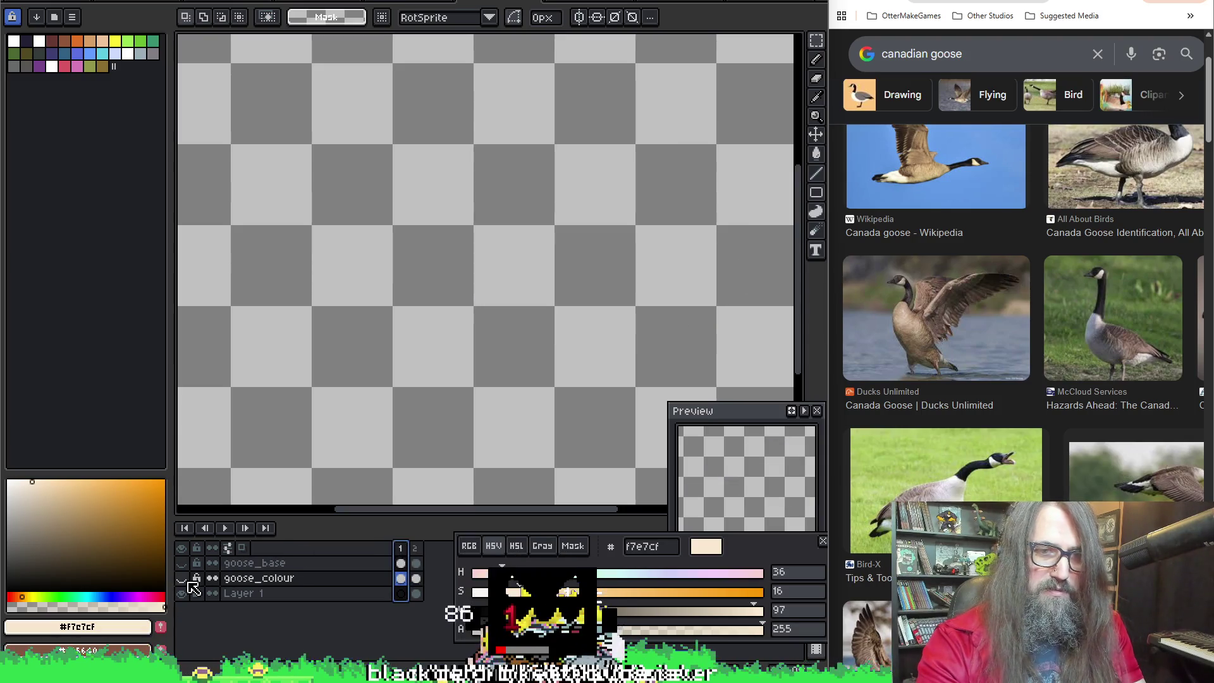
{"action": "left_click", "coordinate": [184, 577]}
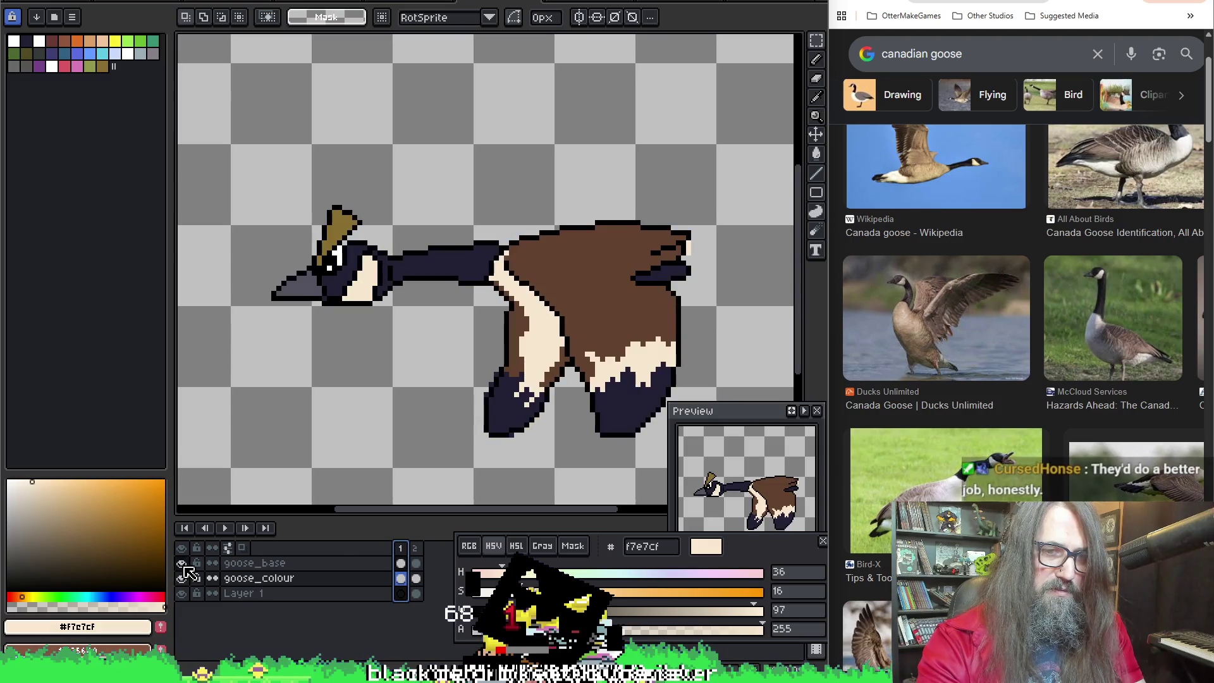
{"action": "left_click", "coordinate": [414, 592]}
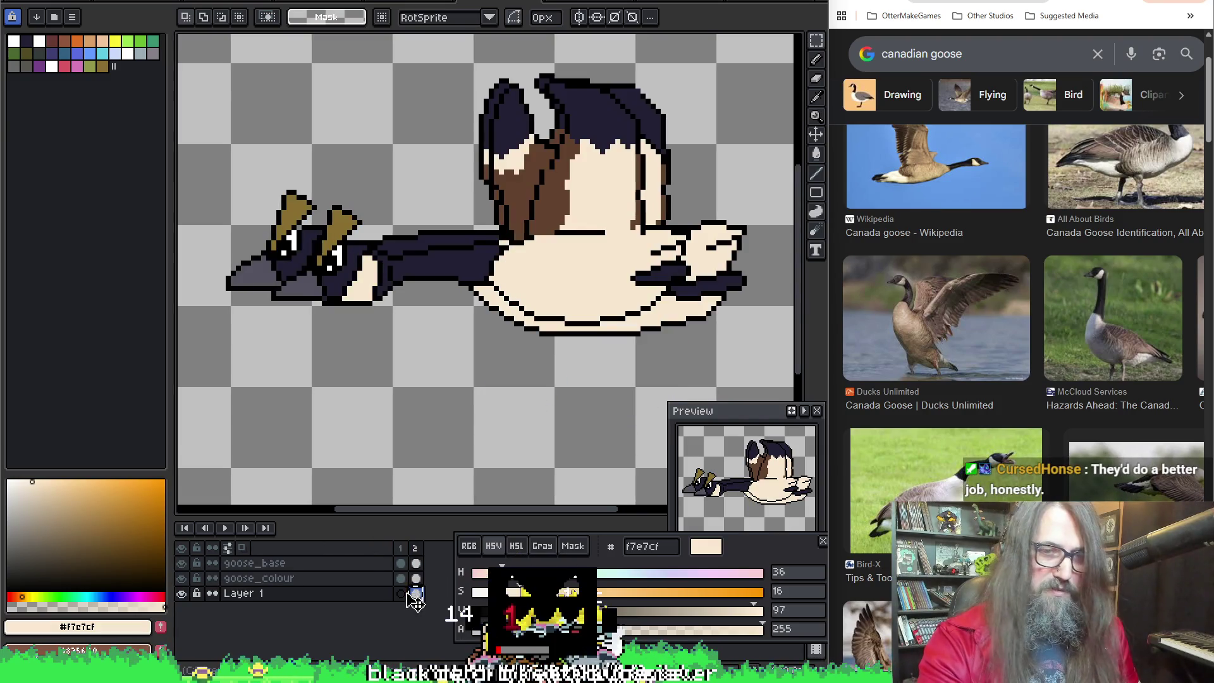
{"action": "left_click", "coordinate": [401, 593]}
Step: Select frames 1 and 2 in turn and bring up the frame 3 header options
{"action": "left_click", "coordinate": [400, 549]}
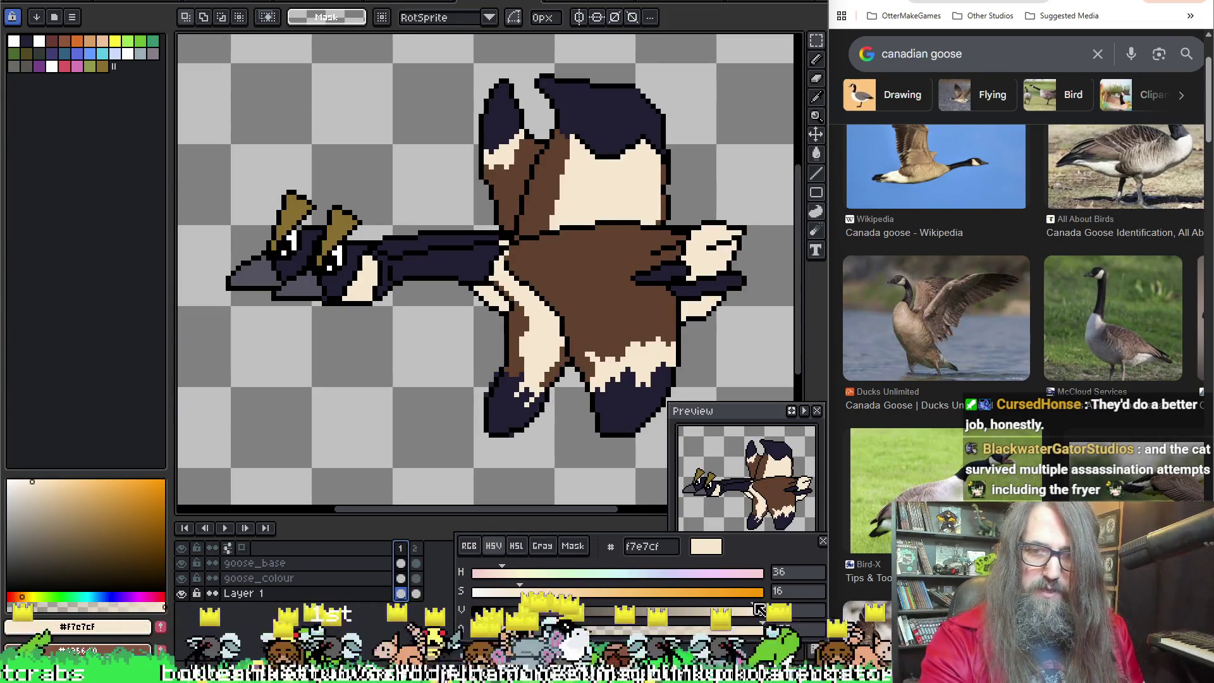
{"action": "left_click", "coordinate": [415, 548]}
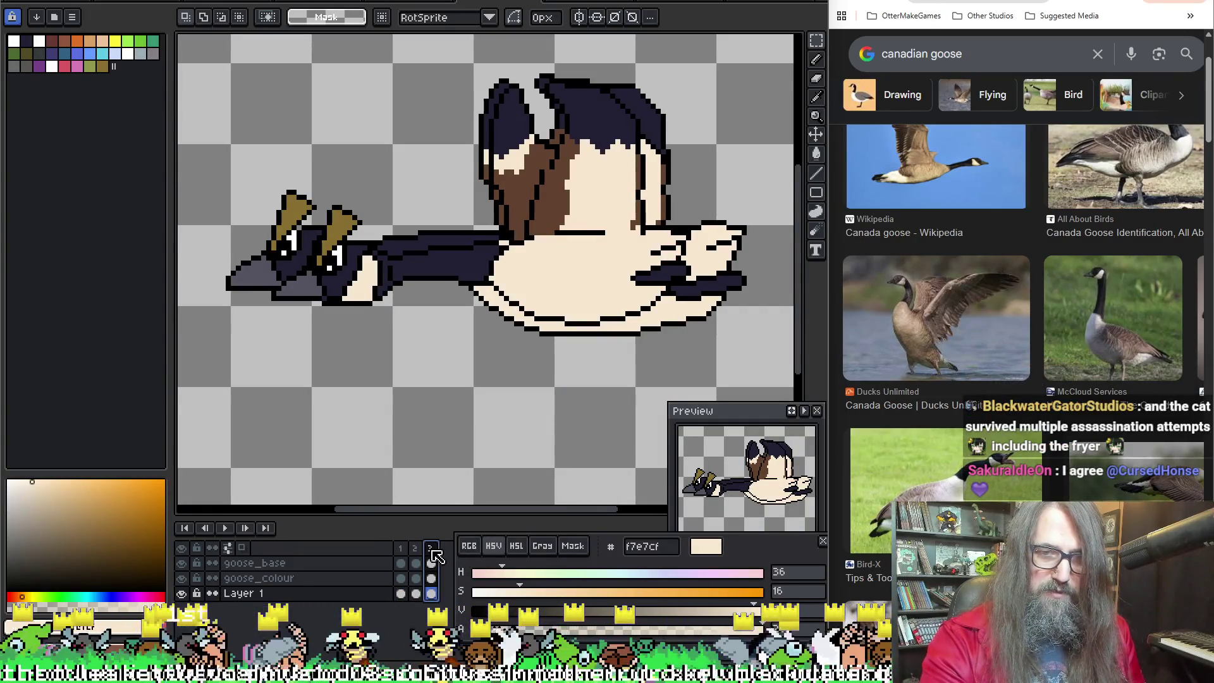
{"action": "right_click", "coordinate": [432, 548]}
Step: Create a new animation tag on frame 3 named Idle
{"action": "left_click", "coordinate": [479, 607]}
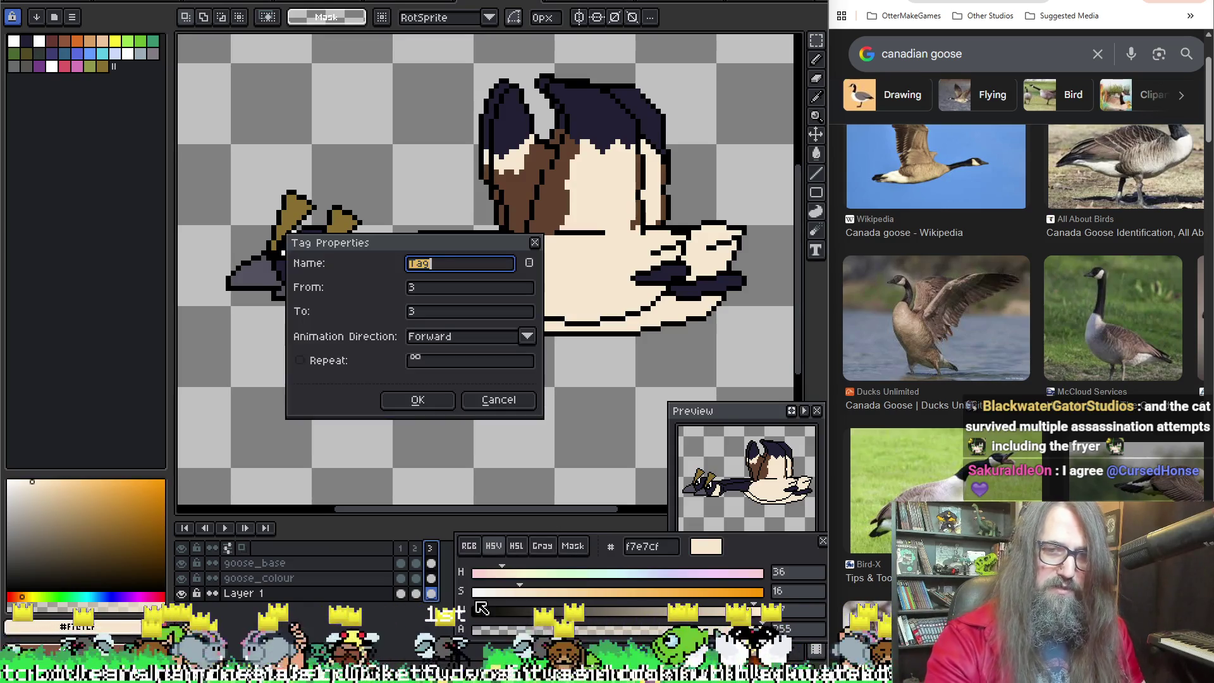
{"action": "type", "text": "Idle"}
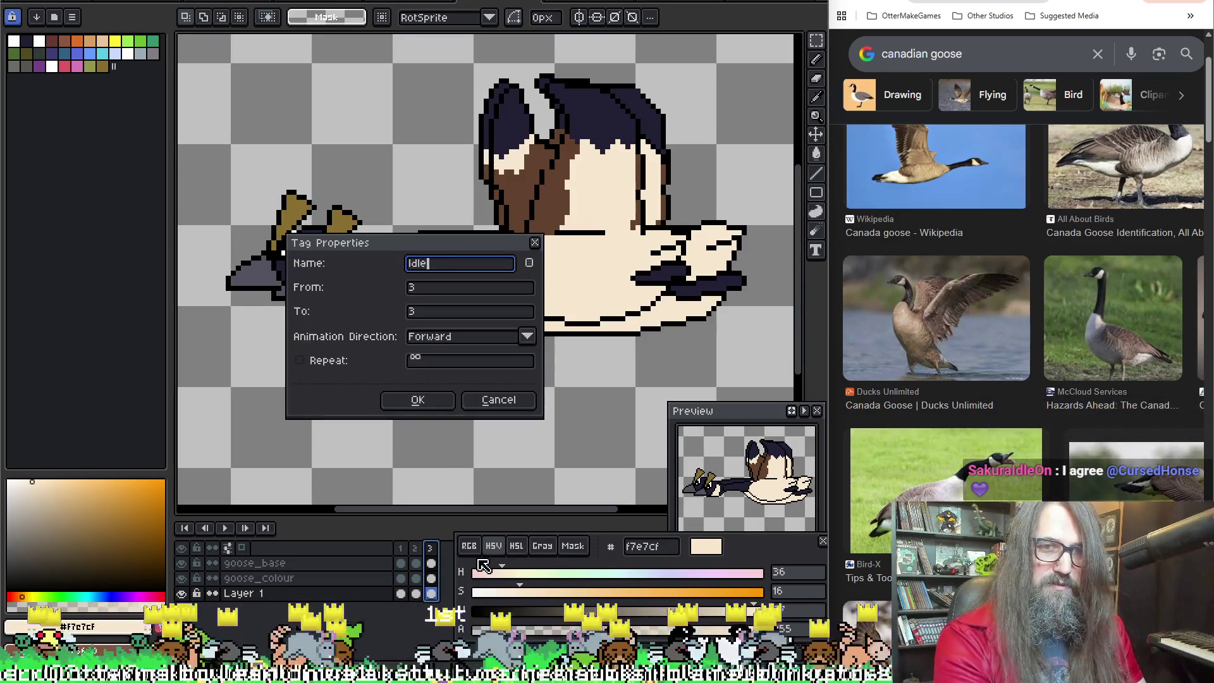
{"action": "key", "text": "Return"}
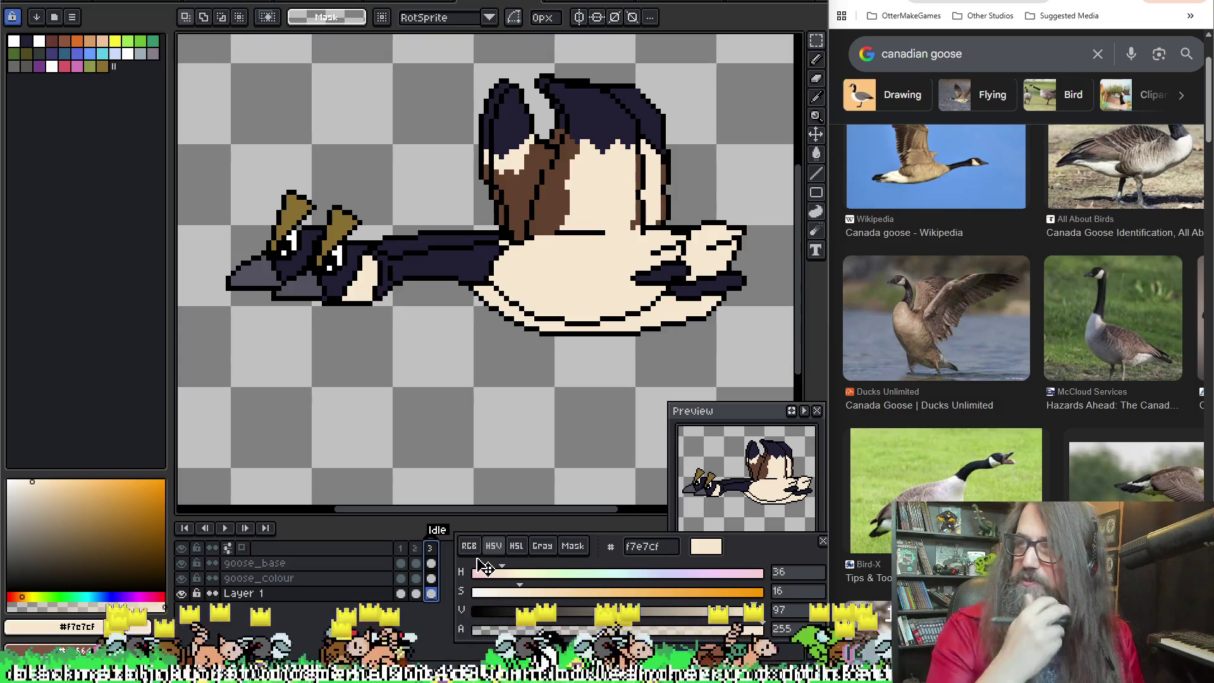
Step: Make goose_base the working layer on the Idle frame and centre the single goose sprite in view
{"action": "mouse_move", "coordinate": [491, 361]}
{"action": "left_mouse_down"}
{"action": "mouse_move", "coordinate": [424, 347]}
{"action": "mouse_move", "coordinate": [431, 420]}
{"action": "left_mouse_up"}
{"action": "left_click", "coordinate": [258, 577]}
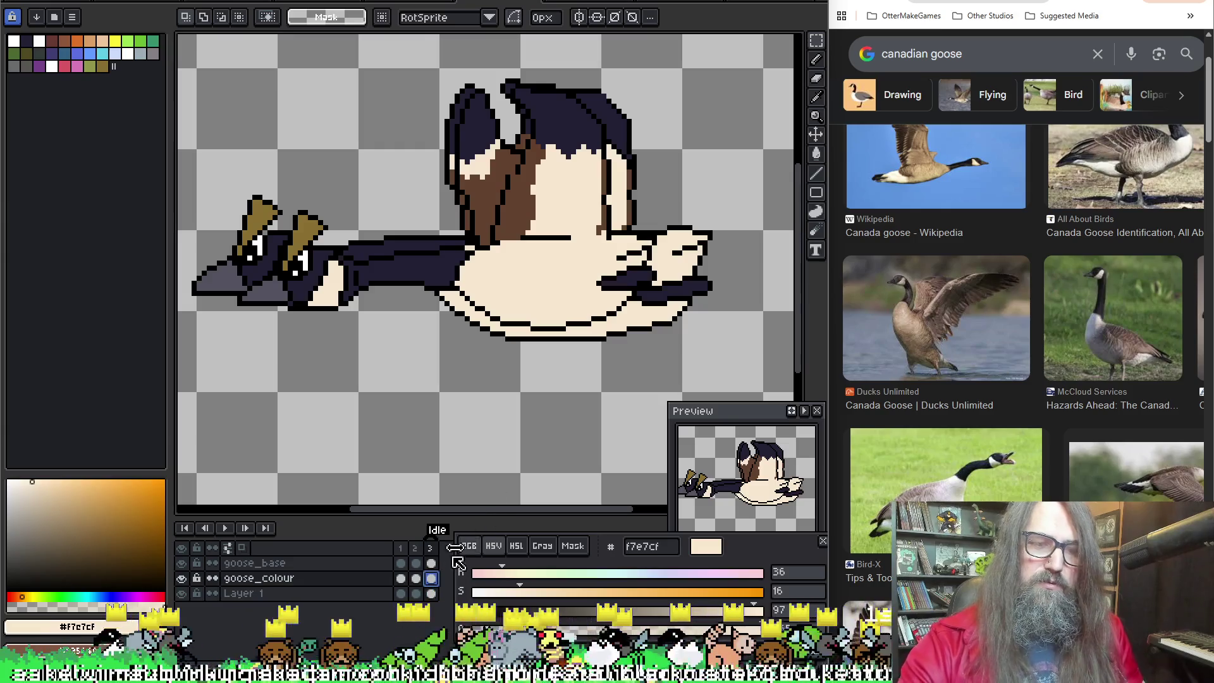
{"action": "left_click", "coordinate": [434, 565]}
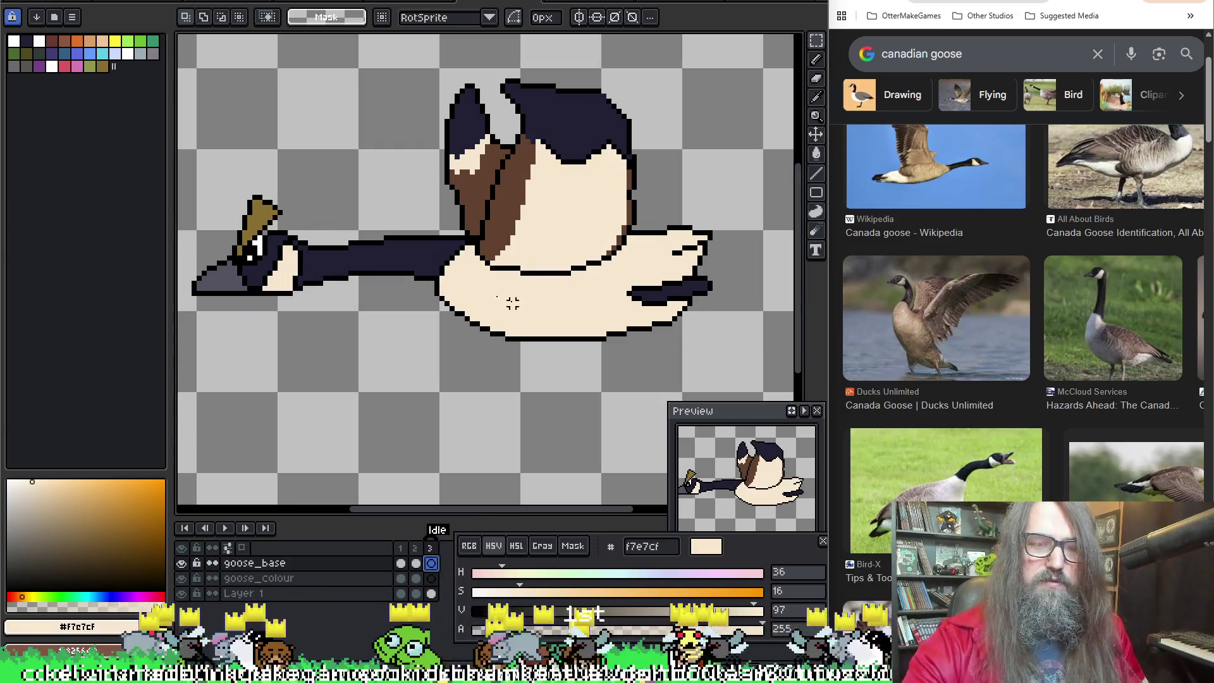
{"action": "left_click_drag", "start_coordinate": [513, 302], "coordinate": [520, 350]}
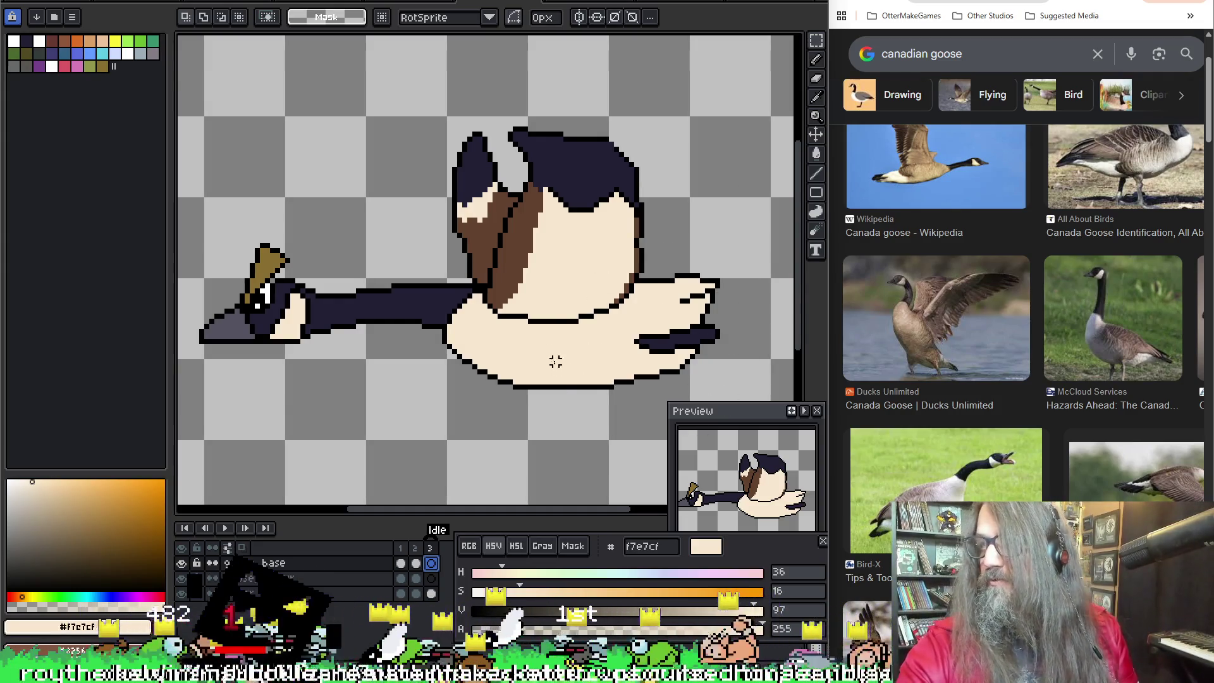
{"action": "mouse_move", "coordinate": [458, 342]}
{"action": "left_mouse_down"}
{"action": "mouse_move", "coordinate": [466, 364]}
{"action": "mouse_move", "coordinate": [452, 330]}
{"action": "left_mouse_up"}
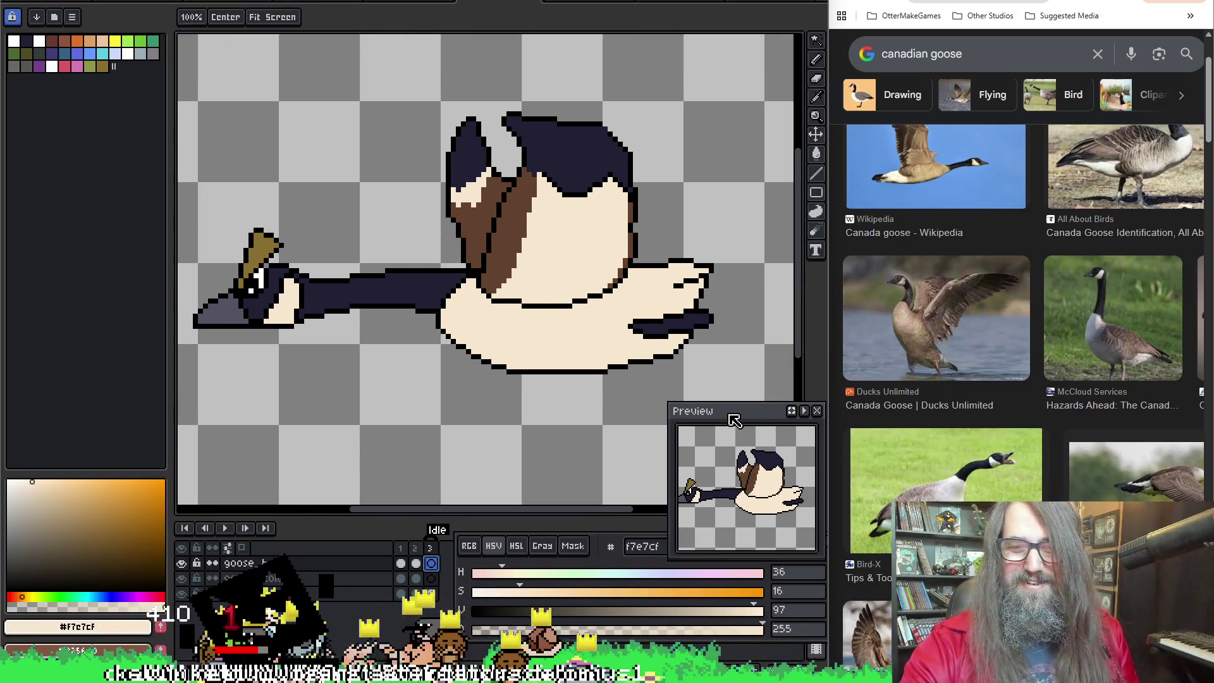
{"action": "mouse_move", "coordinate": [519, 339]}
{"action": "left_mouse_down"}
{"action": "mouse_move", "coordinate": [493, 313]}
{"action": "mouse_move", "coordinate": [548, 289]}
{"action": "mouse_move", "coordinate": [517, 287]}
{"action": "left_mouse_up"}
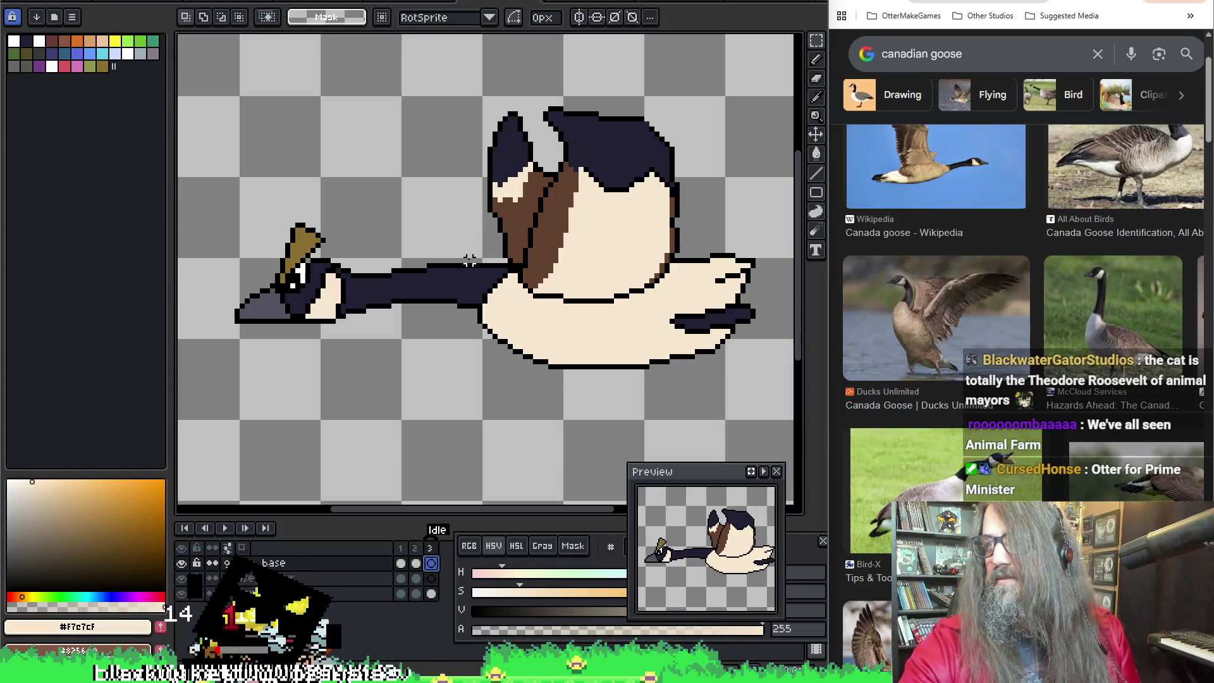
{"action": "key", "text": "space"}
{"action": "left_click_drag", "start_coordinate": [443, 285], "coordinate": [428, 289]}
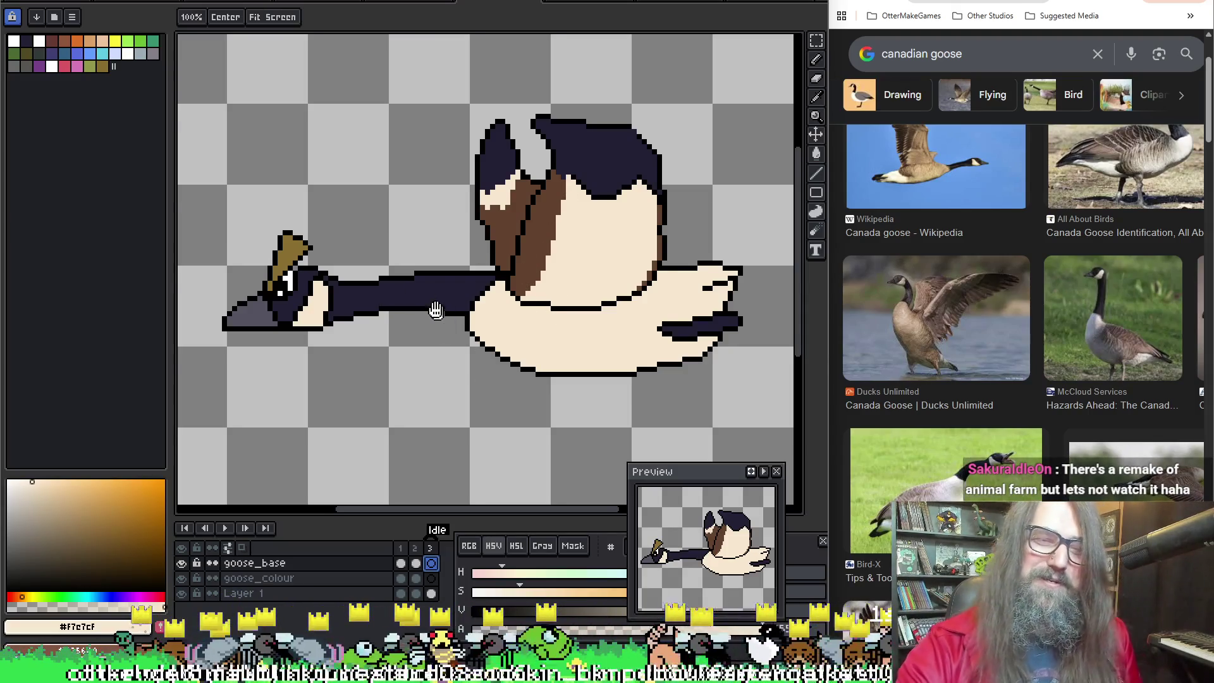
{"action": "left_click_drag", "start_coordinate": [423, 272], "coordinate": [436, 284]}
{"action": "key", "text": "m"}
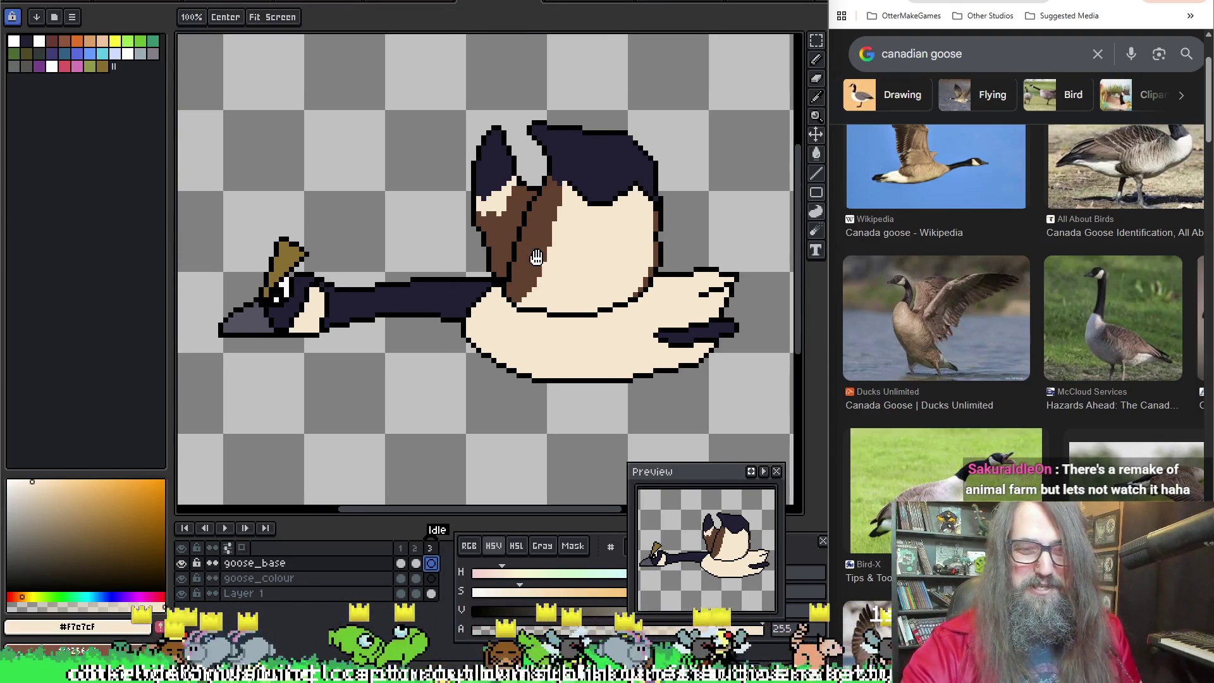
{"action": "left_click", "coordinate": [419, 595]}
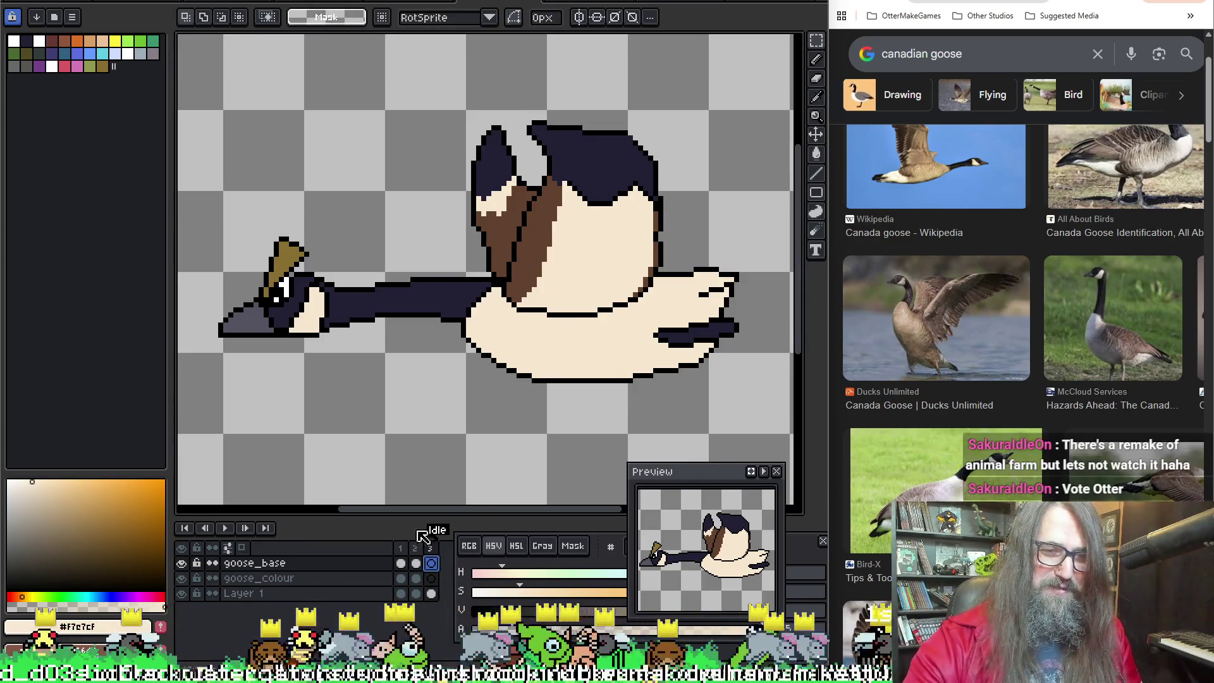
{"action": "left_click", "coordinate": [432, 565]}
{"action": "key", "text": "b"}
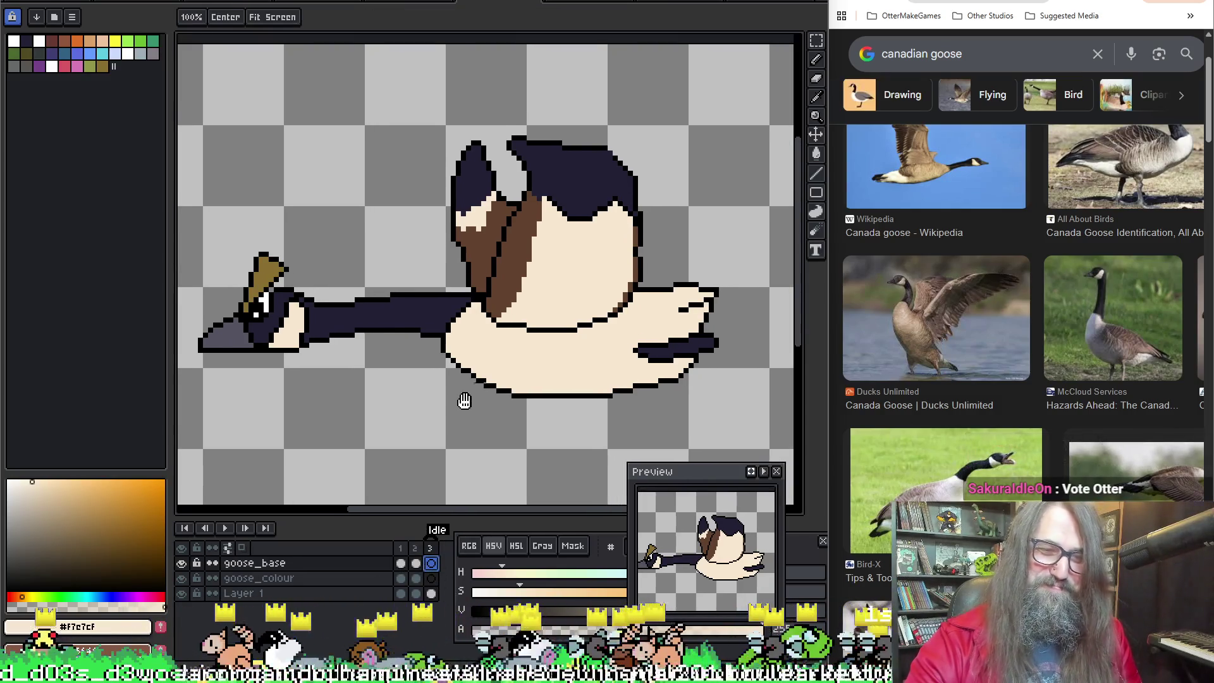
{"action": "scroll", "coordinate": [556, 191], "scroll_direction": "up", "scroll_amount": 1}
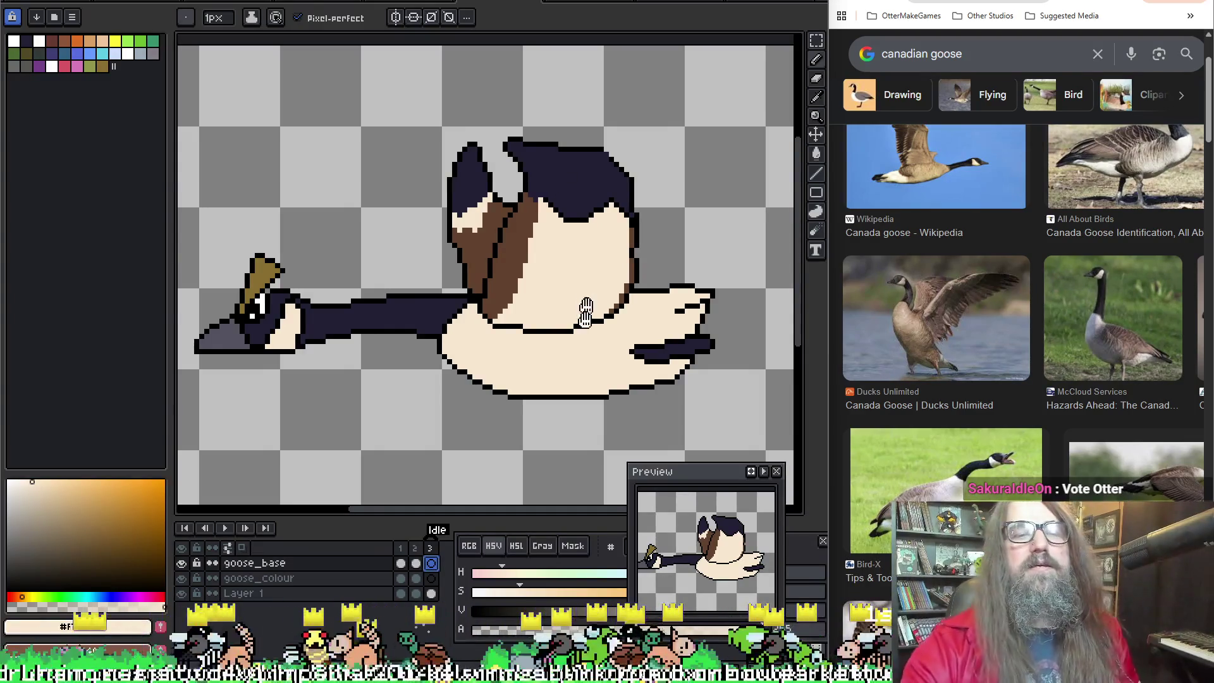
{"action": "left_click_drag", "start_coordinate": [585, 310], "coordinate": [517, 352]}
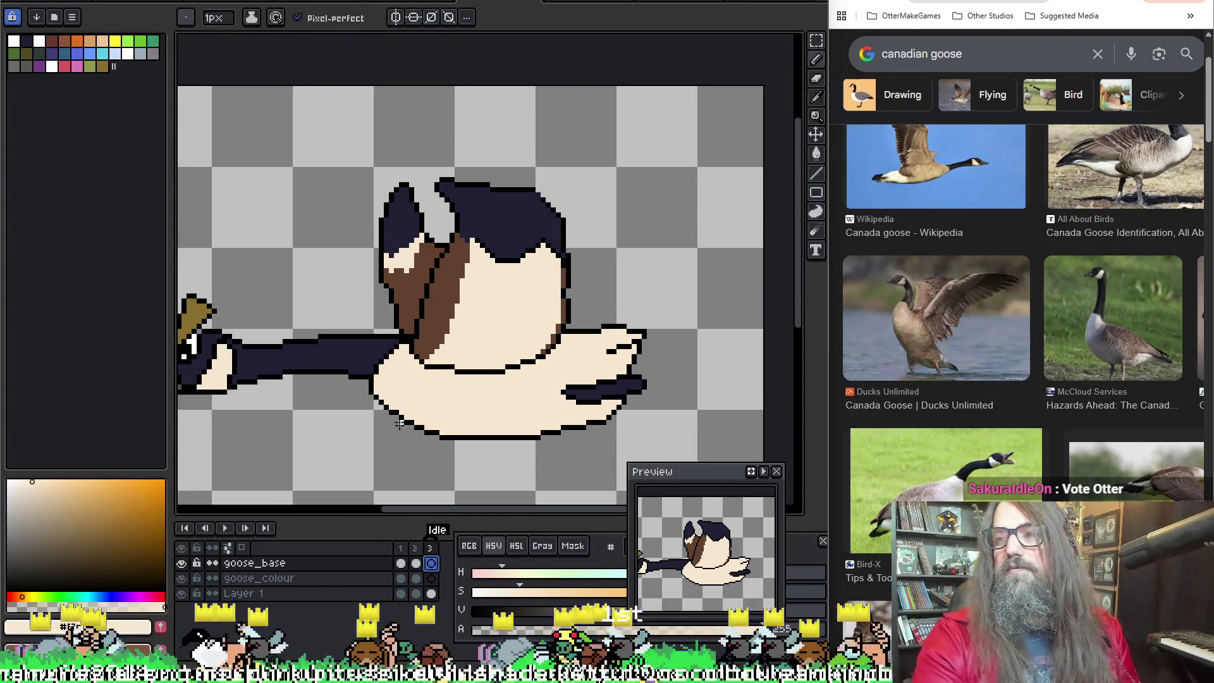
{"action": "key", "text": "v"}
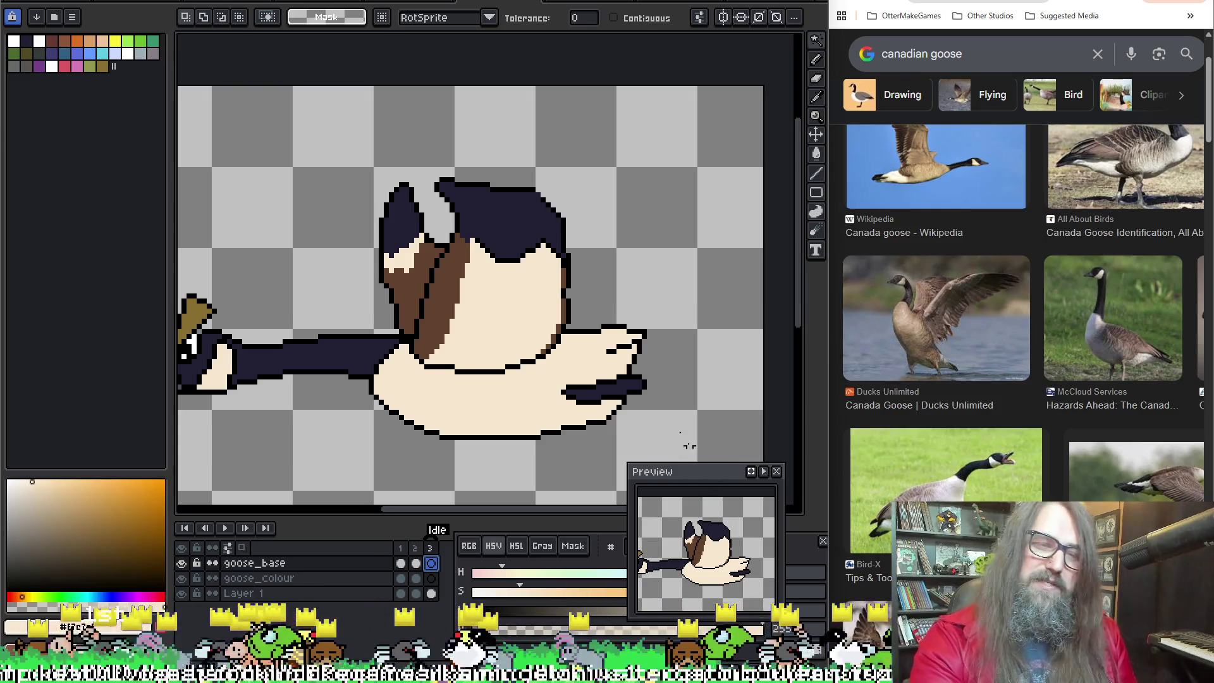
{"action": "scroll", "coordinate": [517, 351], "scroll_direction": "left", "scroll_amount": 2}
Step: On Layer 1, try deleting the goose's cream body fill, then restore the navy and brown fills
{"action": "key", "text": "ctrl+a"}
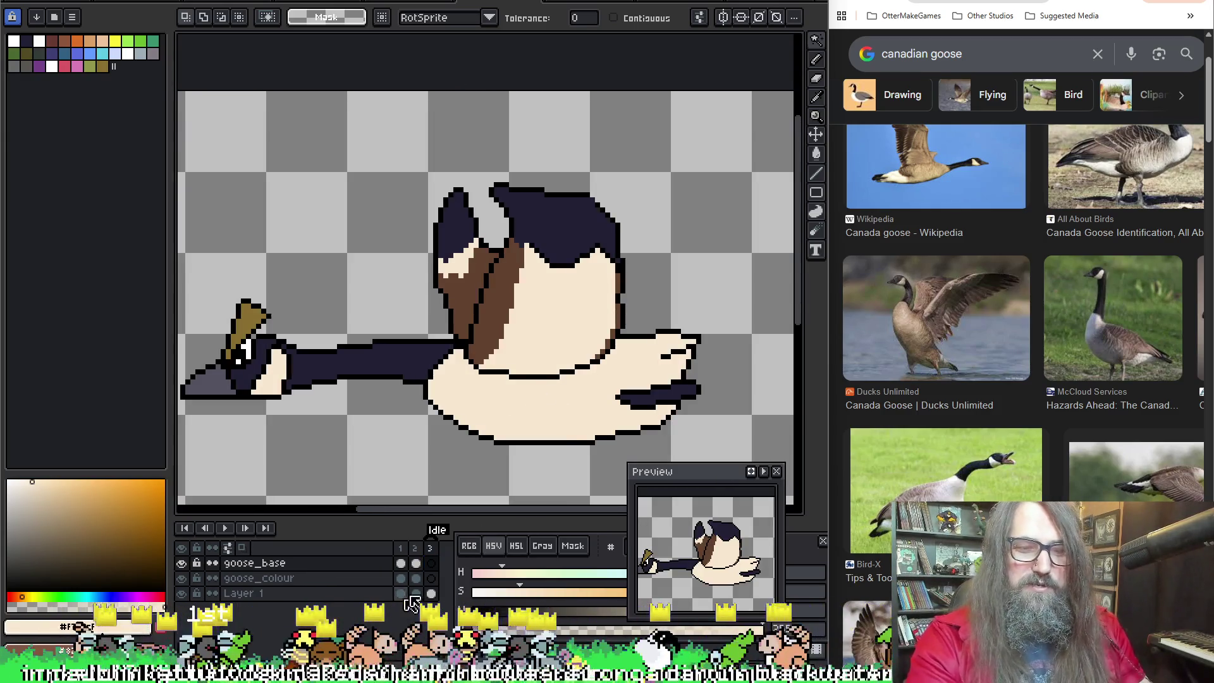
{"action": "left_click", "coordinate": [435, 596]}
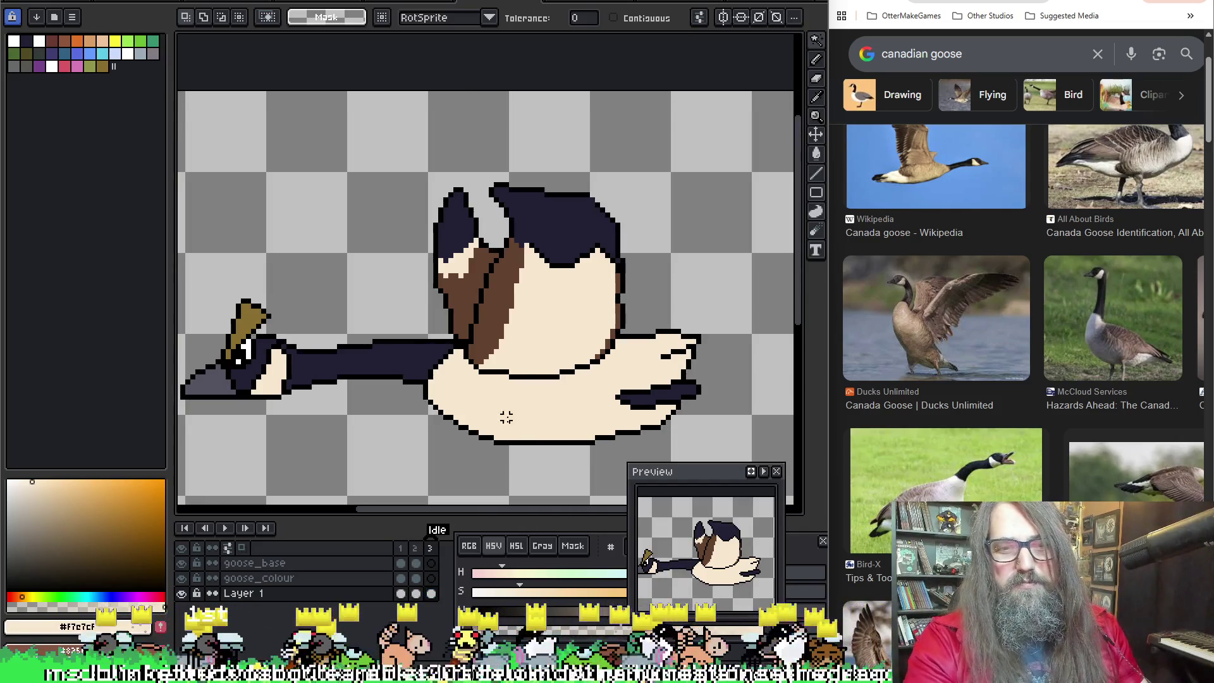
{"action": "left_click", "coordinate": [520, 428]}
{"action": "key", "text": "Delete"}
{"action": "key", "text": "Delete"}
{"action": "key", "text": "Delete"}
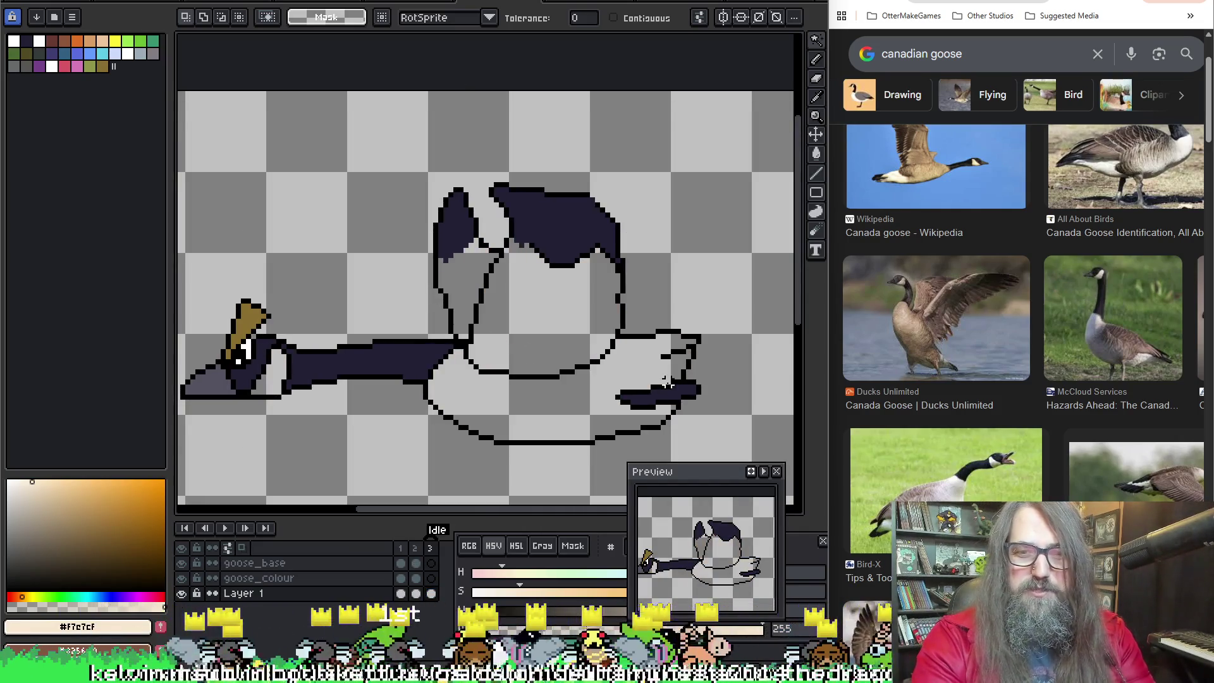
{"action": "key", "text": "Delete"}
{"action": "key", "text": "ctrl+z"}
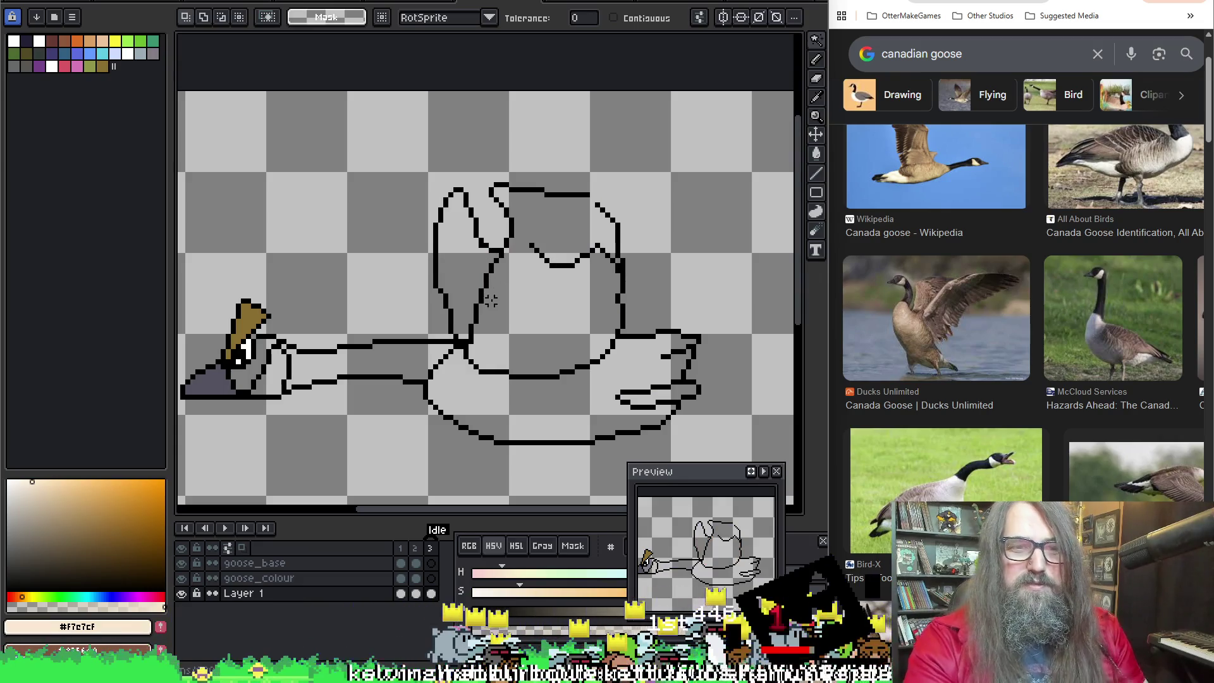
{"action": "key", "text": "ctrl+z"}
{"action": "key", "text": "ctrl+z"}
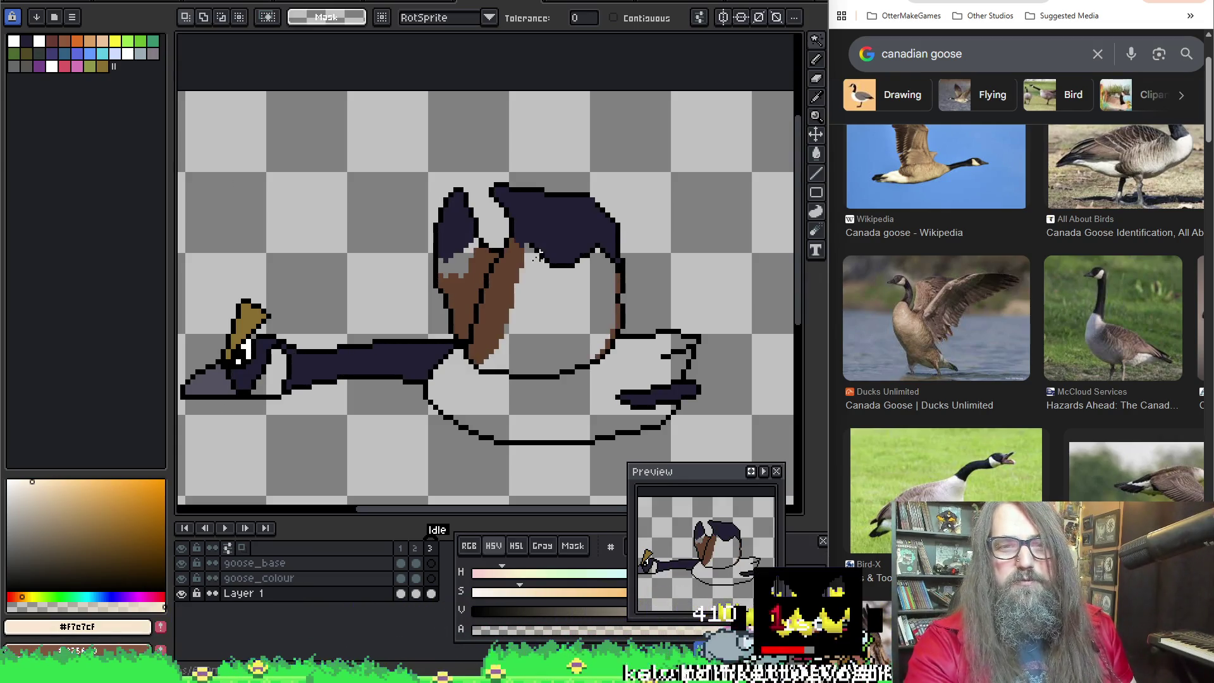
Step: Sample the black outline colour and trial-fill the navy head area, then undo it
{"action": "left_click", "coordinate": [542, 257]}
{"action": "scroll", "coordinate": [542, 258], "scroll_direction": "up", "scroll_amount": 2}
{"action": "key", "text": "alt"}
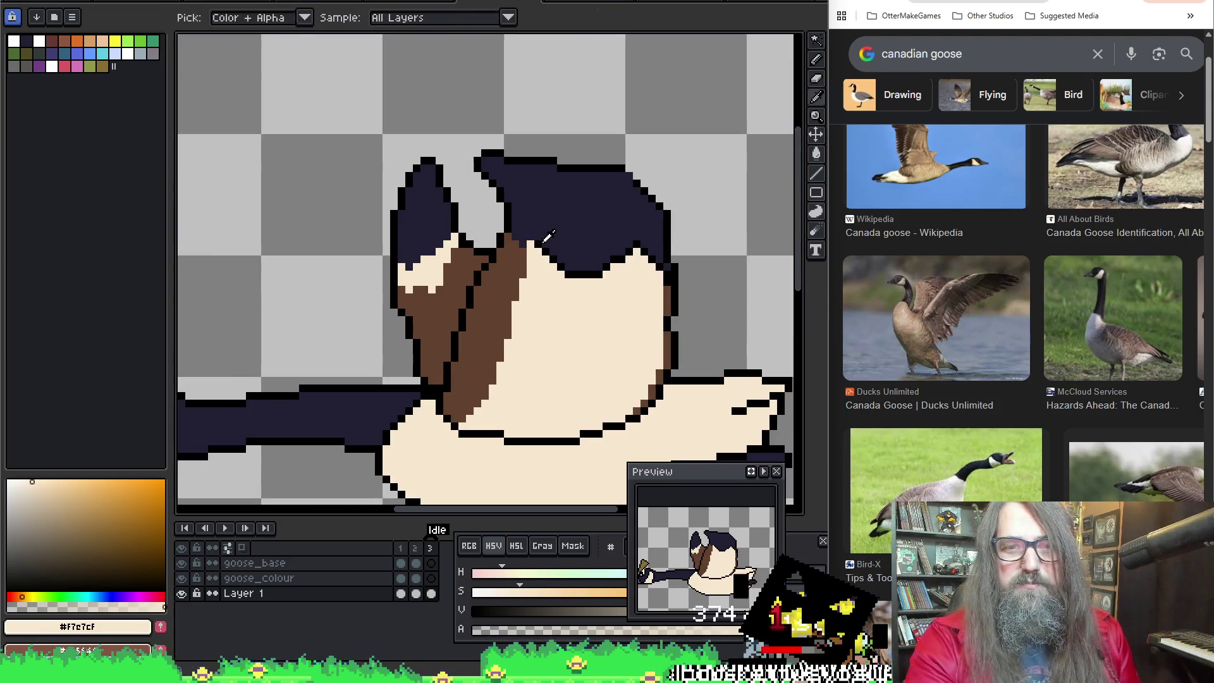
{"action": "left_click", "coordinate": [544, 235]}
{"action": "key", "text": "g"}
{"action": "left_click", "coordinate": [520, 244]}
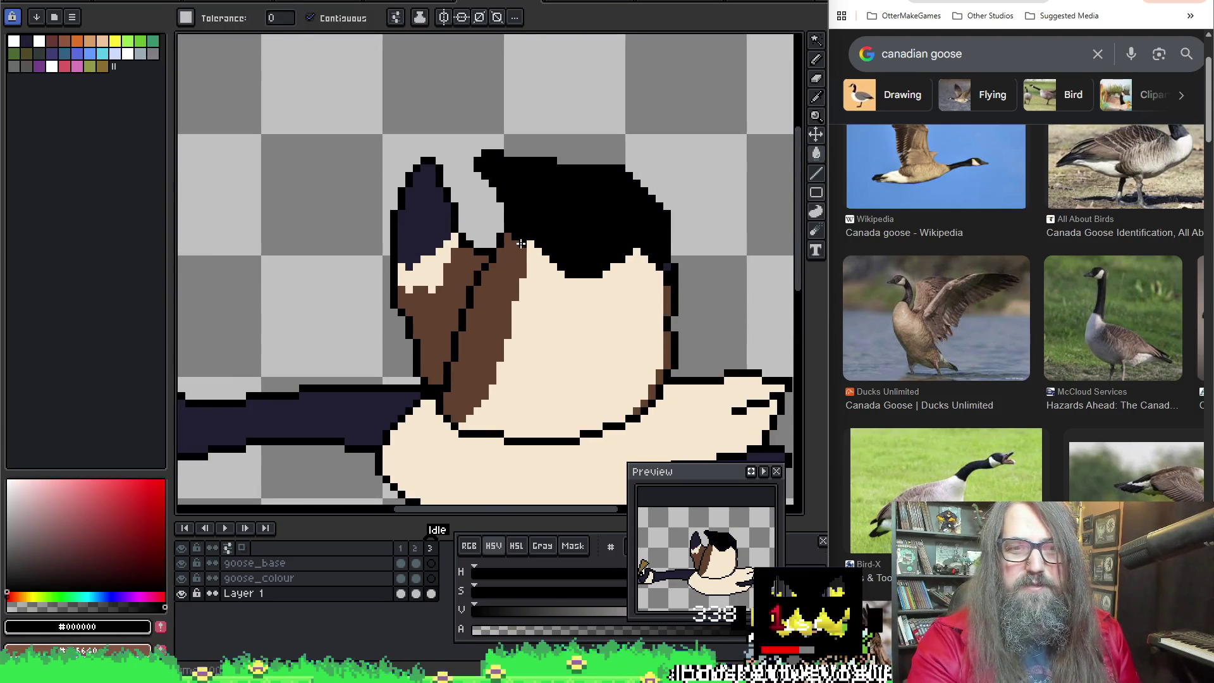
{"action": "key", "text": "ctrl+z"}
{"action": "key", "text": "b"}
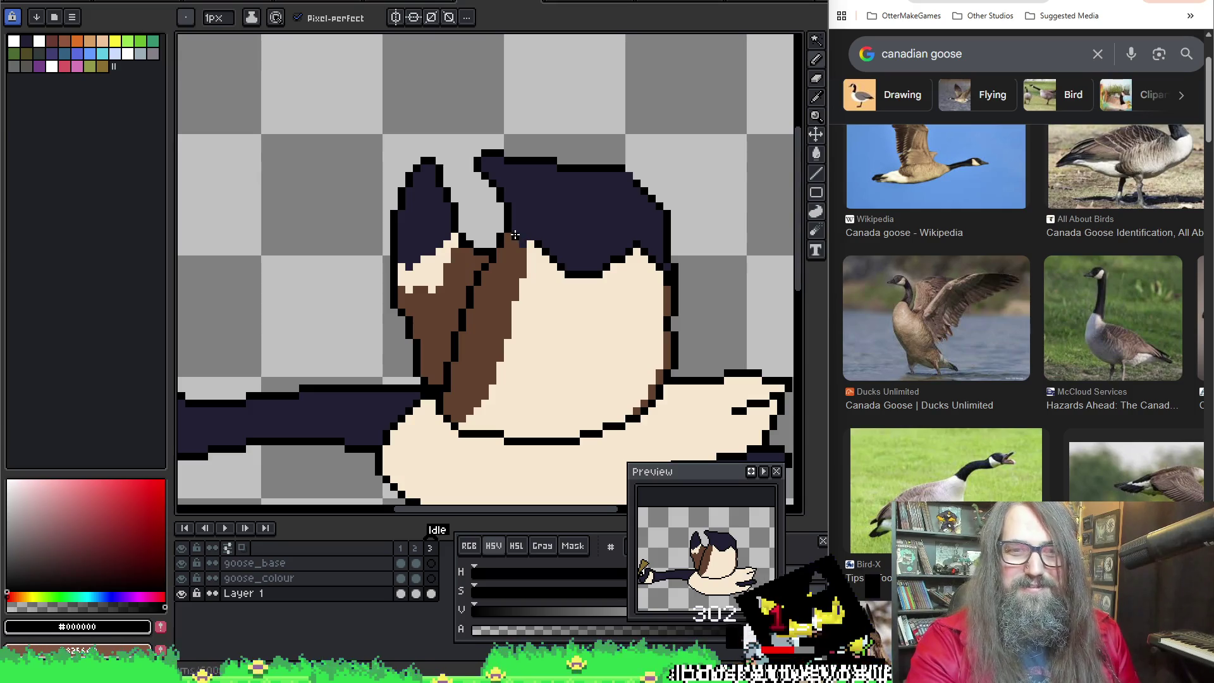
{"action": "scroll", "coordinate": [533, 245], "scroll_direction": "up", "scroll_amount": 1}
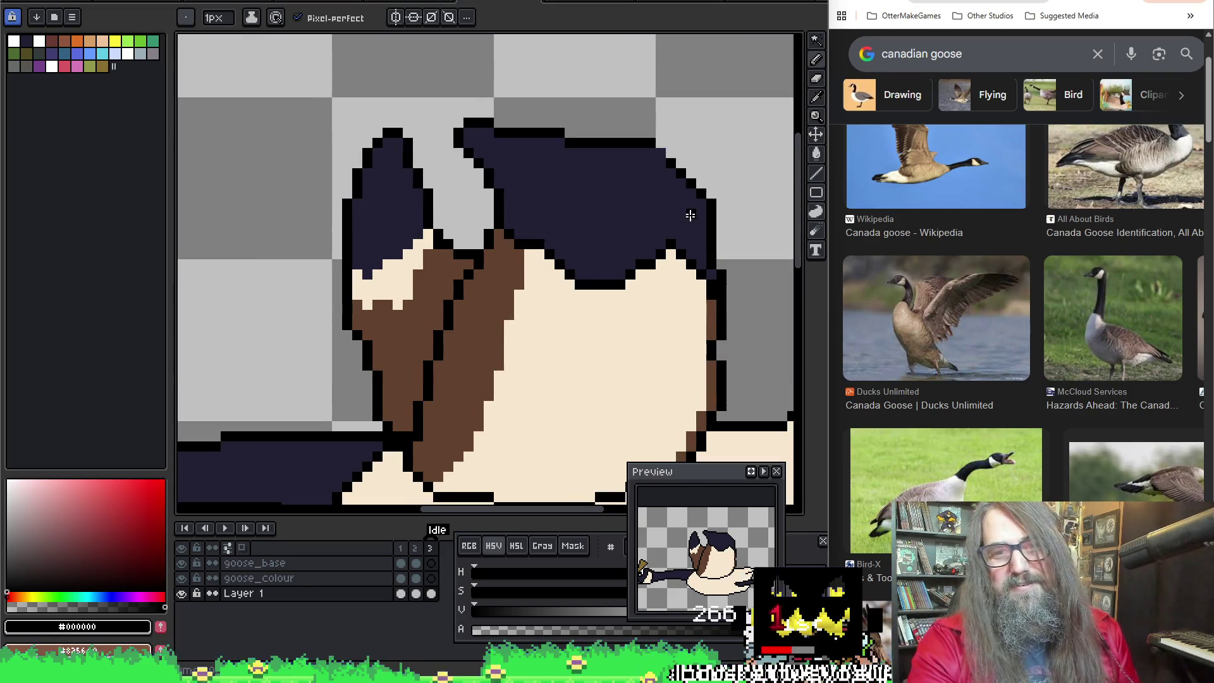
{"action": "scroll", "coordinate": [690, 215], "scroll_direction": "down", "scroll_amount": 2}
Step: Magic-wand select and delete the navy body and brown wing fills, leaving black line art
{"action": "key", "text": "w"}
{"action": "left_click", "coordinate": [528, 268]}
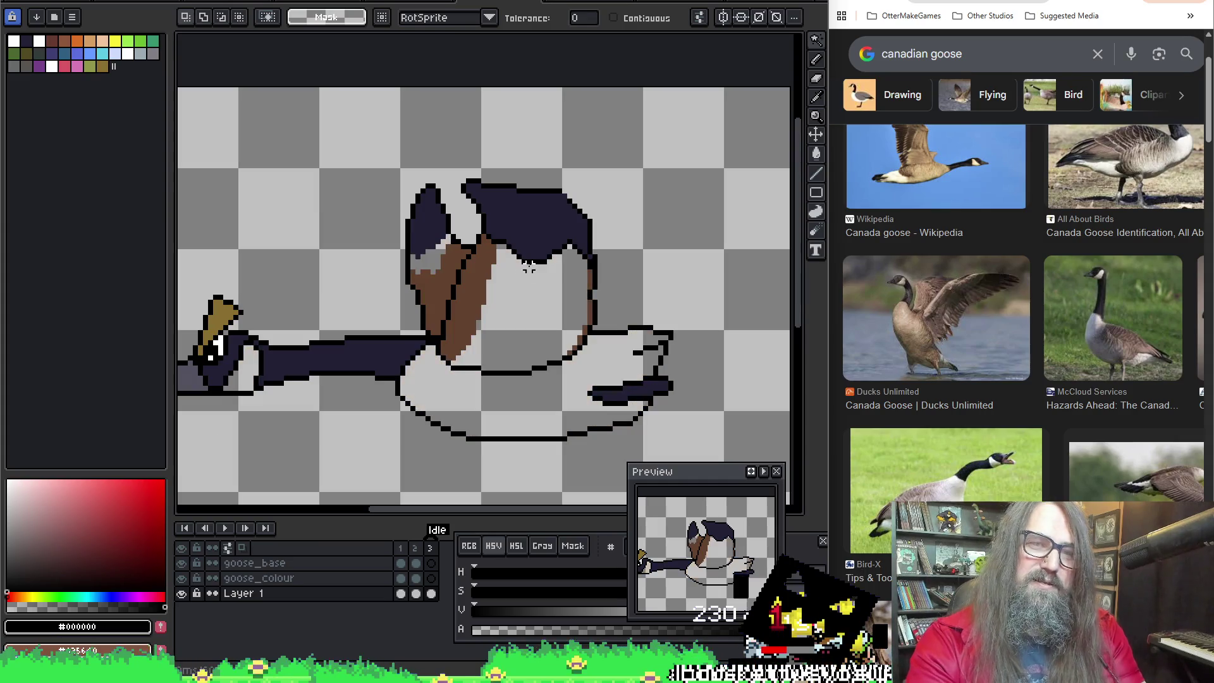
{"action": "key", "text": "Delete"}
{"action": "left_click", "coordinate": [447, 294]}
{"action": "key", "text": "Delete"}
{"action": "key", "text": "ctrl+z"}
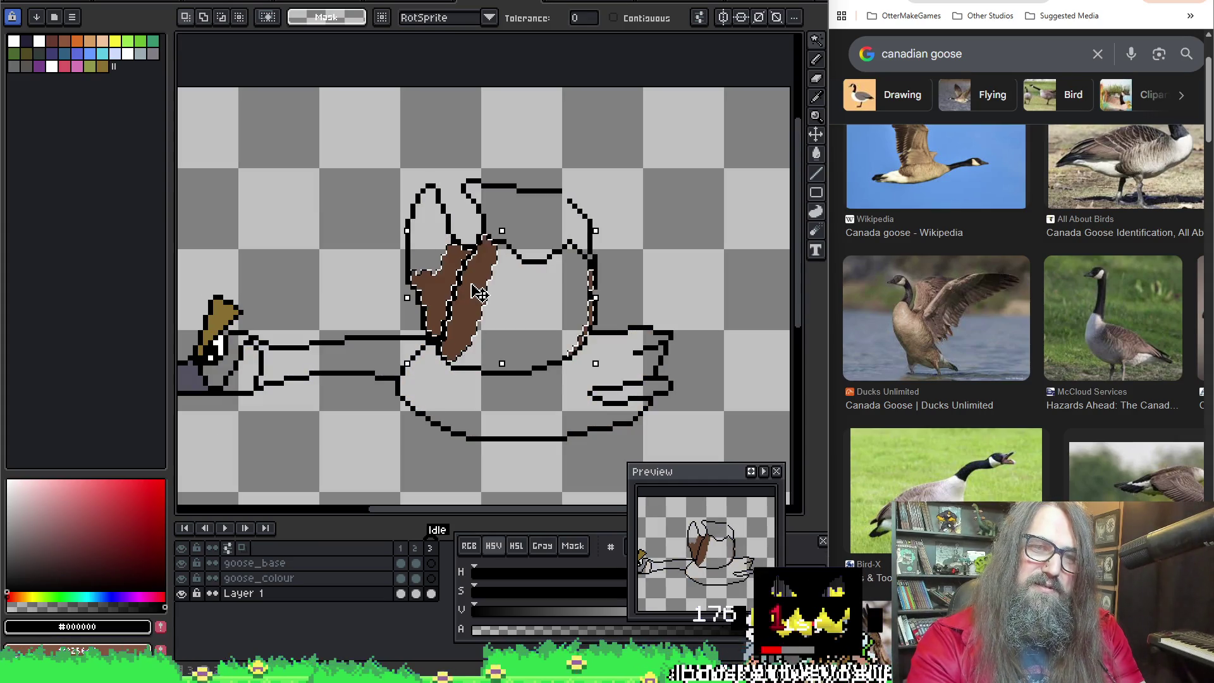
{"action": "key", "text": "ctrl+y"}
{"action": "scroll", "coordinate": [431, 344], "scroll_direction": "down", "scroll_amount": 2}
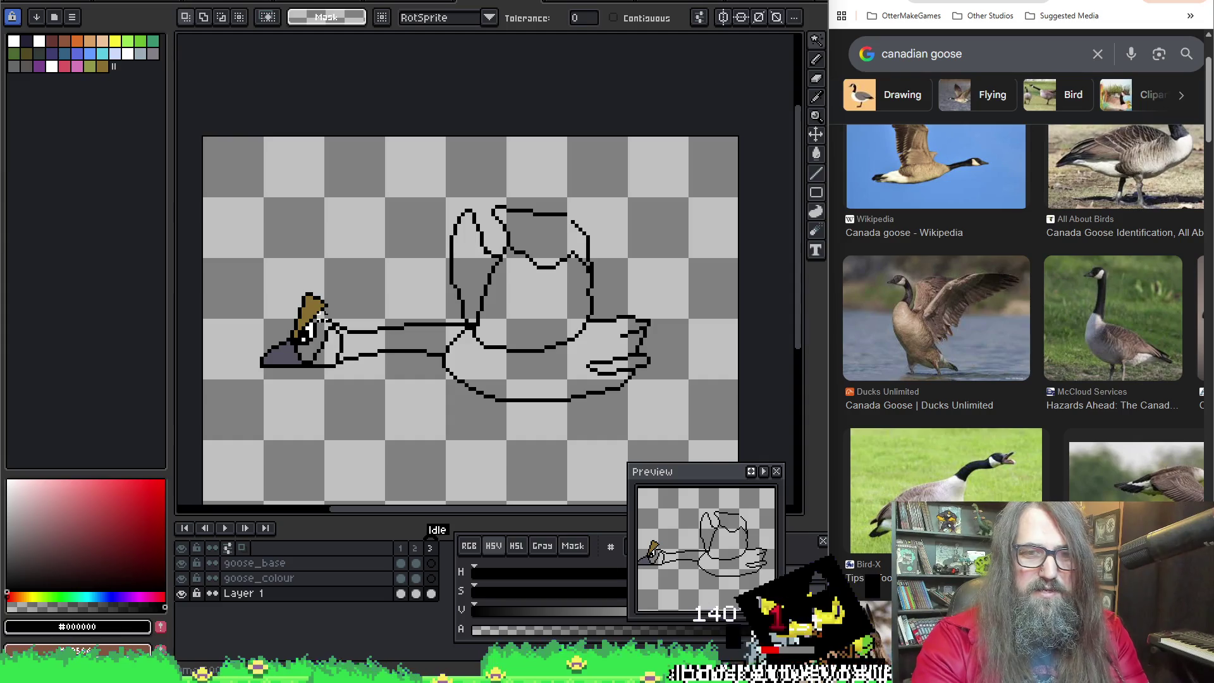
{"action": "scroll", "coordinate": [314, 313], "scroll_direction": "up", "scroll_amount": 4}
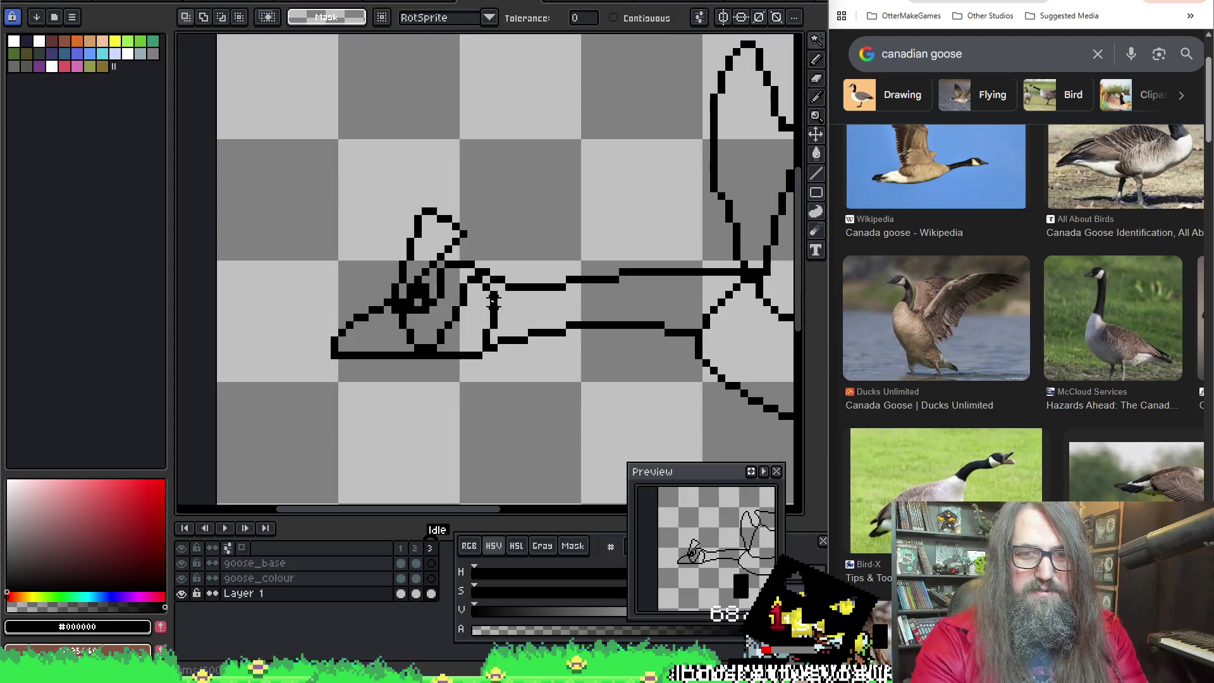
{"action": "scroll", "coordinate": [493, 301], "scroll_direction": "down", "scroll_amount": 2}
{"action": "scroll", "coordinate": [475, 308], "scroll_direction": "down", "scroll_amount": 1}
{"action": "scroll", "coordinate": [466, 312], "scroll_direction": "up", "scroll_amount": 1}
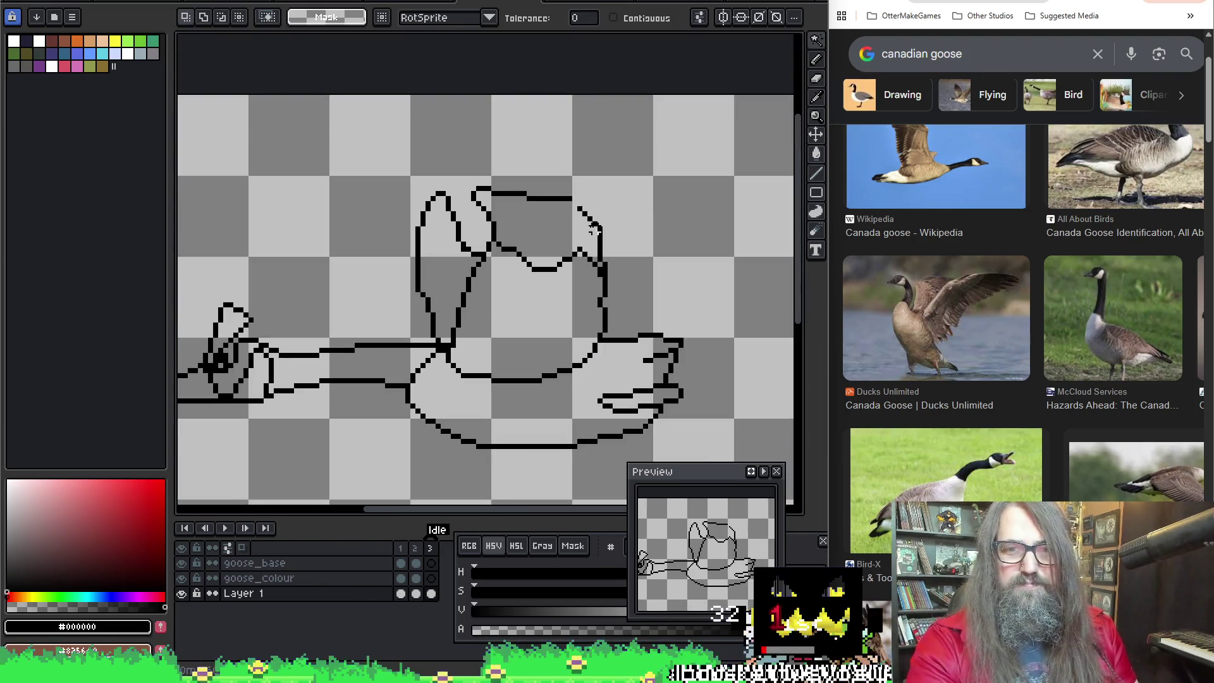
{"action": "key", "text": "alt"}
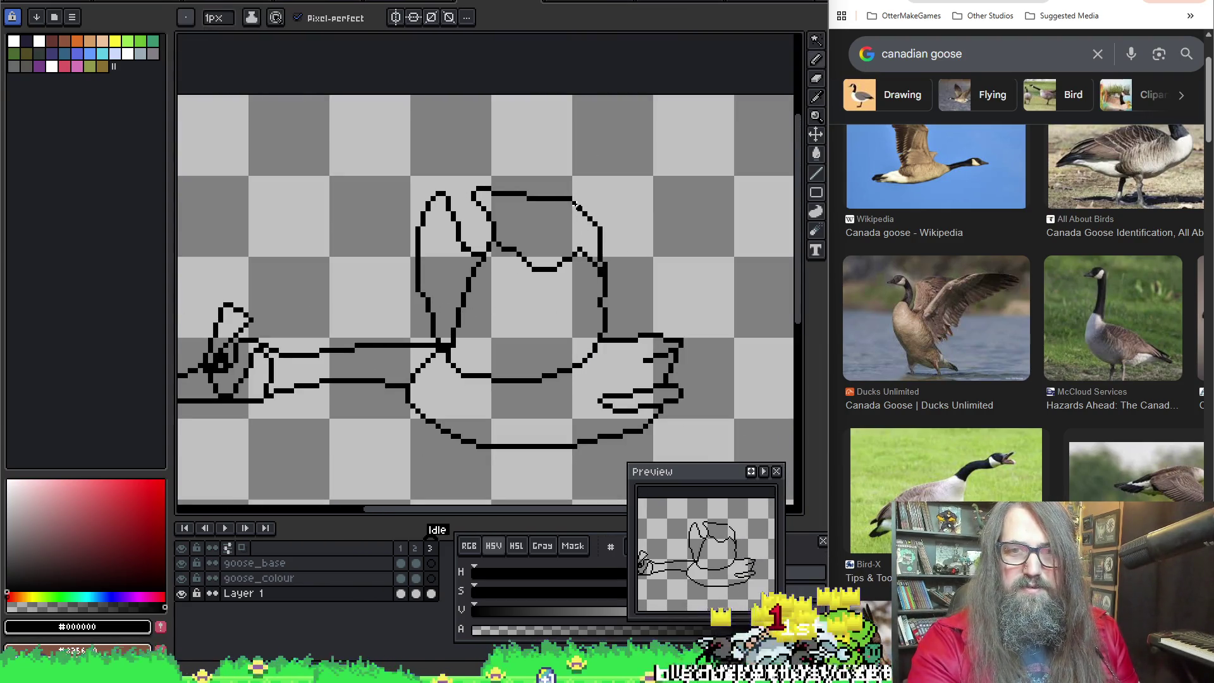
{"action": "scroll", "coordinate": [533, 248], "scroll_direction": "down", "scroll_amount": 2}
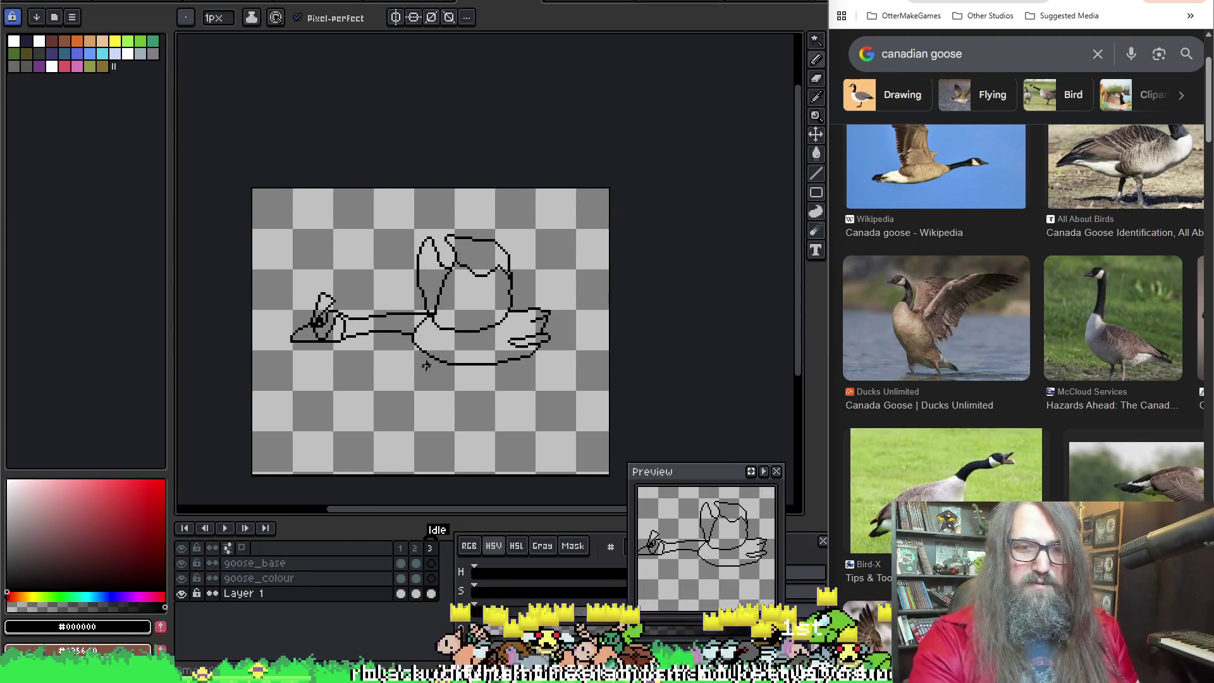
{"action": "scroll", "coordinate": [493, 285], "scroll_direction": "up", "scroll_amount": 2}
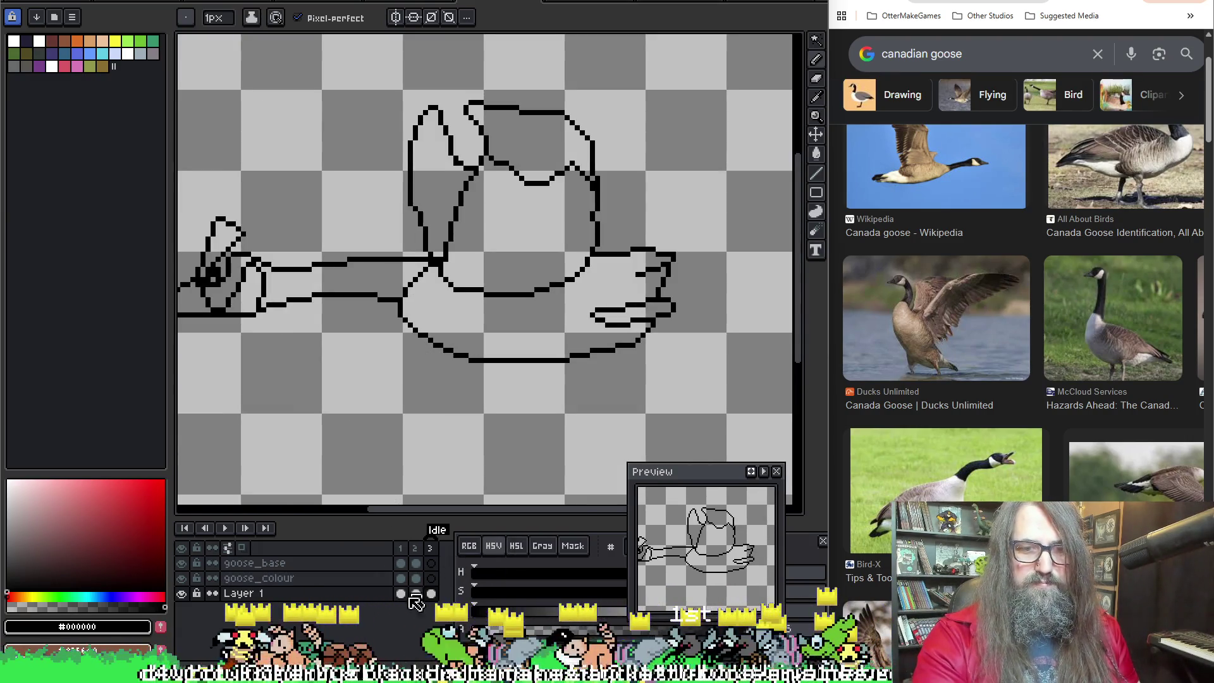
Step: Lower Layer 1's opacity to about 45% in Layer Properties and make goose_base the active layer
{"action": "double_click", "coordinate": [284, 593]}
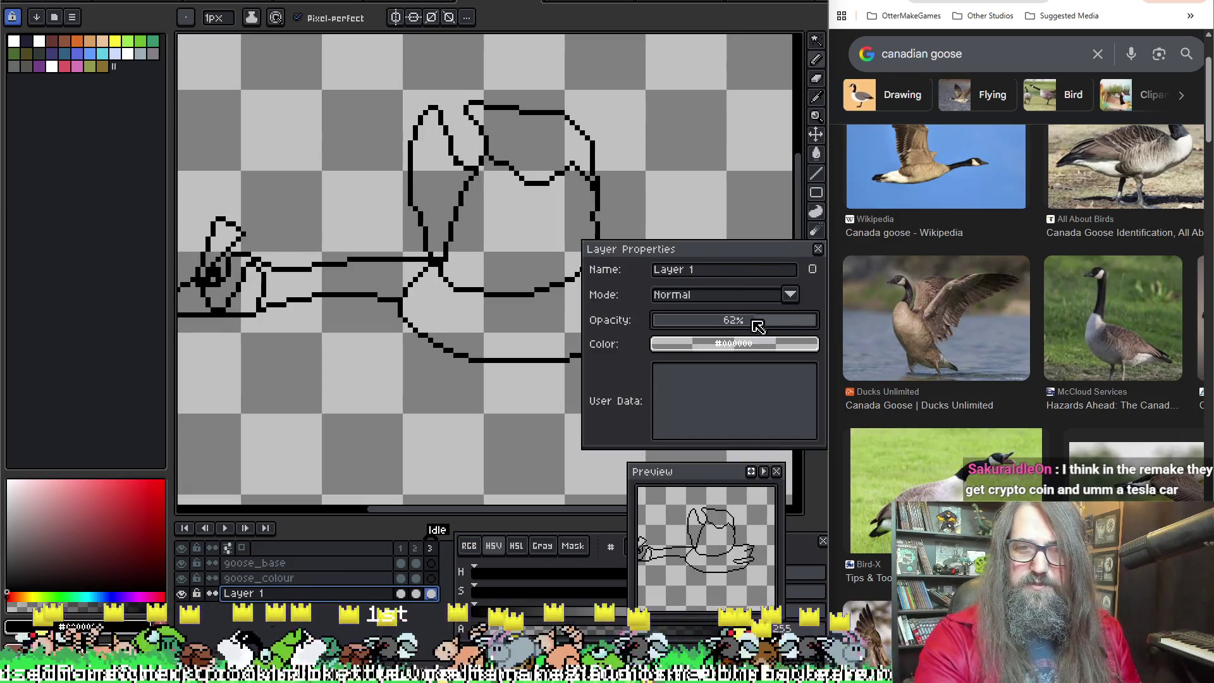
{"action": "left_click_drag", "start_coordinate": [816, 323], "coordinate": [752, 326]}
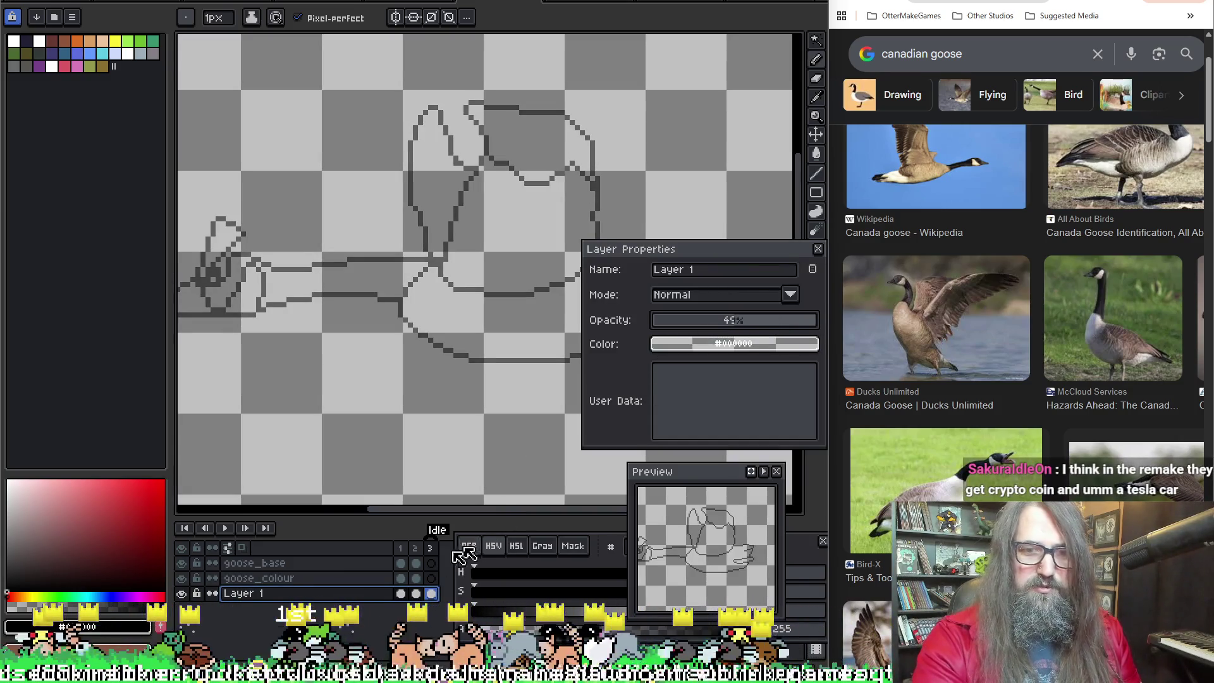
{"action": "left_click", "coordinate": [418, 562]}
{"action": "scroll", "coordinate": [458, 343], "scroll_direction": "up", "scroll_amount": 1}
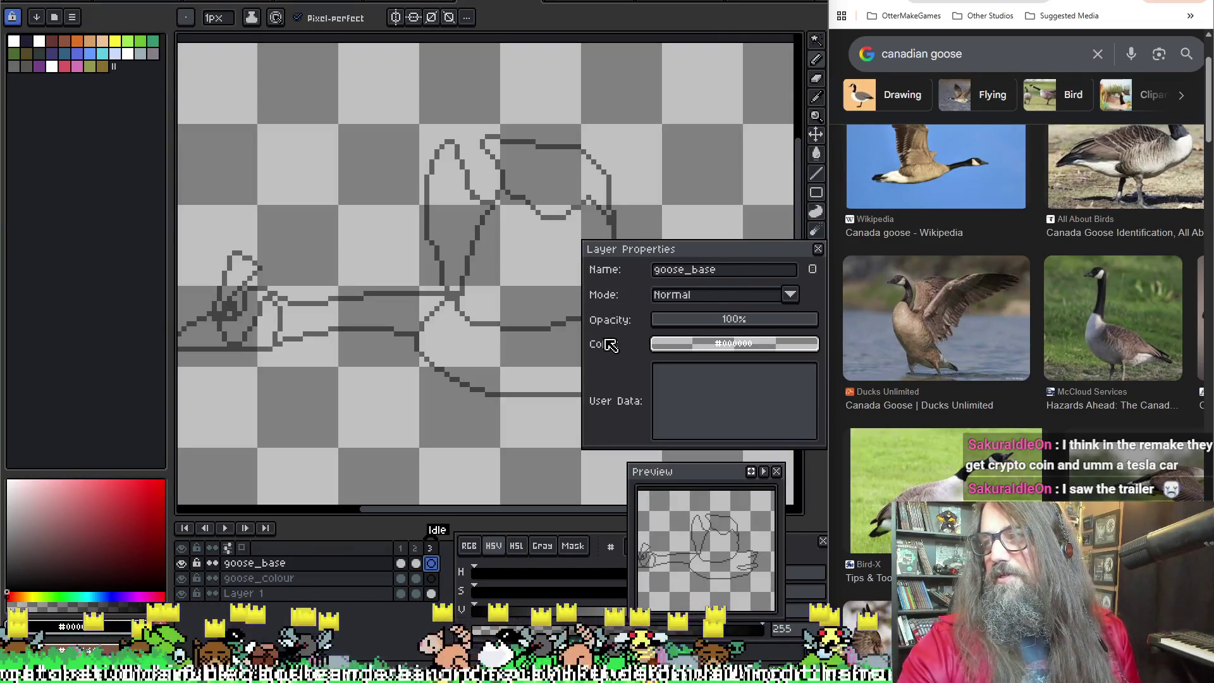
{"action": "mouse_move", "coordinate": [471, 254]}
{"action": "left_mouse_down"}
{"action": "mouse_move", "coordinate": [485, 309]}
{"action": "mouse_move", "coordinate": [416, 244]}
{"action": "left_mouse_up"}
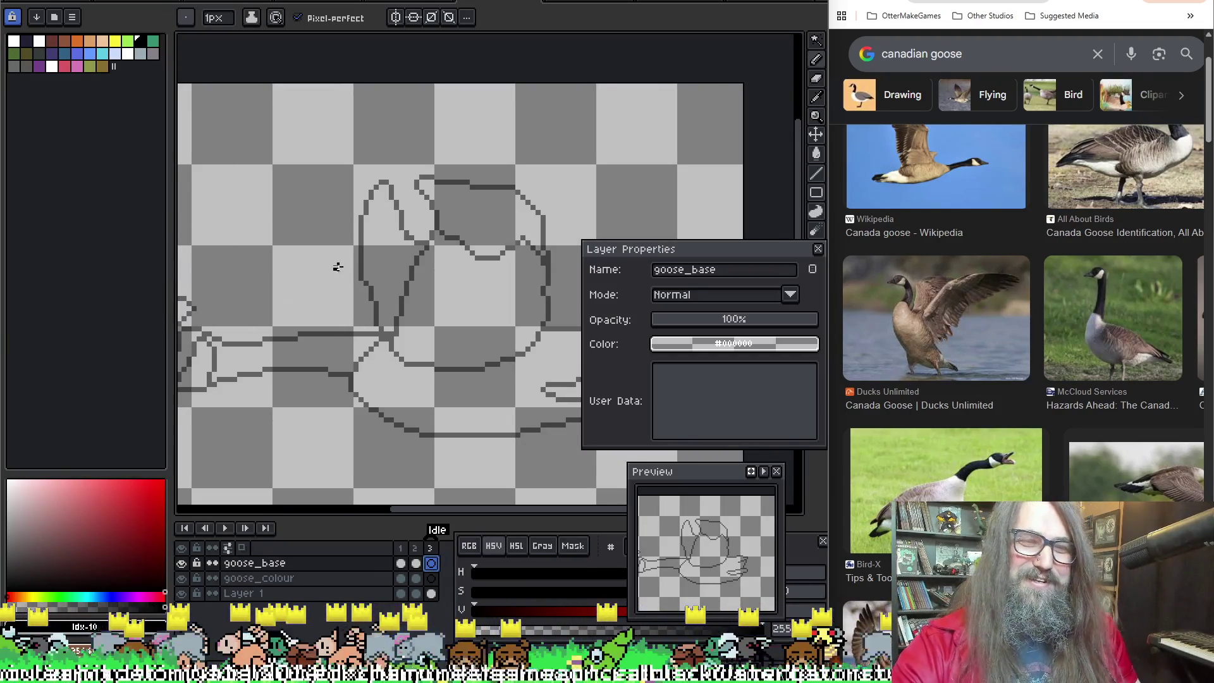
{"action": "scroll", "coordinate": [336, 268], "scroll_direction": "down", "scroll_amount": 1}
{"action": "scroll", "coordinate": [570, 256], "scroll_direction": "up", "scroll_amount": 1}
Step: Close Layer Properties, sketch two trial ovals over the goose body and undo both
{"action": "left_click", "coordinate": [822, 252]}
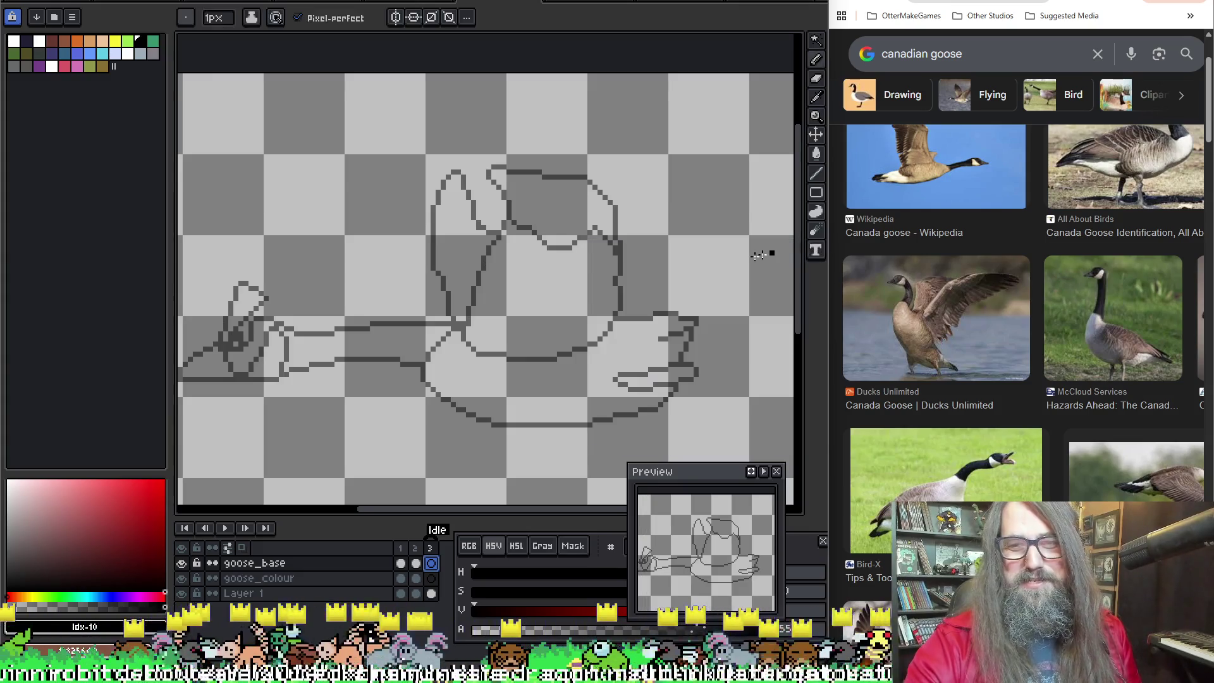
{"action": "left_click_drag", "start_coordinate": [380, 285], "coordinate": [434, 250]}
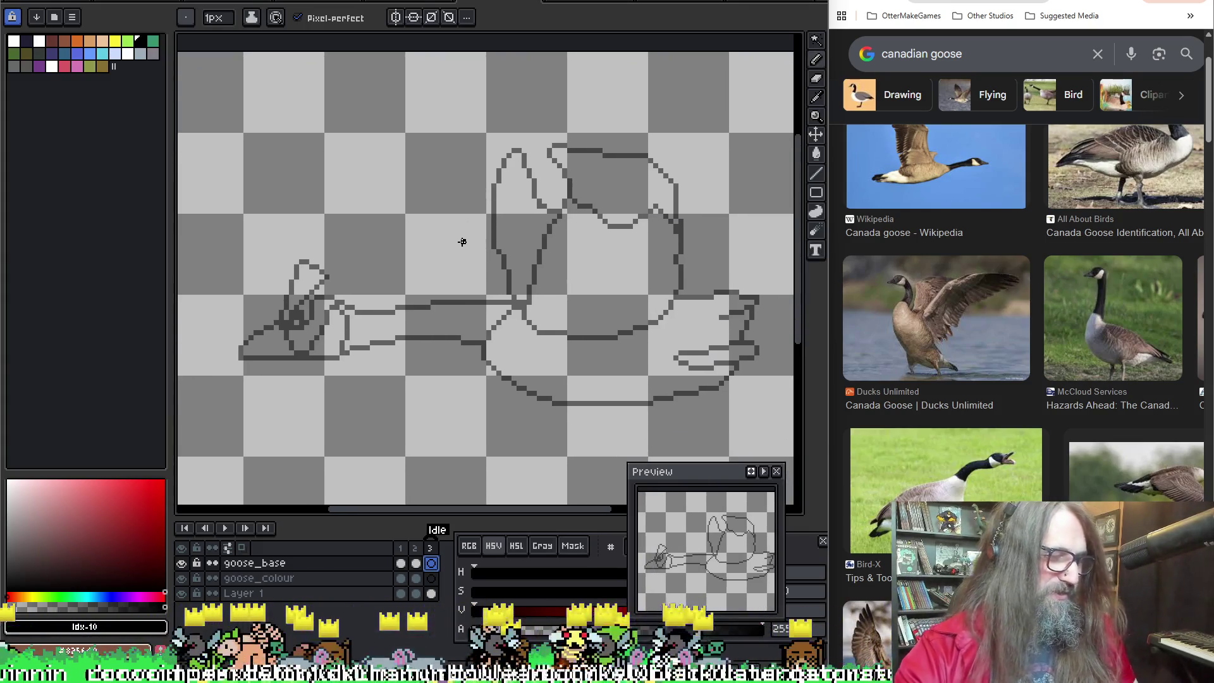
{"action": "left_click_drag", "start_coordinate": [546, 230], "coordinate": [520, 206]}
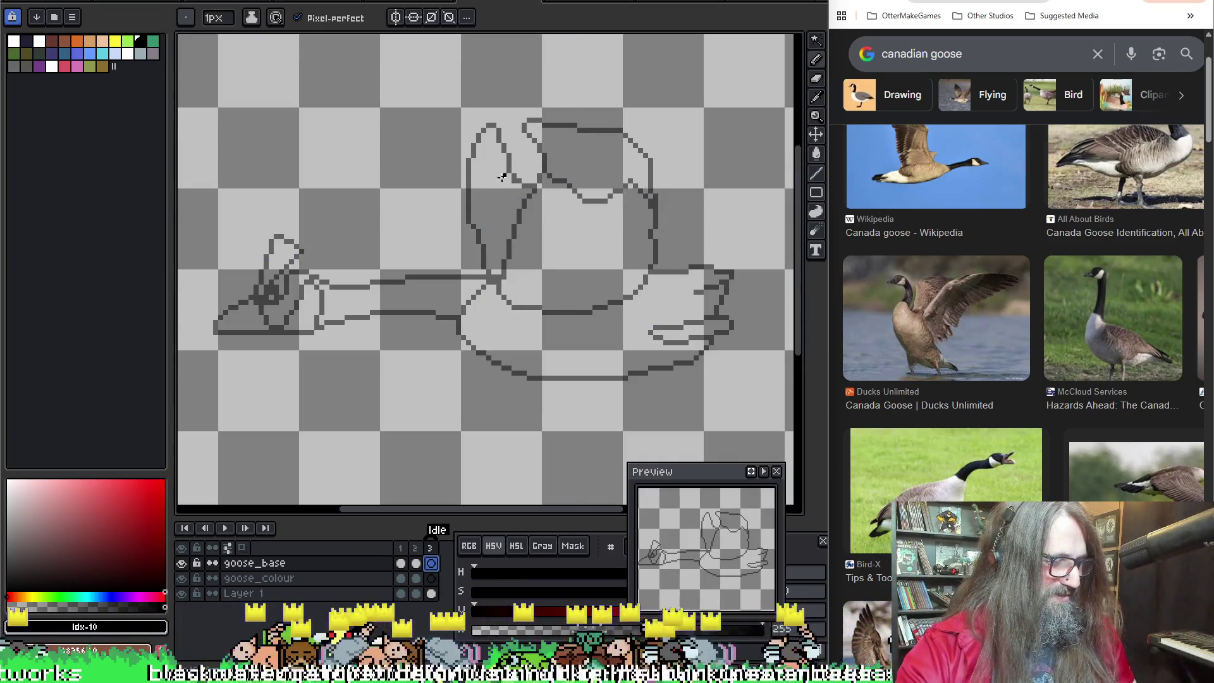
{"action": "key", "text": "e"}
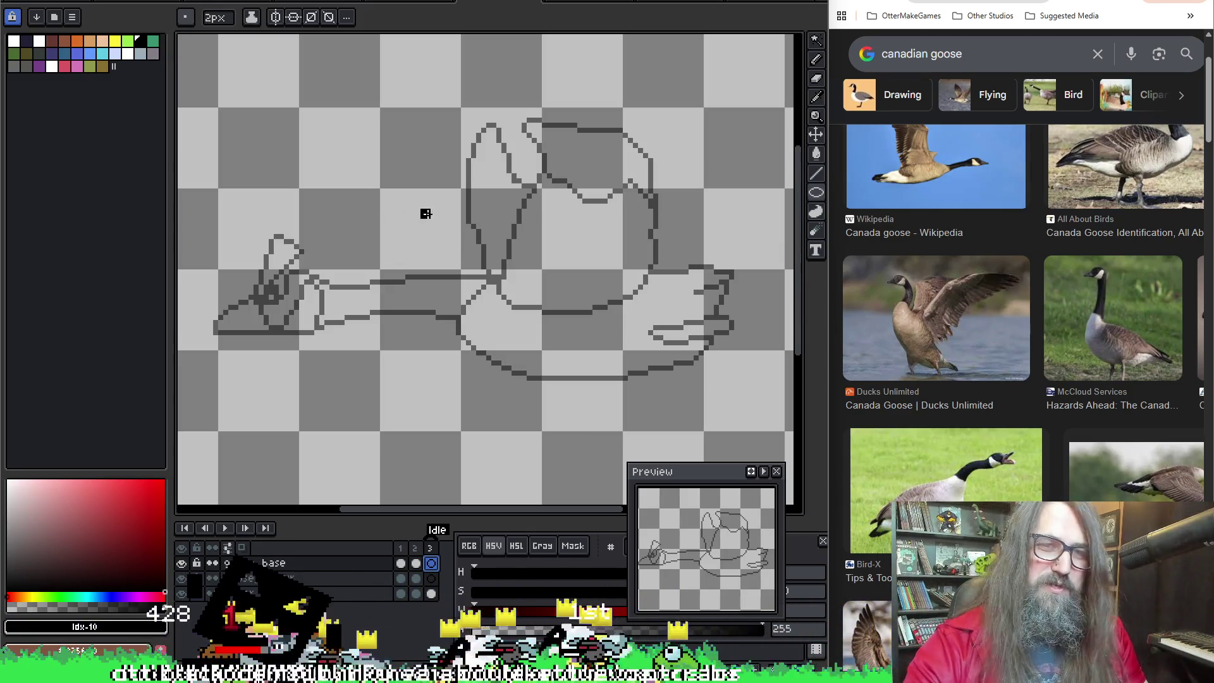
{"action": "key", "text": "b"}
{"action": "left_click_drag", "start_coordinate": [385, 190], "coordinate": [569, 237]}
{"action": "key", "text": "ctrl+z"}
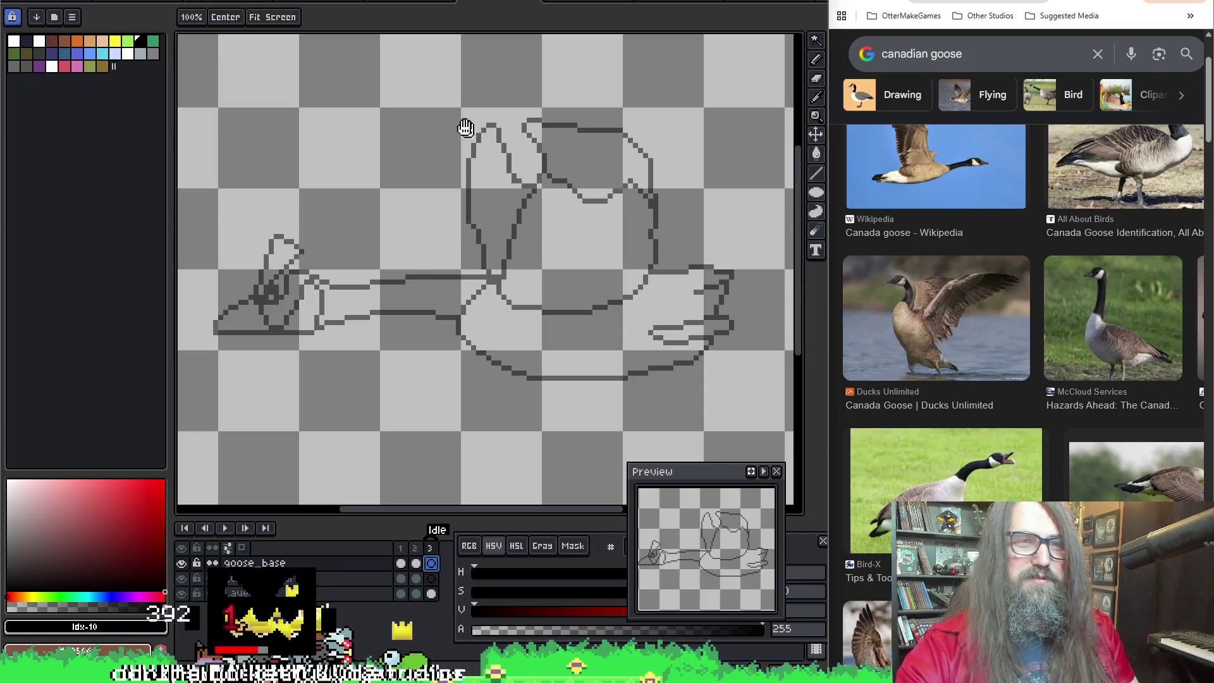
{"action": "scroll", "coordinate": [512, 105], "scroll_direction": "up", "scroll_amount": 1}
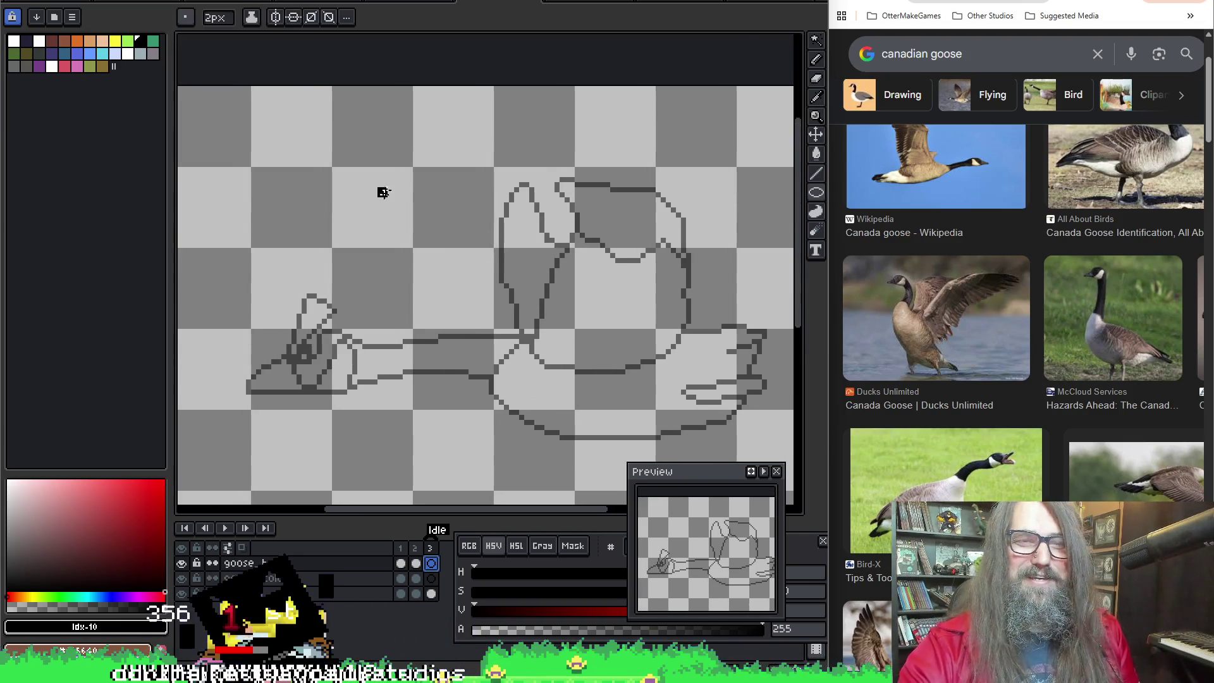
{"action": "left_click_drag", "start_coordinate": [381, 185], "coordinate": [520, 323]}
{"action": "key", "text": "ctrl+z"}
Step: Set the brush size to 1 pixel in the brush options and recentre the sketch
{"action": "left_click", "coordinate": [189, 19]}
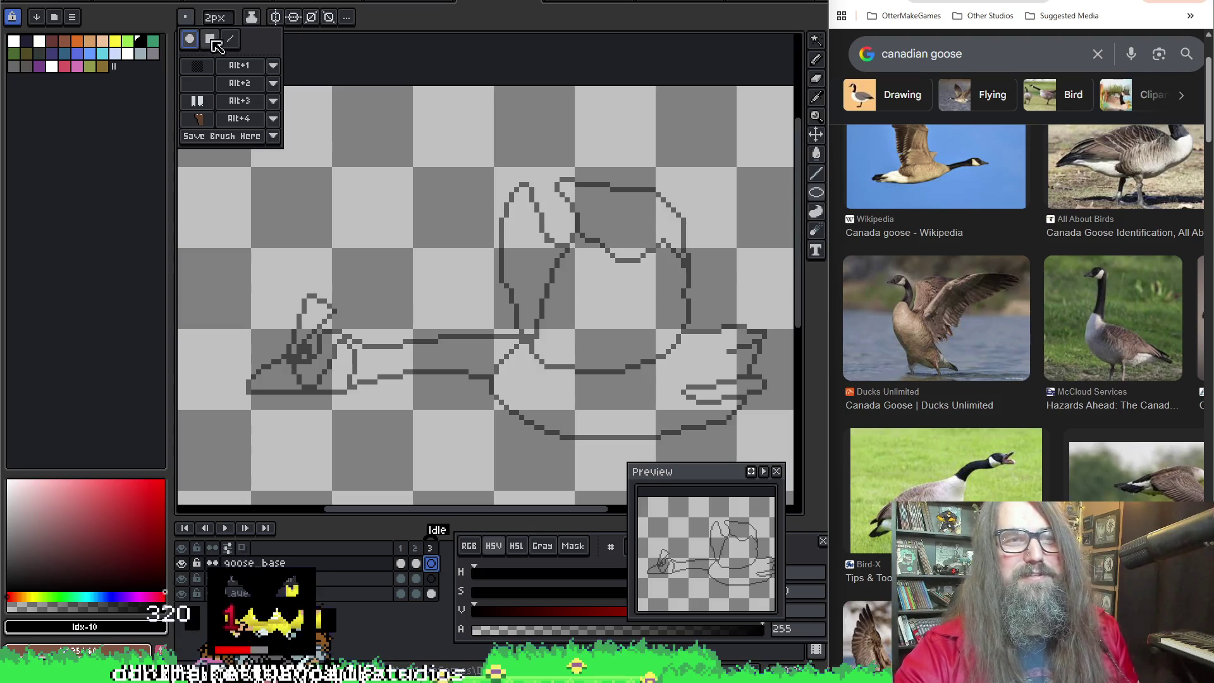
{"action": "left_click", "coordinate": [214, 17]}
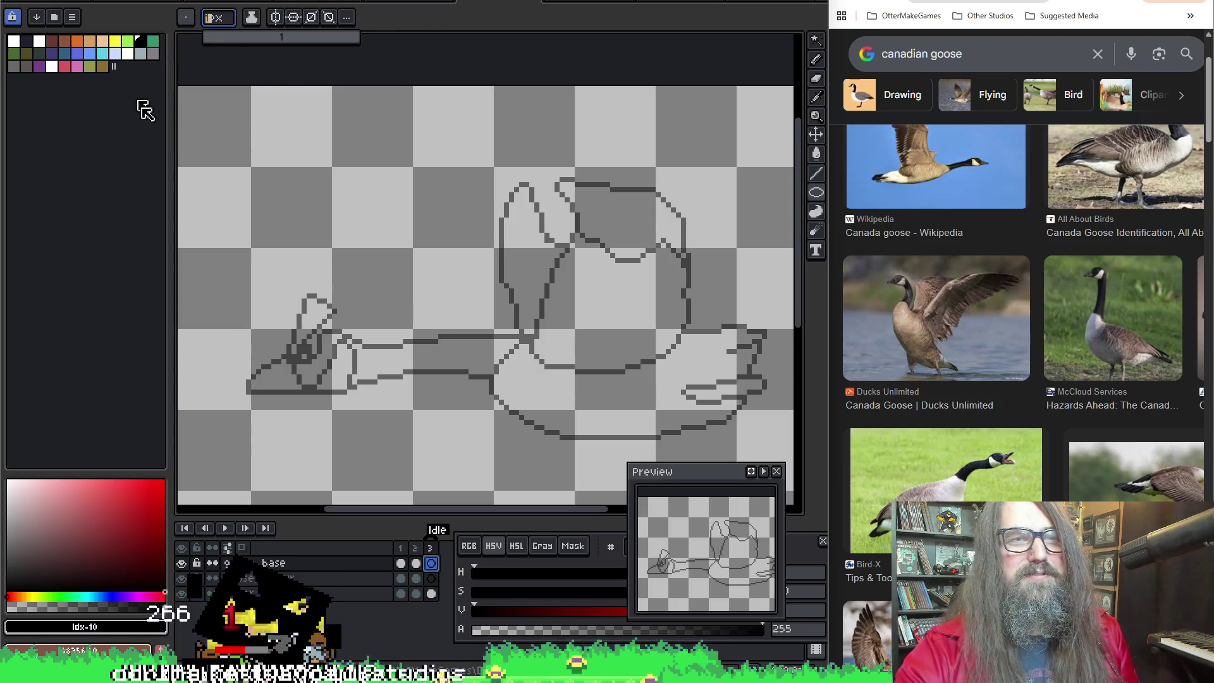
{"action": "key", "text": "h"}
{"action": "left_click_drag", "start_coordinate": [464, 284], "coordinate": [457, 261]}
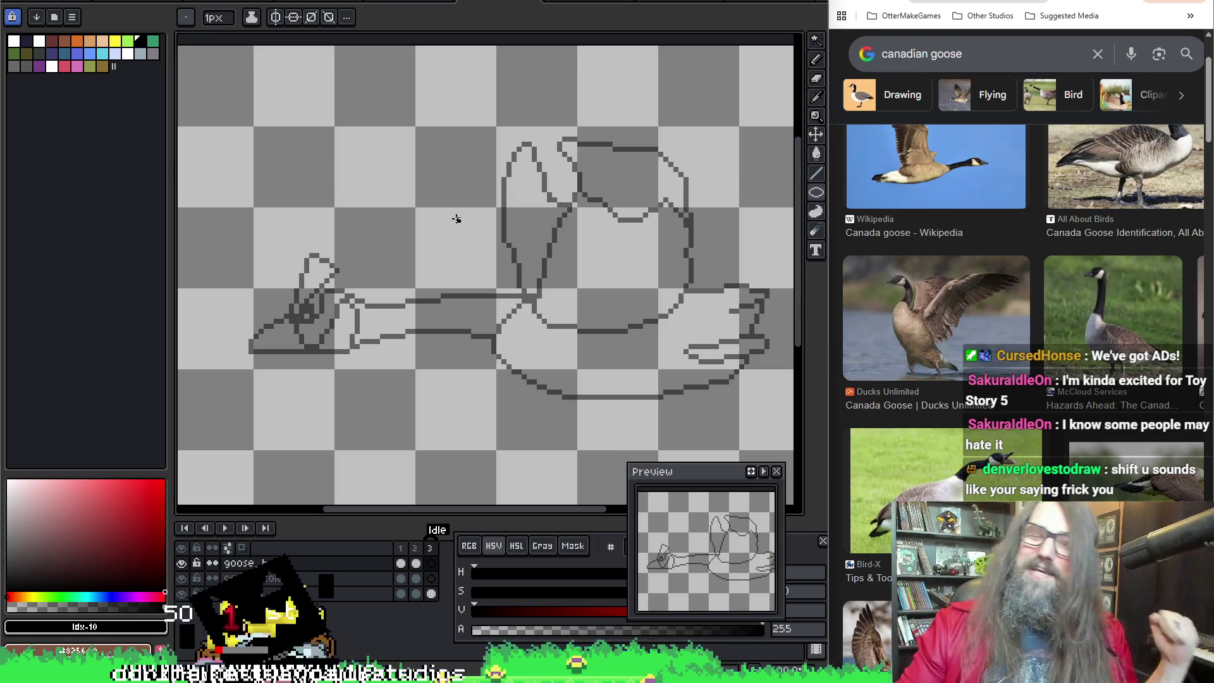
{"action": "scroll", "coordinate": [559, 376], "scroll_direction": "up", "scroll_amount": 1}
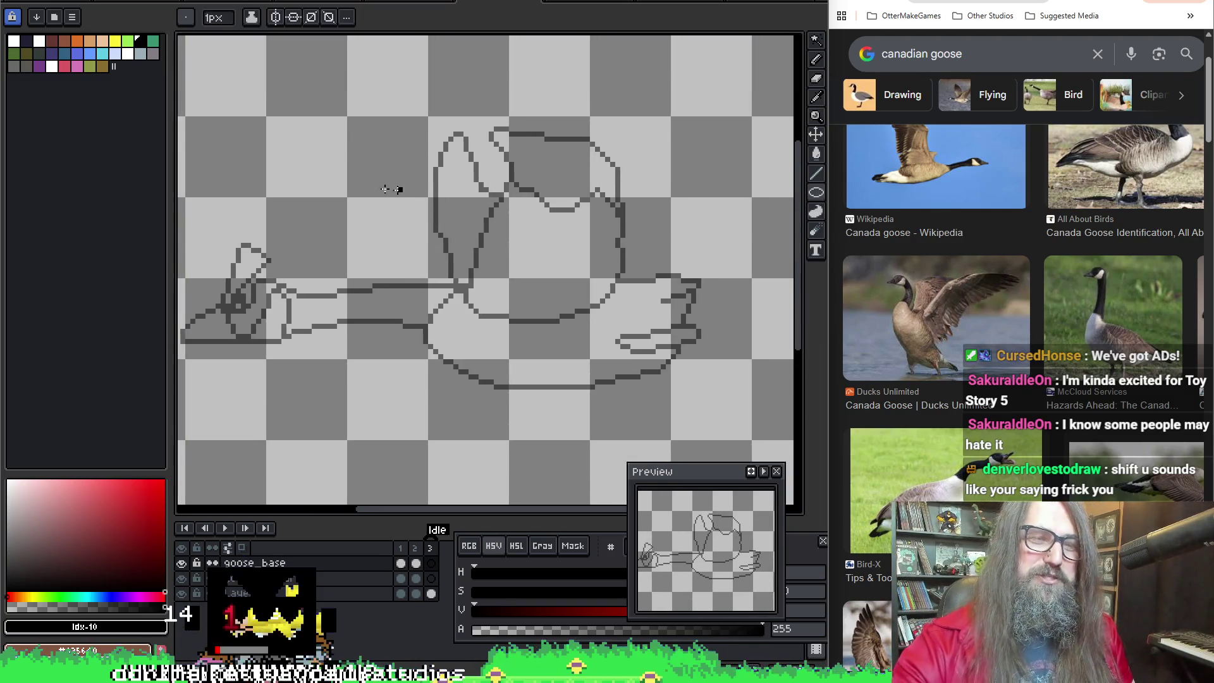
Step: After two undone trial ellipses, draw a small black construction circle atop the goose's body
{"action": "left_click_drag", "start_coordinate": [344, 148], "coordinate": [626, 332]}
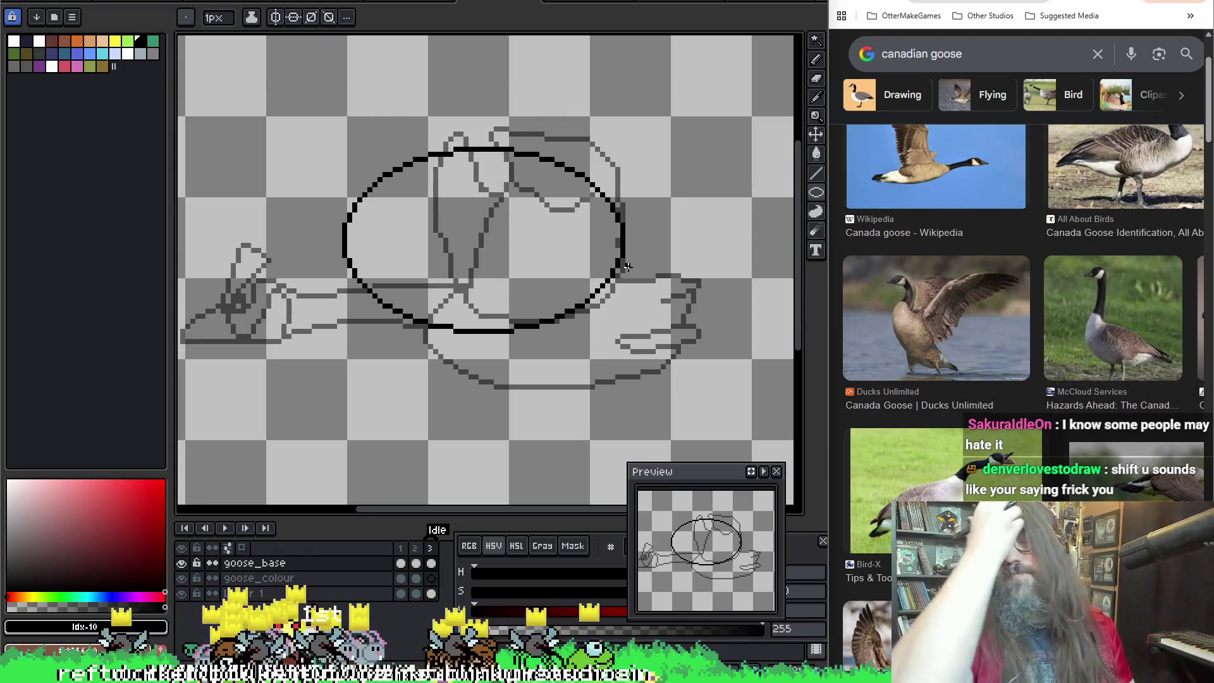
{"action": "key", "text": "ctrl+z"}
{"action": "key", "text": "ctrl+z"}
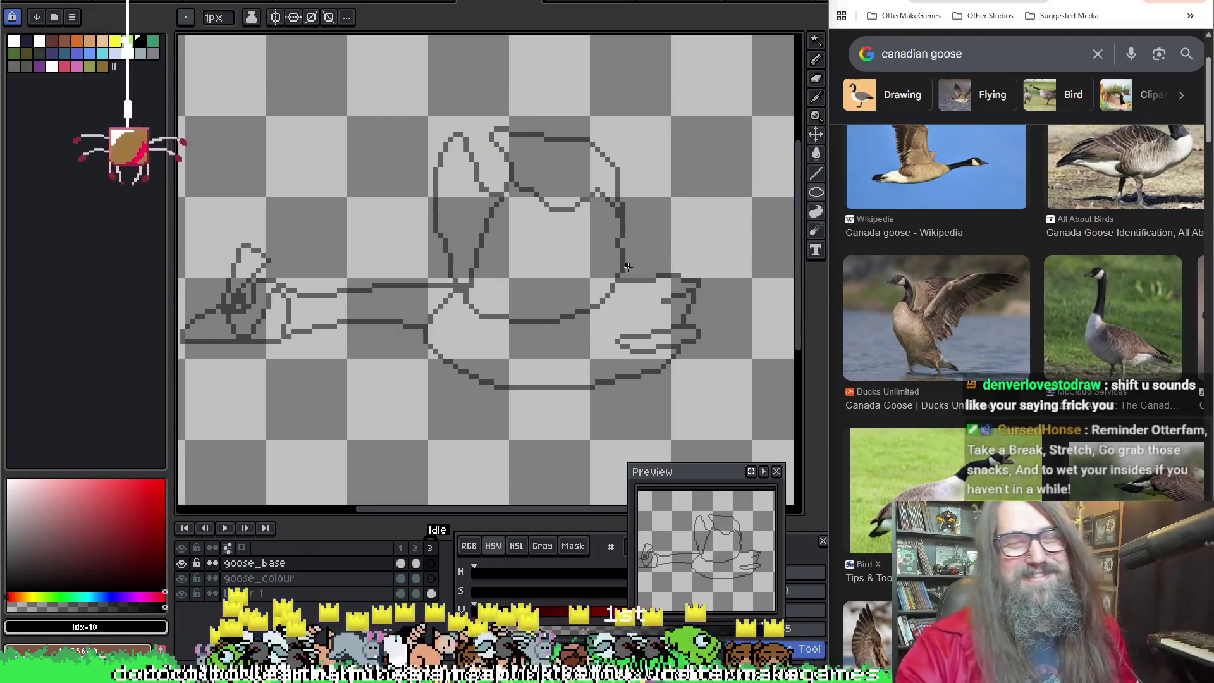
{"action": "left_click_drag", "start_coordinate": [417, 284], "coordinate": [588, 379]}
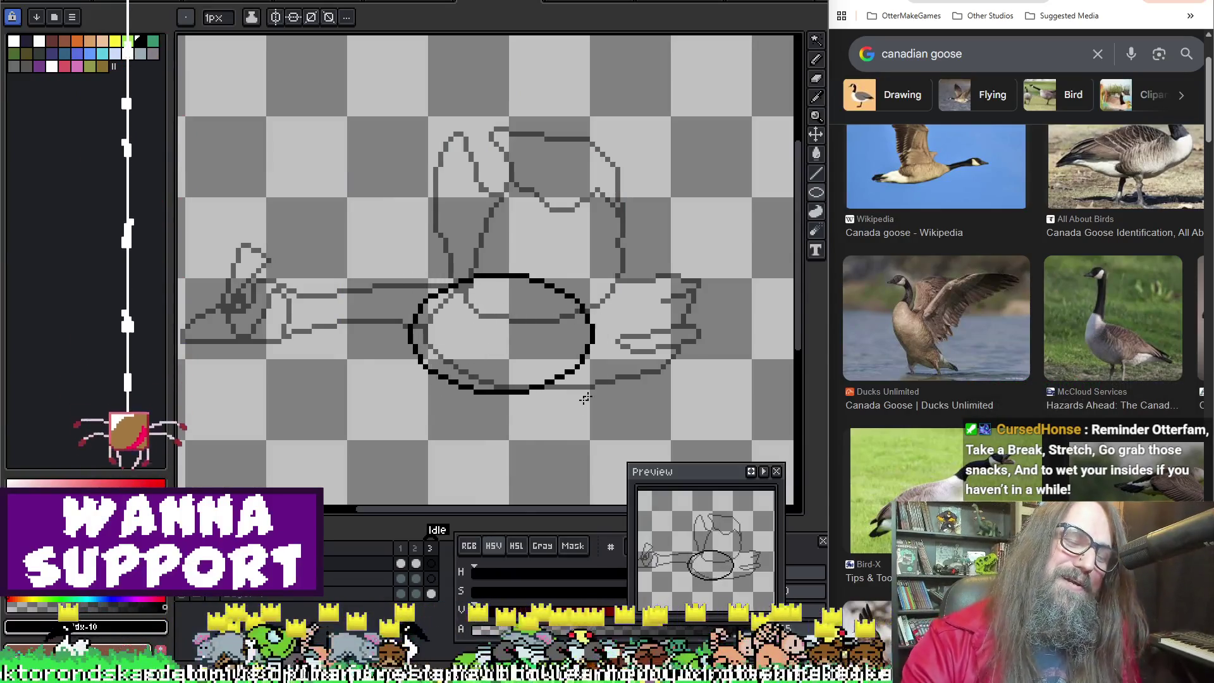
{"action": "key", "text": "ctrl+z"}
{"action": "scroll", "coordinate": [474, 247], "scroll_direction": "down", "scroll_amount": 2}
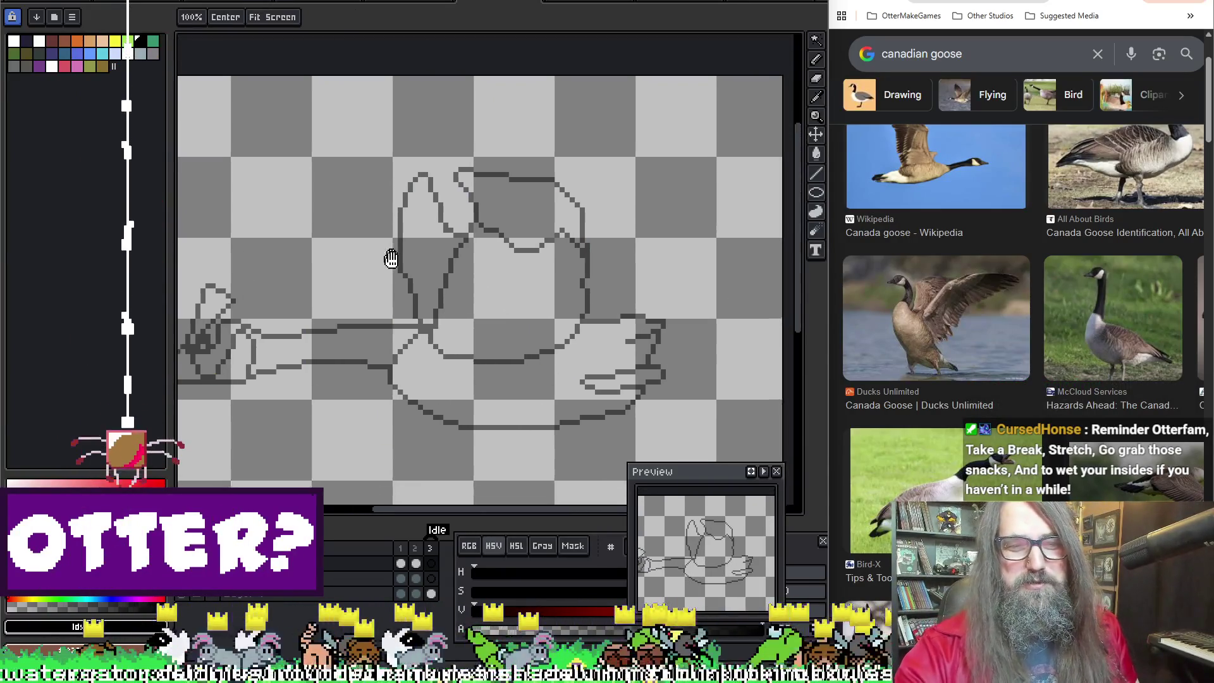
{"action": "scroll", "coordinate": [446, 190], "scroll_direction": "up", "scroll_amount": 2}
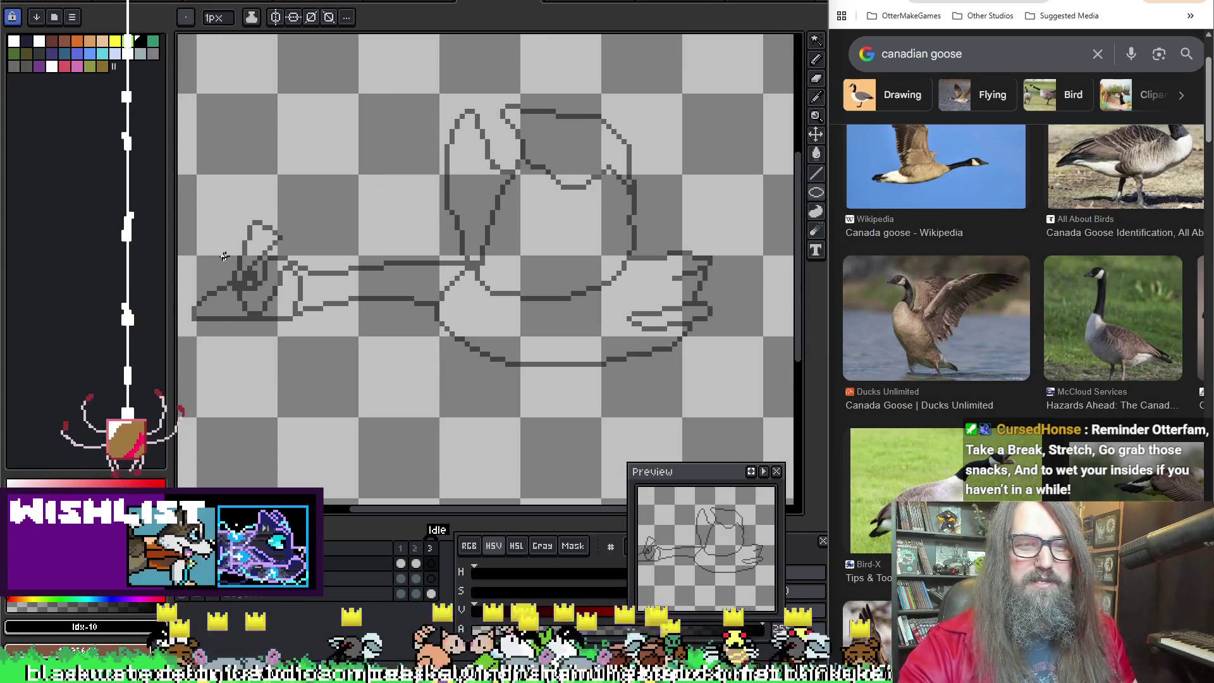
{"action": "mouse_move", "coordinate": [237, 258]}
{"action": "left_mouse_down"}
{"action": "mouse_move", "coordinate": [304, 323]}
{"action": "mouse_move", "coordinate": [517, 140]}
{"action": "left_mouse_up"}
{"action": "left_click", "coordinate": [513, 262]}
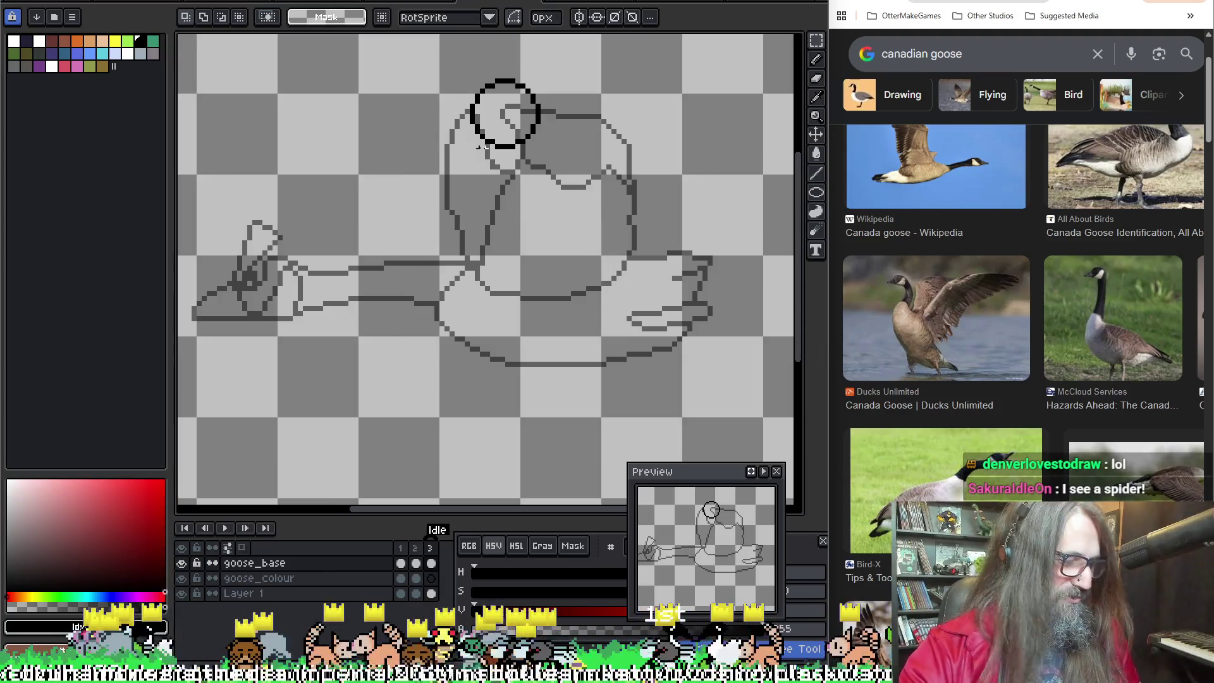
{"action": "key", "text": "b"}
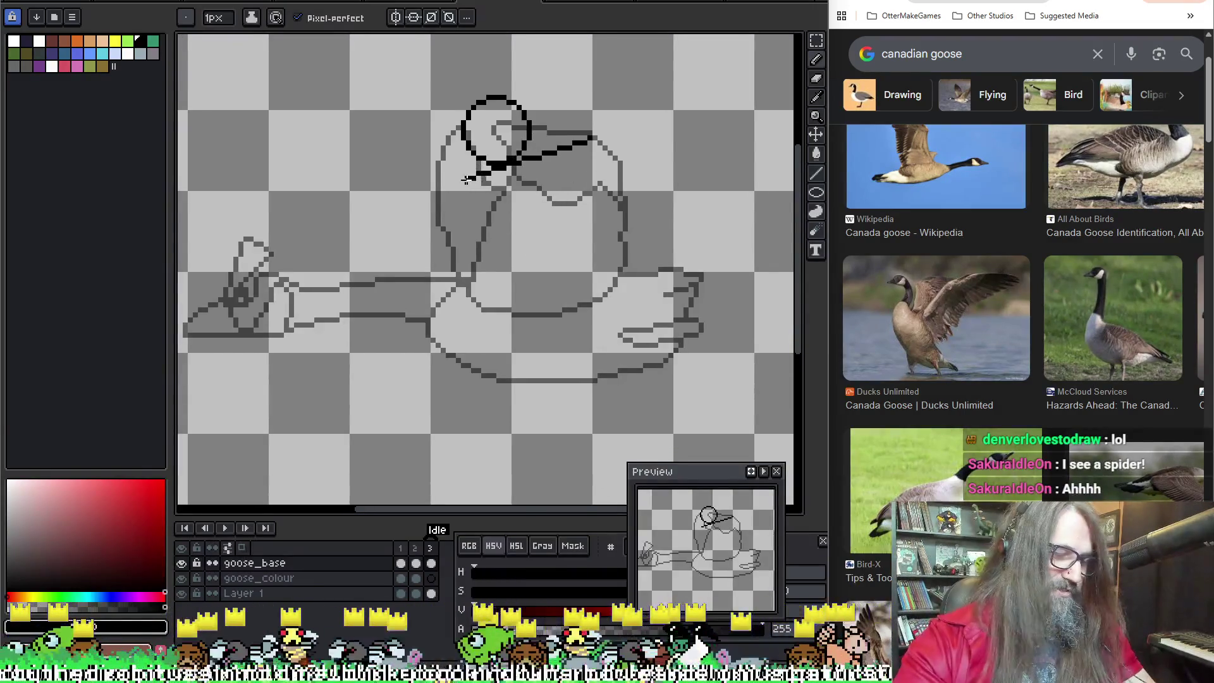
{"action": "key", "text": "shift+o"}
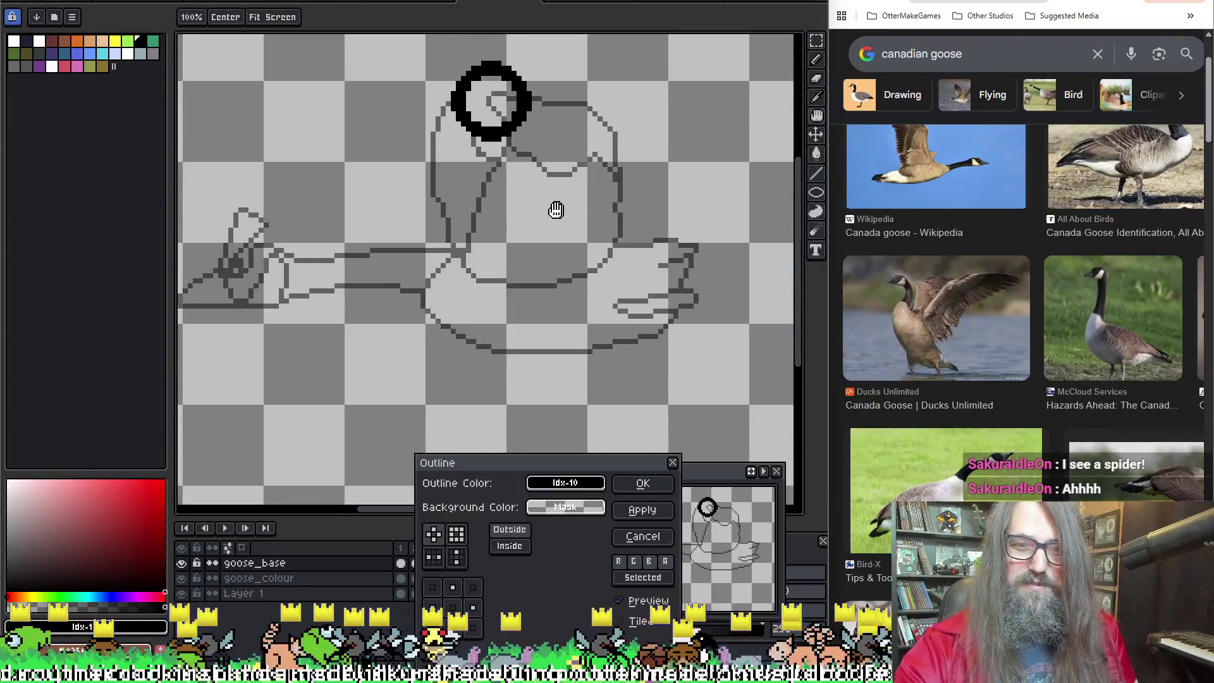
{"action": "left_click_drag", "start_coordinate": [588, 265], "coordinate": [567, 292]}
{"action": "left_click", "coordinate": [672, 462]}
{"action": "key", "text": "v"}
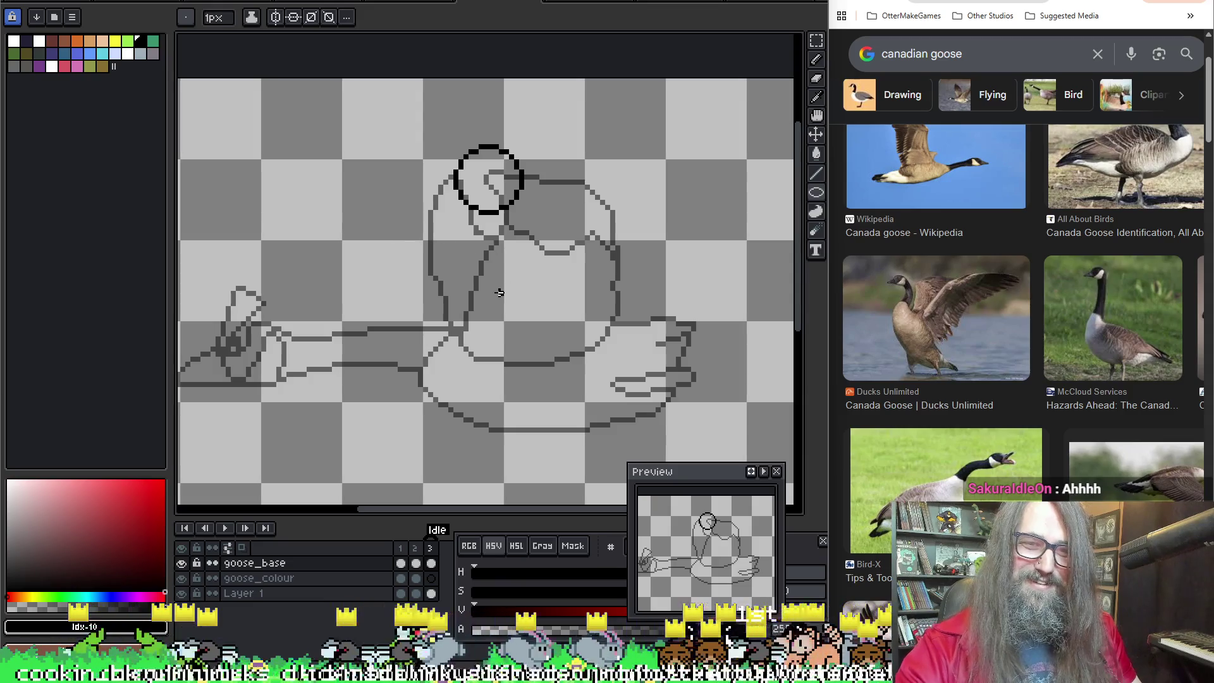
{"action": "key", "text": "ctrl+z"}
{"action": "left_click_drag", "start_coordinate": [441, 307], "coordinate": [615, 424]}
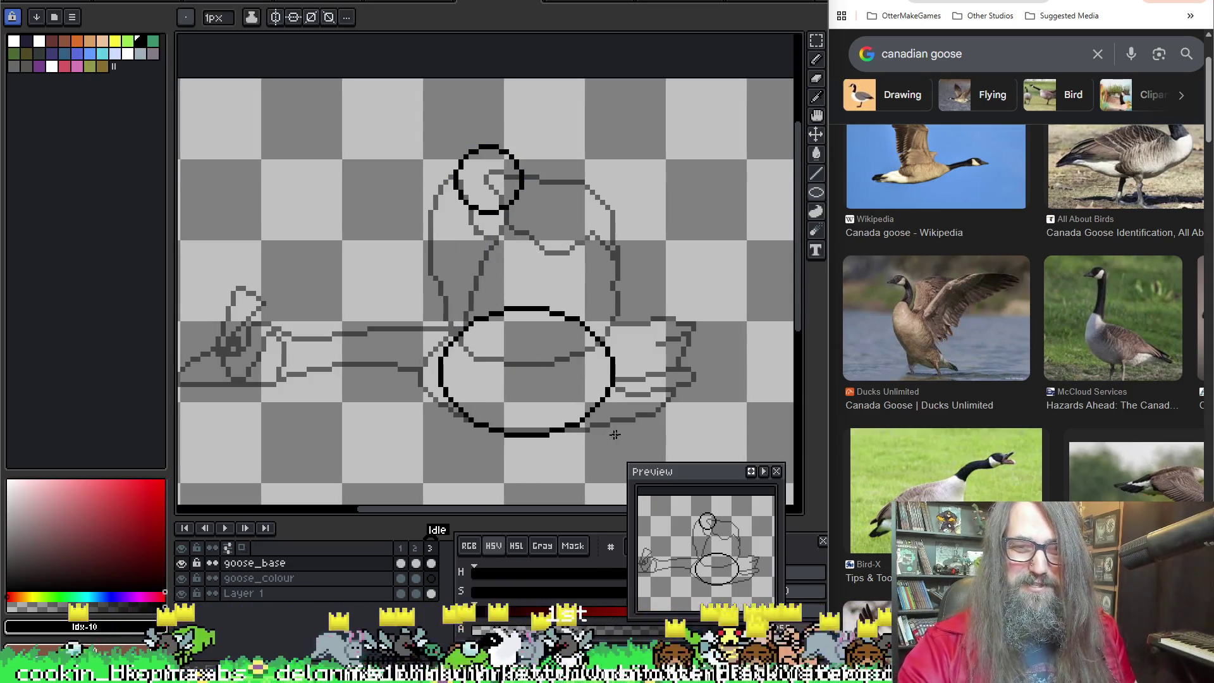
{"action": "left_click_drag", "start_coordinate": [531, 361], "coordinate": [597, 284]}
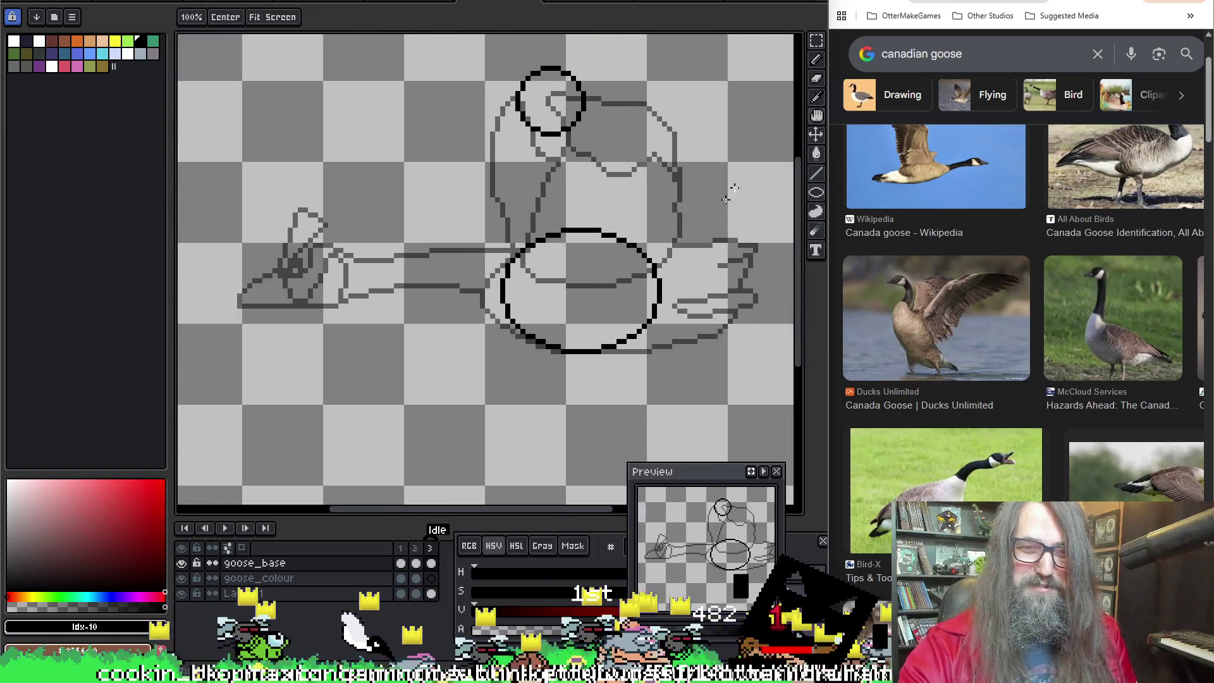
{"action": "key", "text": "v"}
{"action": "key", "text": "ctrl+z"}
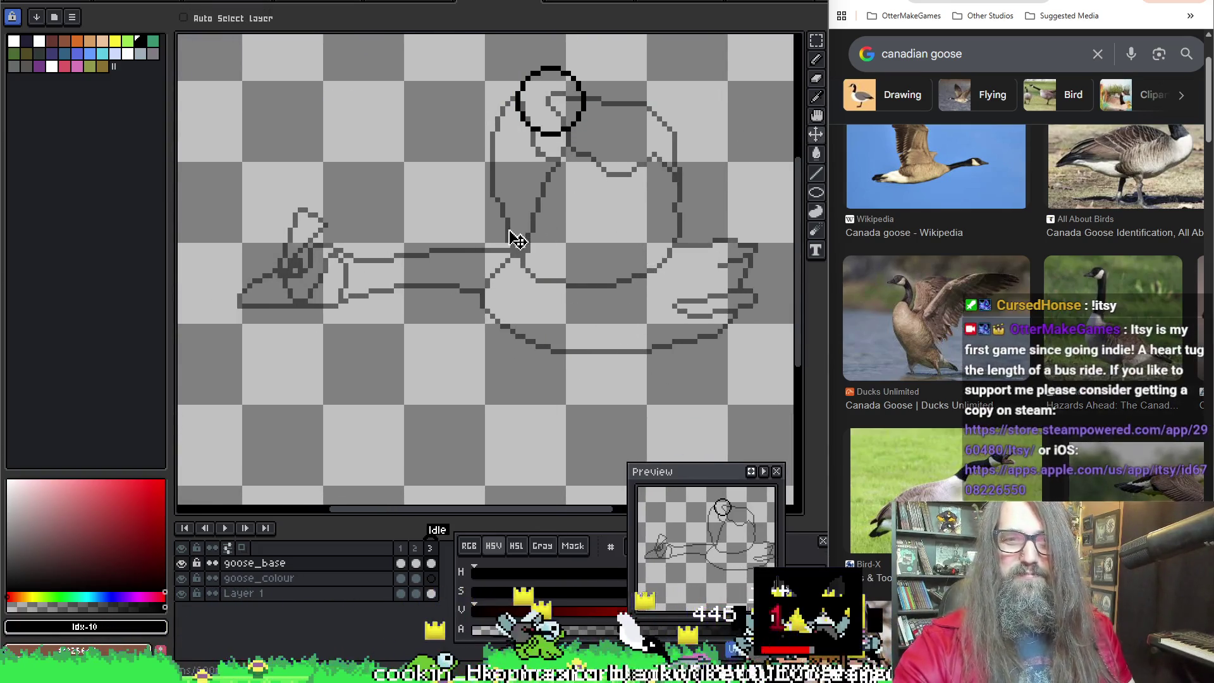
Step: Undo stray pencil strokes and draw a large outline circle over the goose's lower body
{"action": "key", "text": "b"}
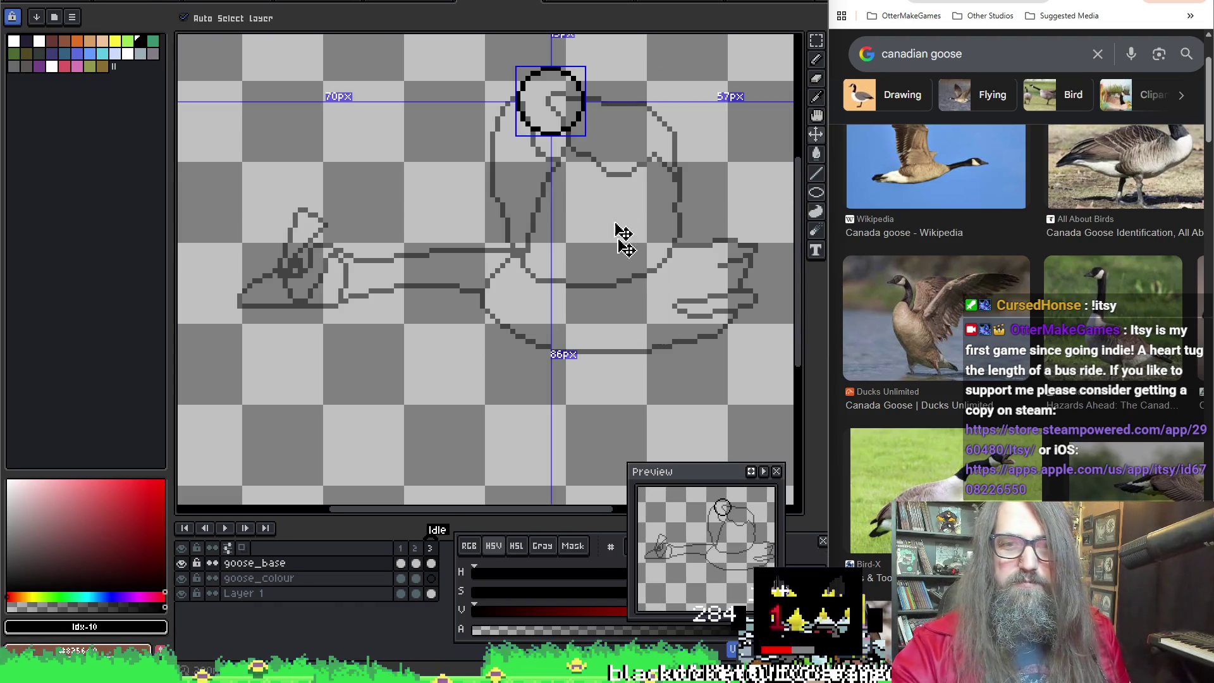
{"action": "key", "text": "ctrl+z"}
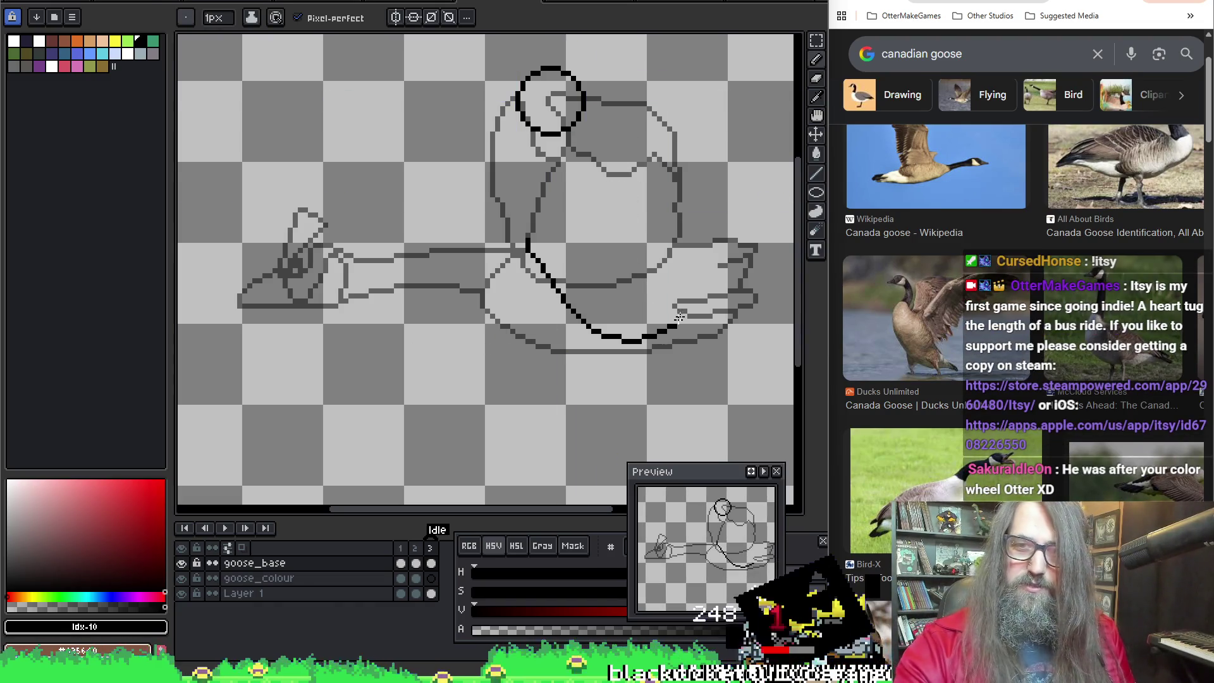
{"action": "key", "text": "ctrl+z"}
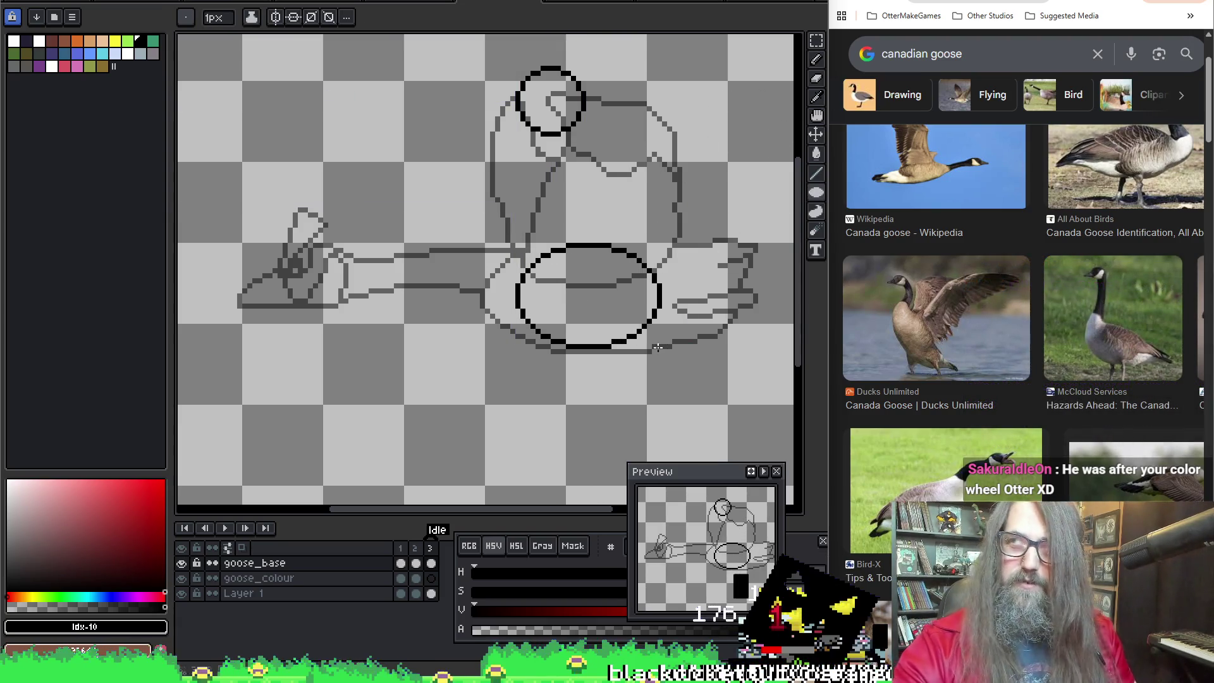
{"action": "mouse_move", "coordinate": [657, 347]}
{"action": "left_mouse_down"}
{"action": "mouse_move", "coordinate": [697, 373]}
{"action": "mouse_move", "coordinate": [695, 350]}
{"action": "left_mouse_up"}
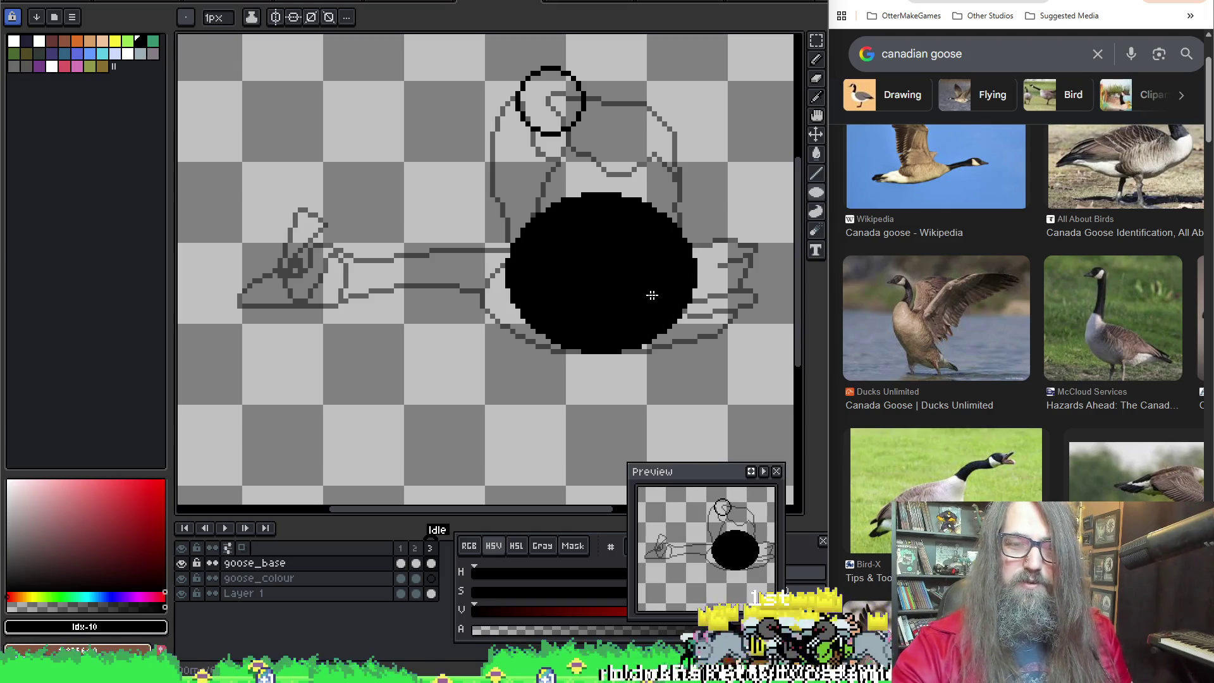
{"action": "key", "text": "ctrl+z"}
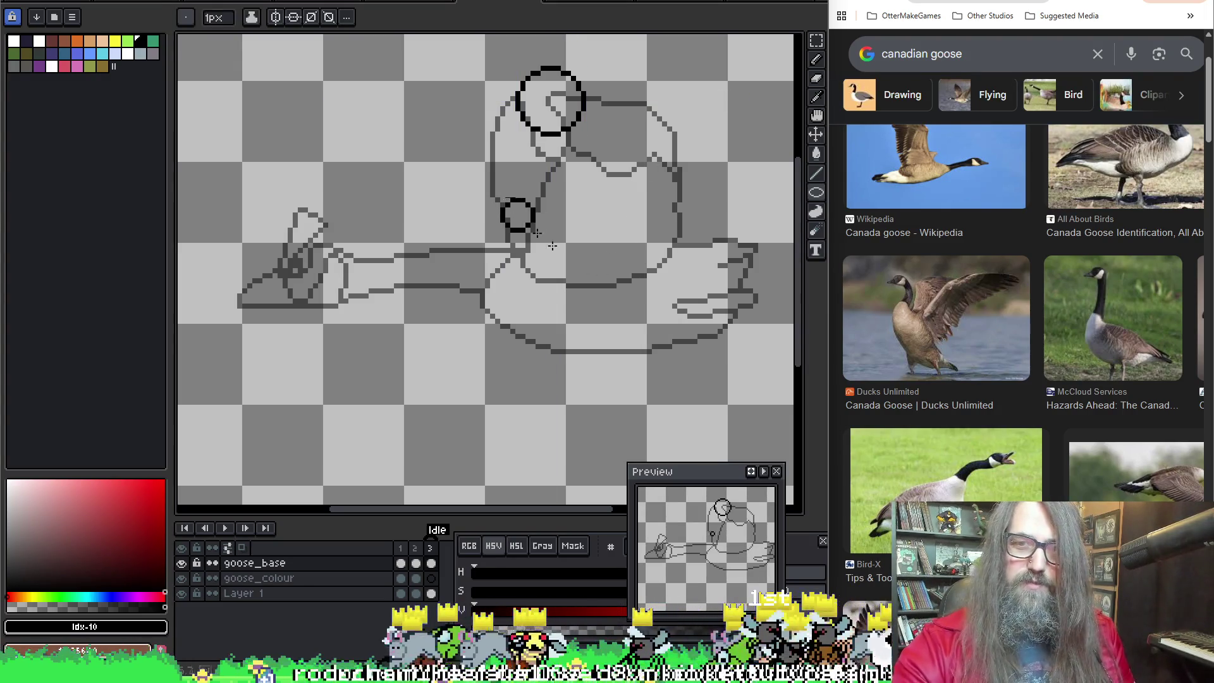
{"action": "mouse_move", "coordinate": [512, 203]}
{"action": "left_mouse_down"}
{"action": "mouse_move", "coordinate": [657, 349]}
{"action": "mouse_move", "coordinate": [678, 342]}
{"action": "left_mouse_up"}
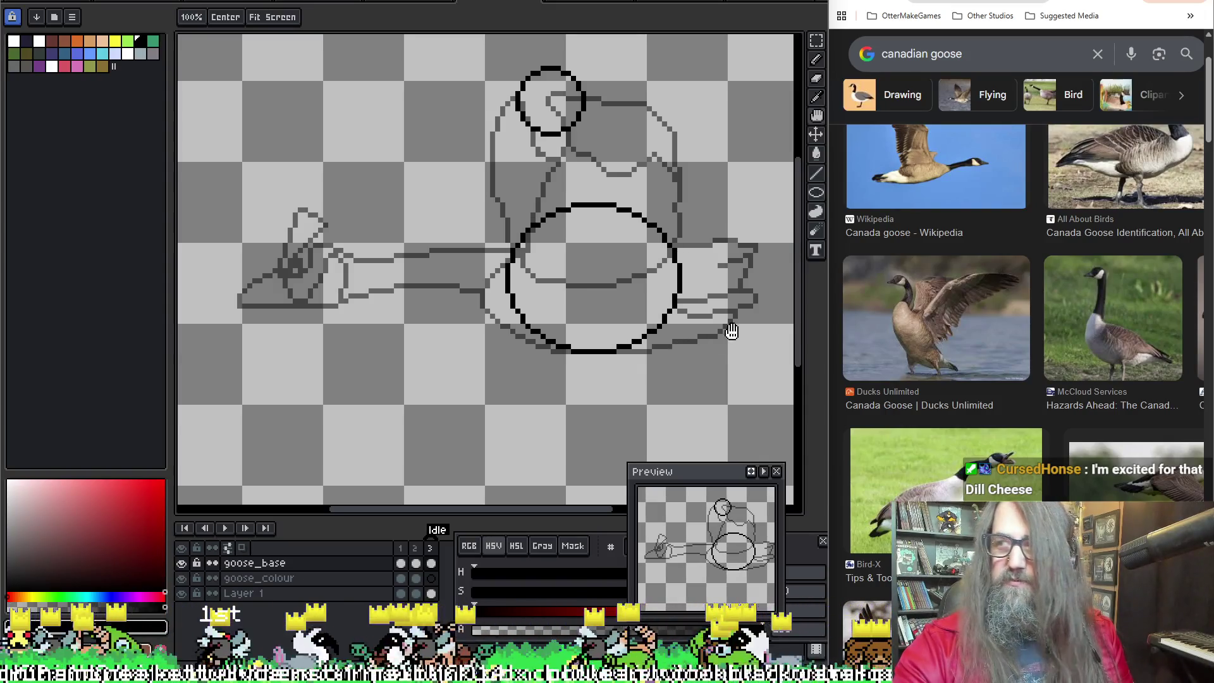
{"action": "scroll", "coordinate": [643, 201], "scroll_direction": "down", "scroll_amount": 1}
{"action": "scroll", "coordinate": [654, 247], "scroll_direction": "up", "scroll_amount": 2}
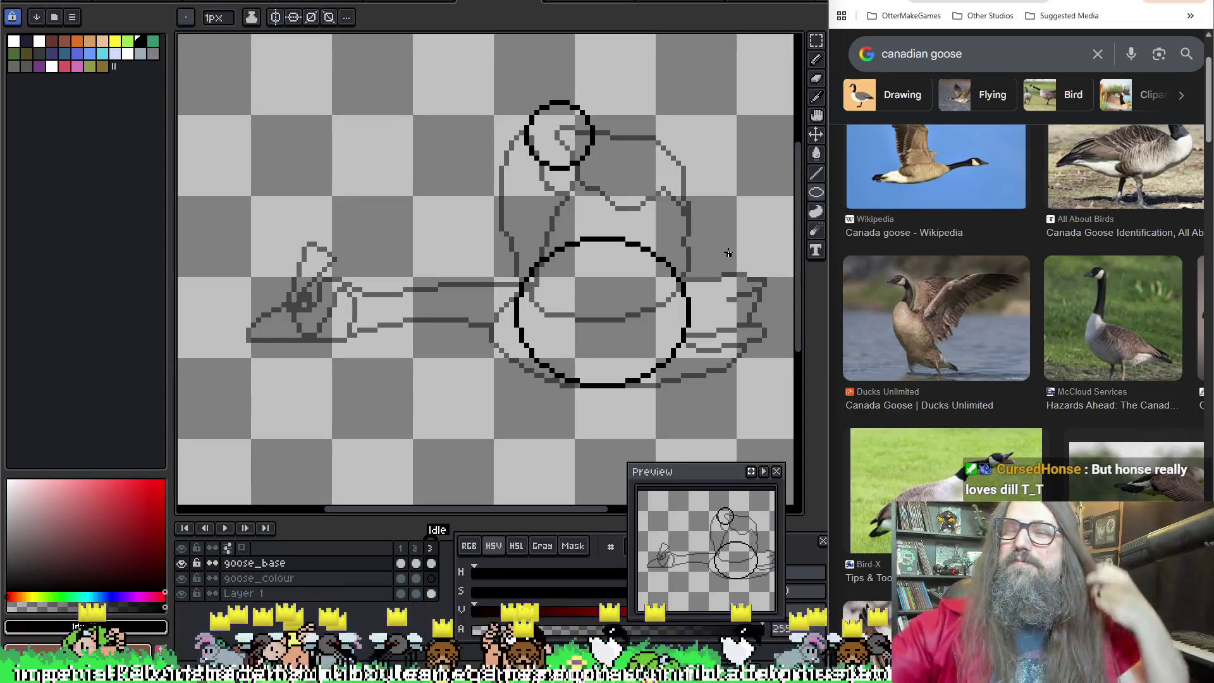
Step: Pan around the canvas to review the two construction circles
{"action": "left_click_drag", "start_coordinate": [718, 203], "coordinate": [496, 204]}
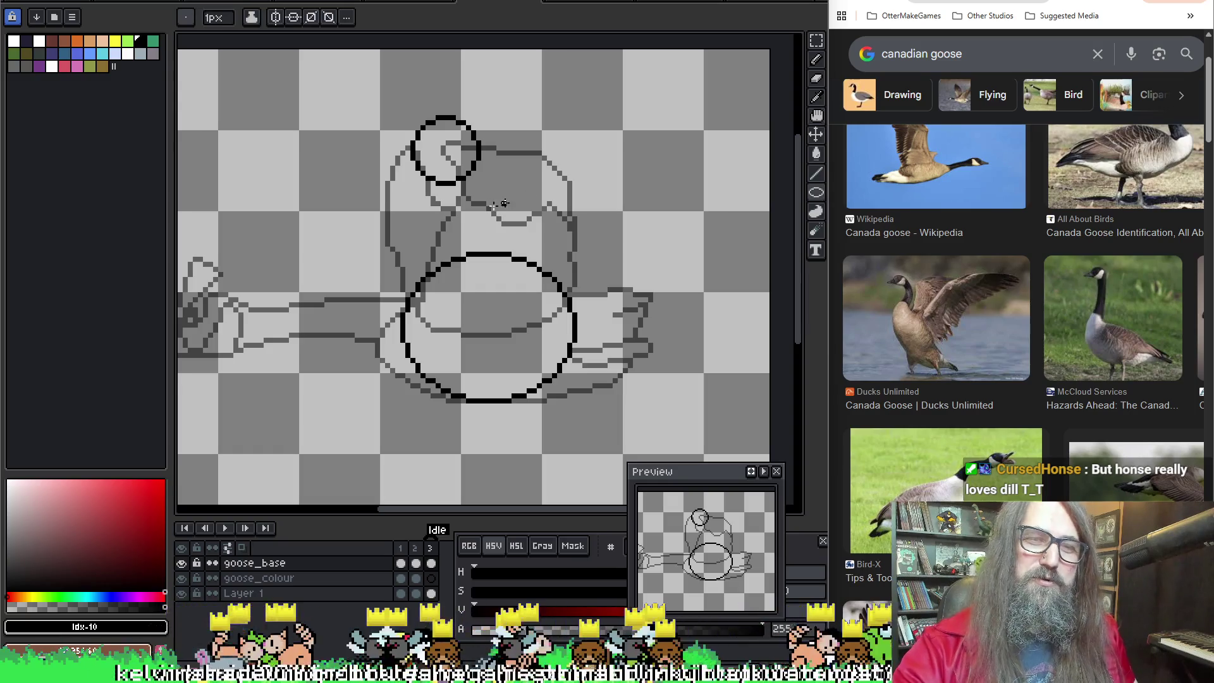
{"action": "scroll", "coordinate": [495, 204], "scroll_direction": "up", "scroll_amount": 1}
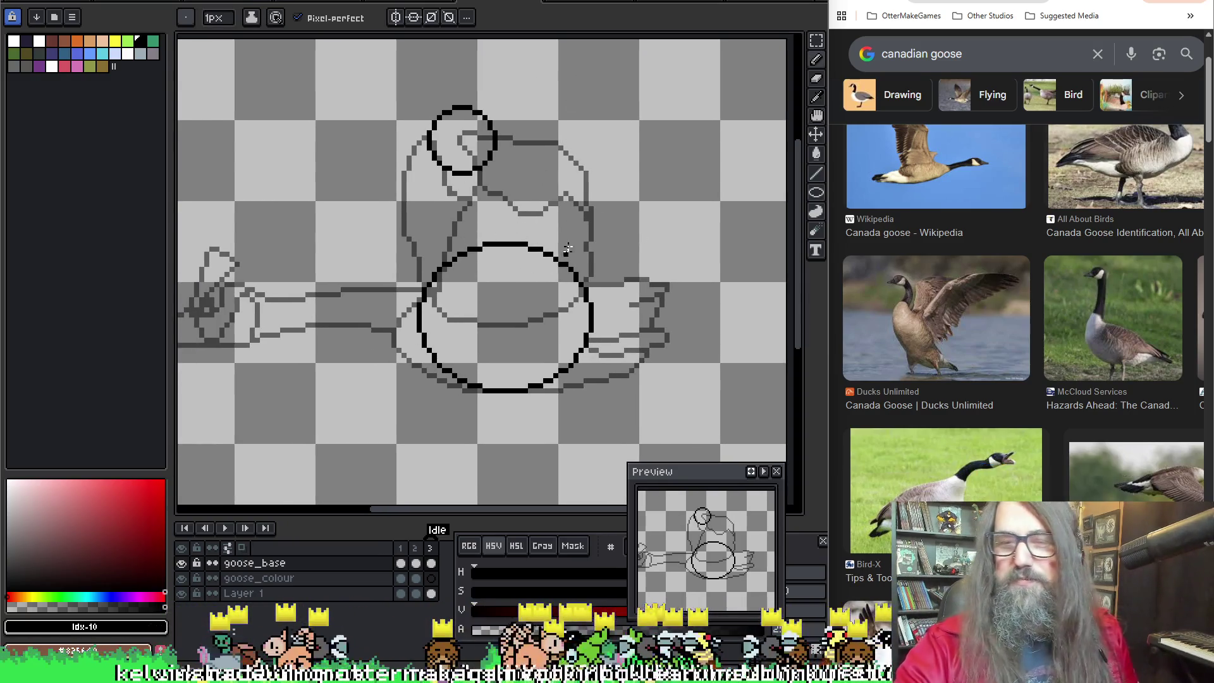
{"action": "left_click_drag", "start_coordinate": [509, 169], "coordinate": [589, 231]}
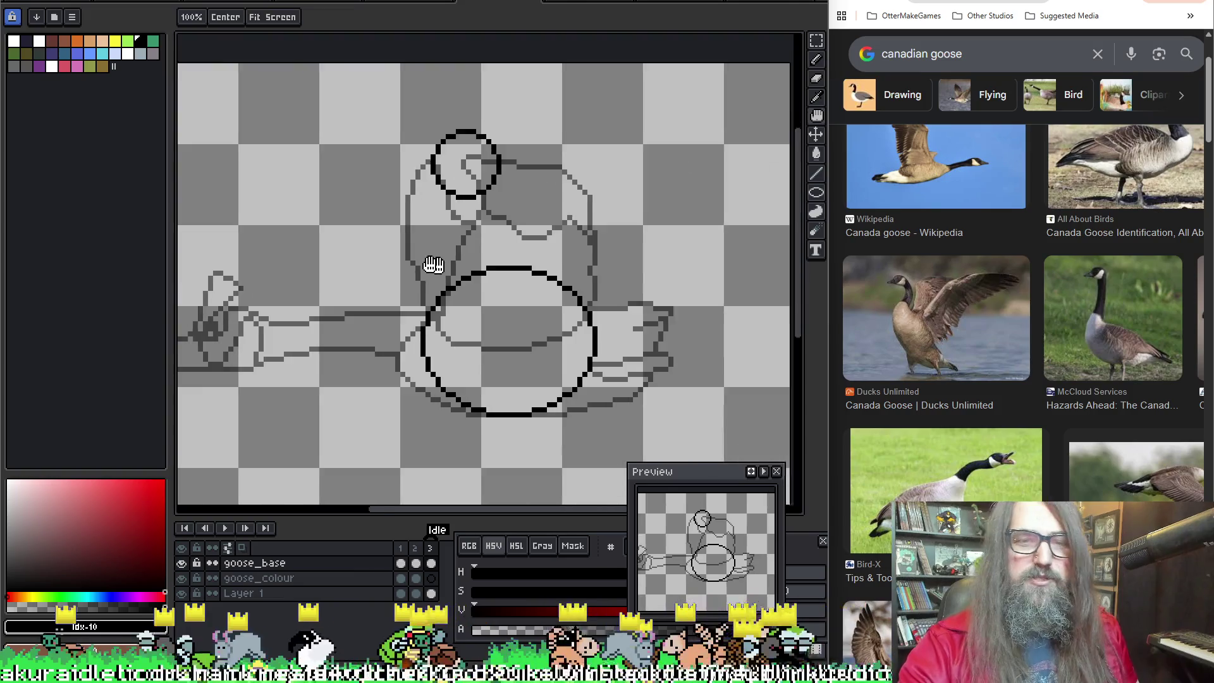
{"action": "left_click_drag", "start_coordinate": [595, 212], "coordinate": [556, 181]}
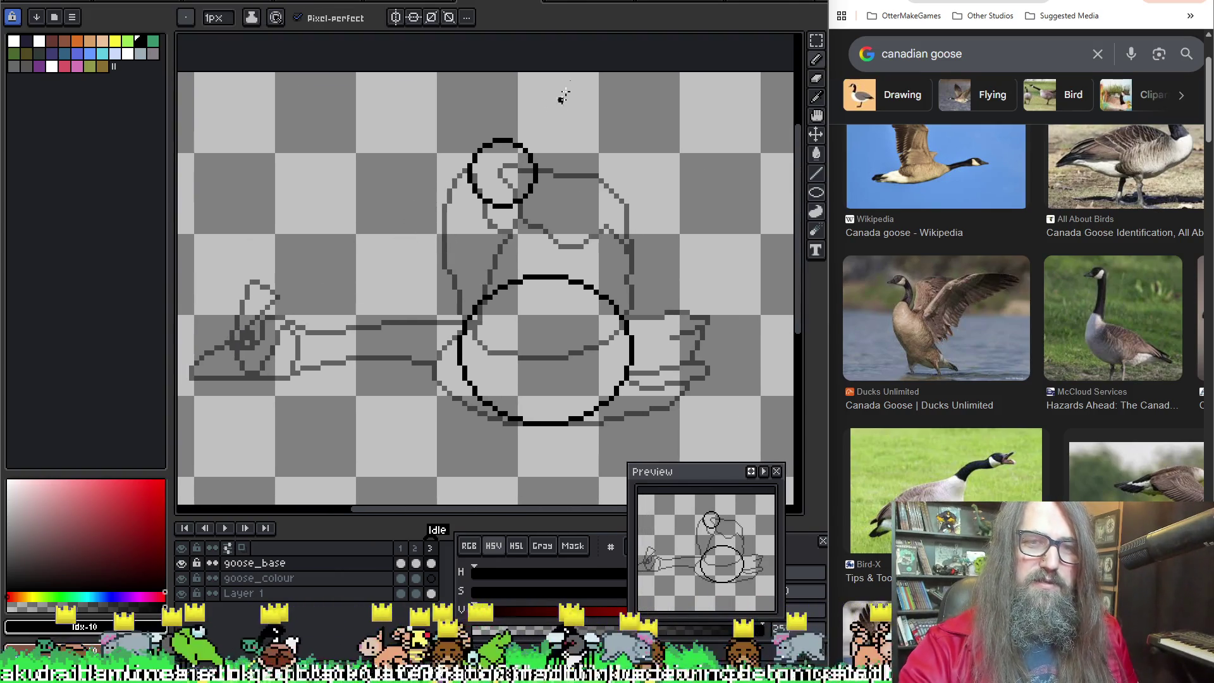
{"action": "left_click_drag", "start_coordinate": [318, 278], "coordinate": [360, 269]}
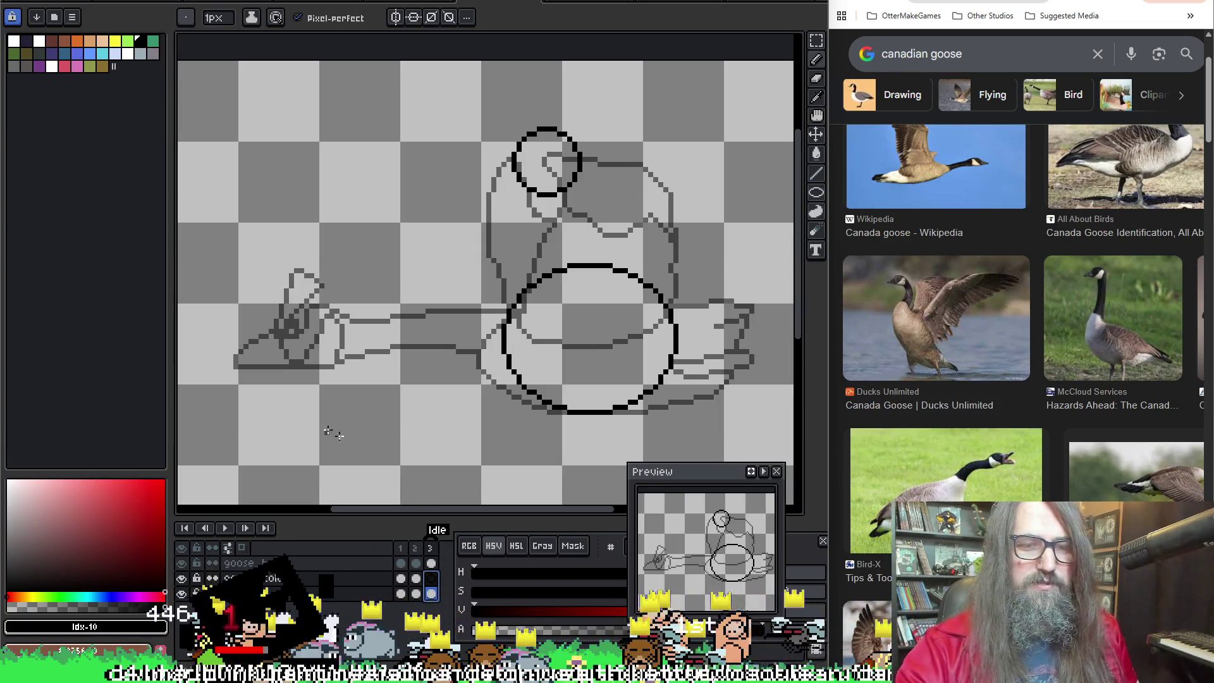
Step: Marquee-select the area around the goose head sketch for moving and reshaping
{"action": "key", "text": "m"}
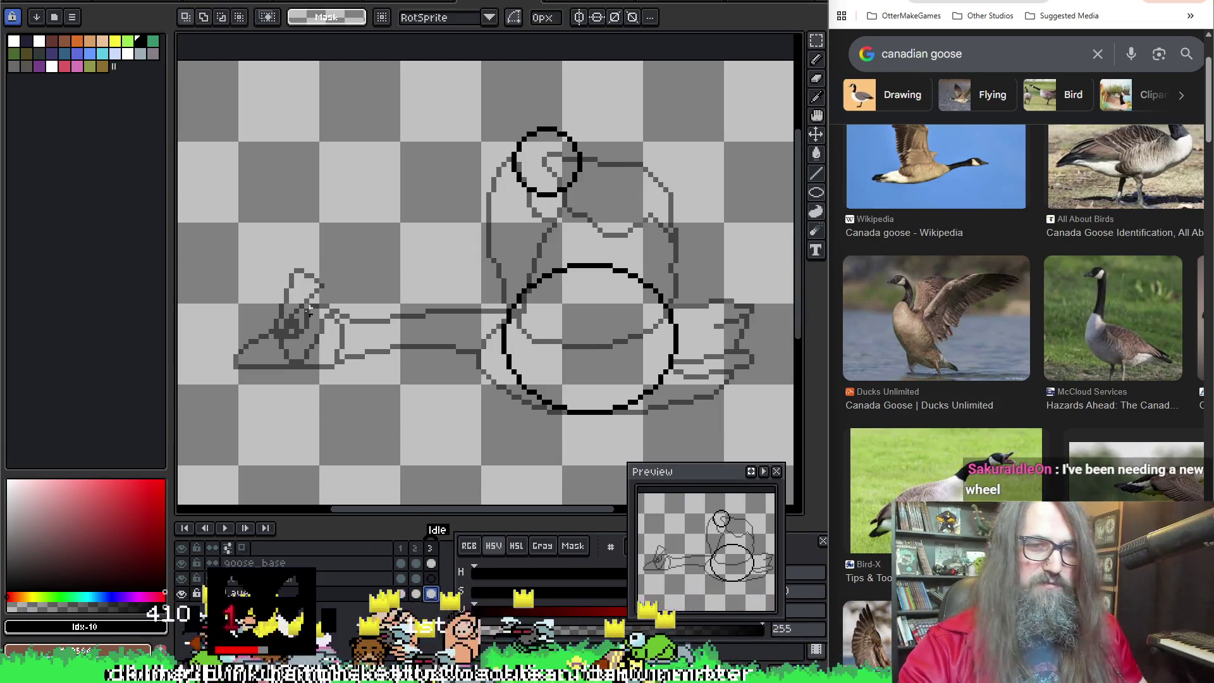
{"action": "left_click_drag", "start_coordinate": [203, 255], "coordinate": [366, 366]}
{"action": "left_click", "coordinate": [382, 478]}
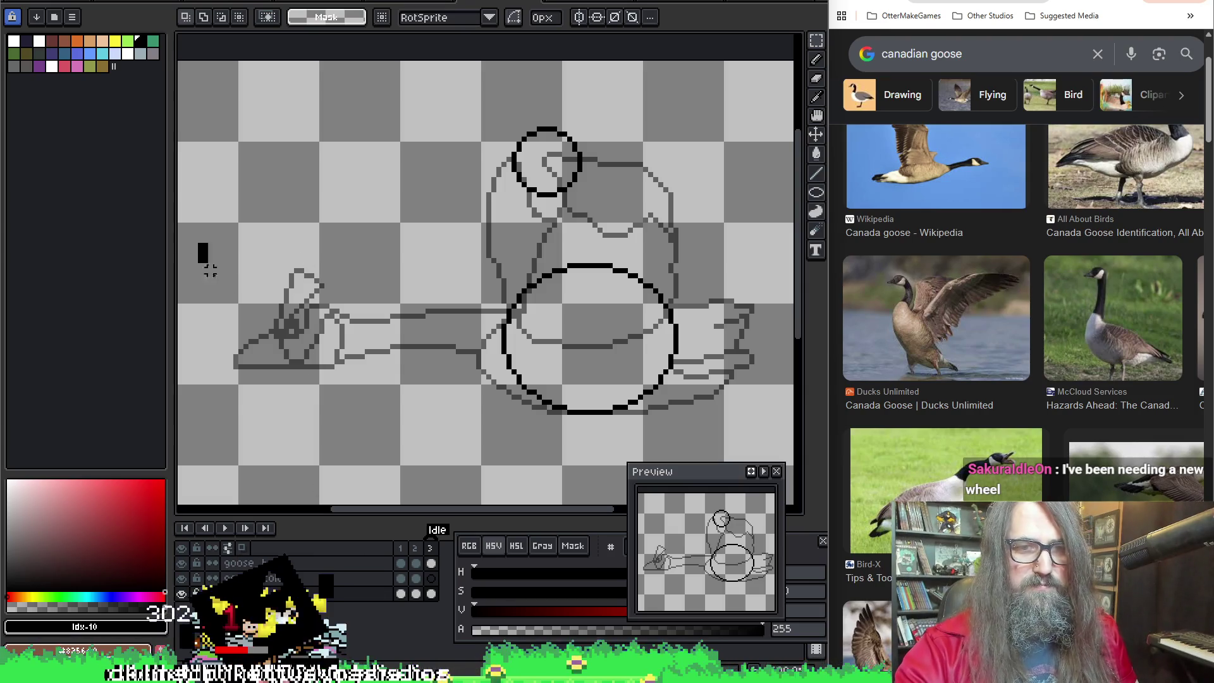
{"action": "left_click_drag", "start_coordinate": [356, 410], "coordinate": [355, 413]}
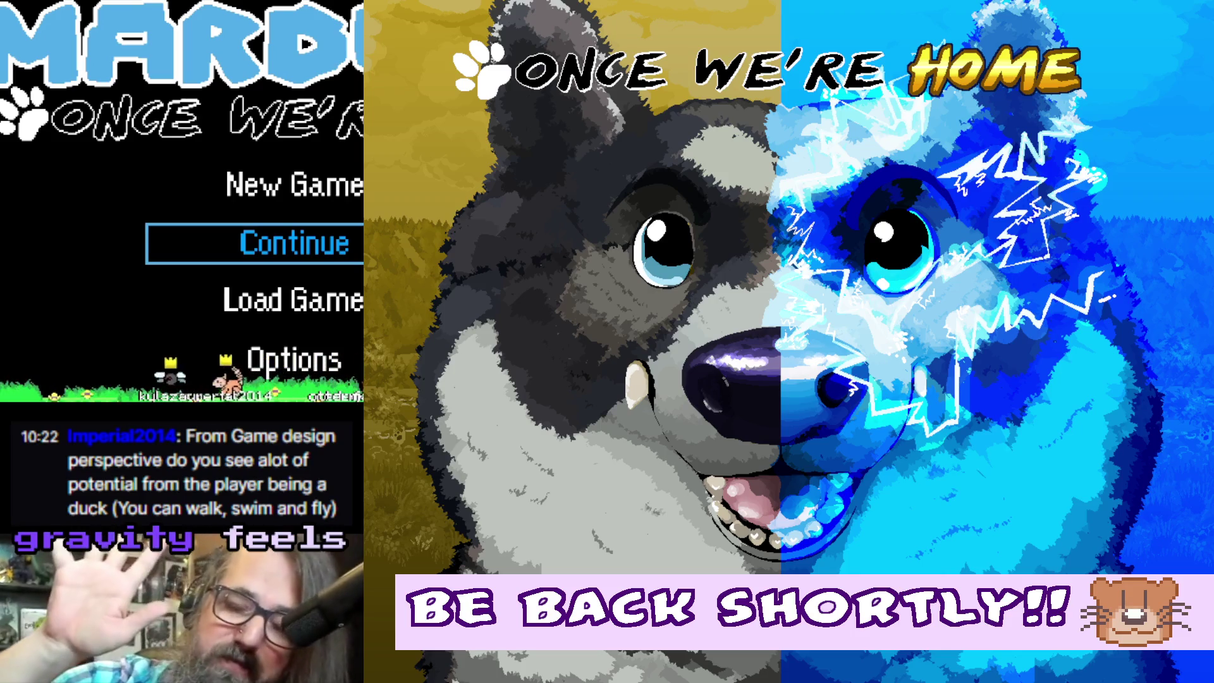
Step: Leave the break screen and return to the Aseprite canvas with the goose sketch
{"action": "key", "text": "Down"}
{"action": "key", "text": "Up"}
{"action": "key", "text": "Return"}
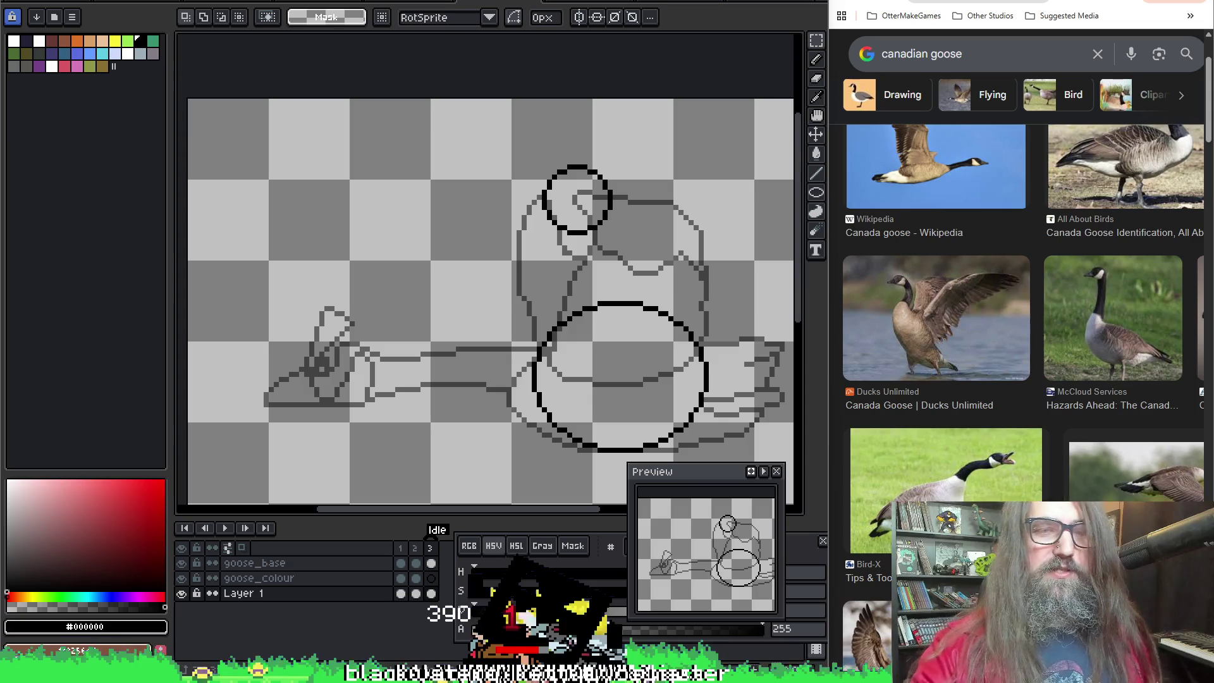
{"action": "scroll", "coordinate": [664, 360], "scroll_direction": "down", "scroll_amount": 2}
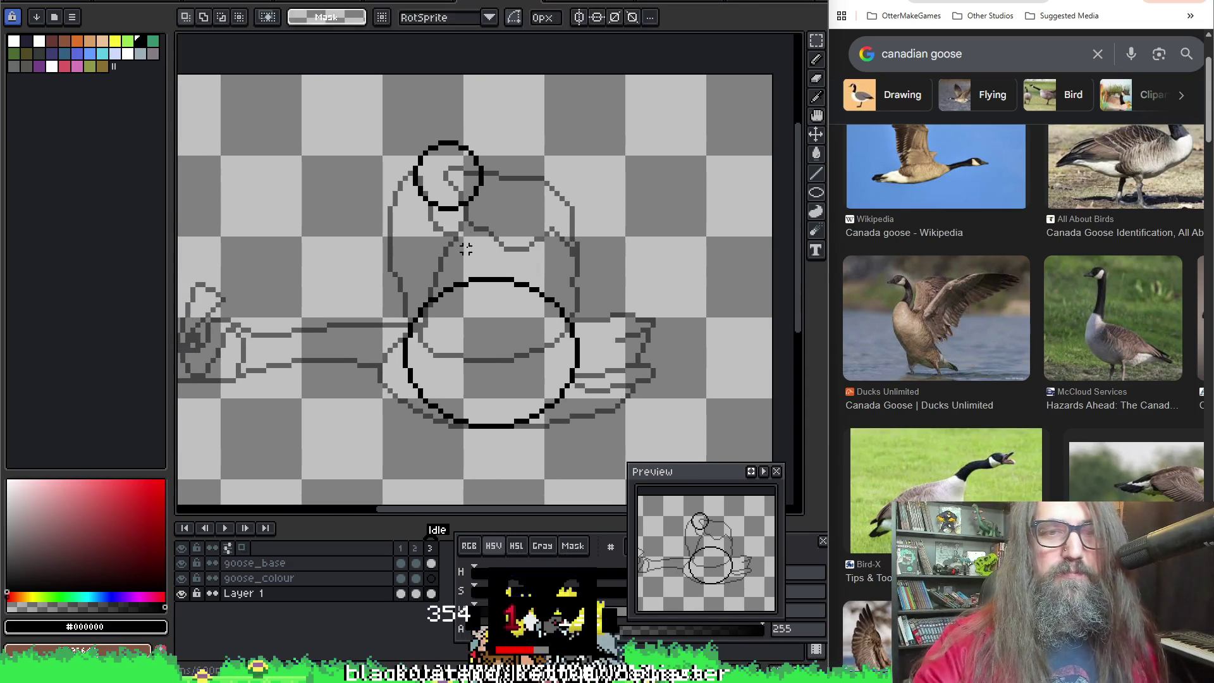
{"action": "key", "text": "b"}
{"action": "left_click_drag", "start_coordinate": [345, 484], "coordinate": [626, 184]}
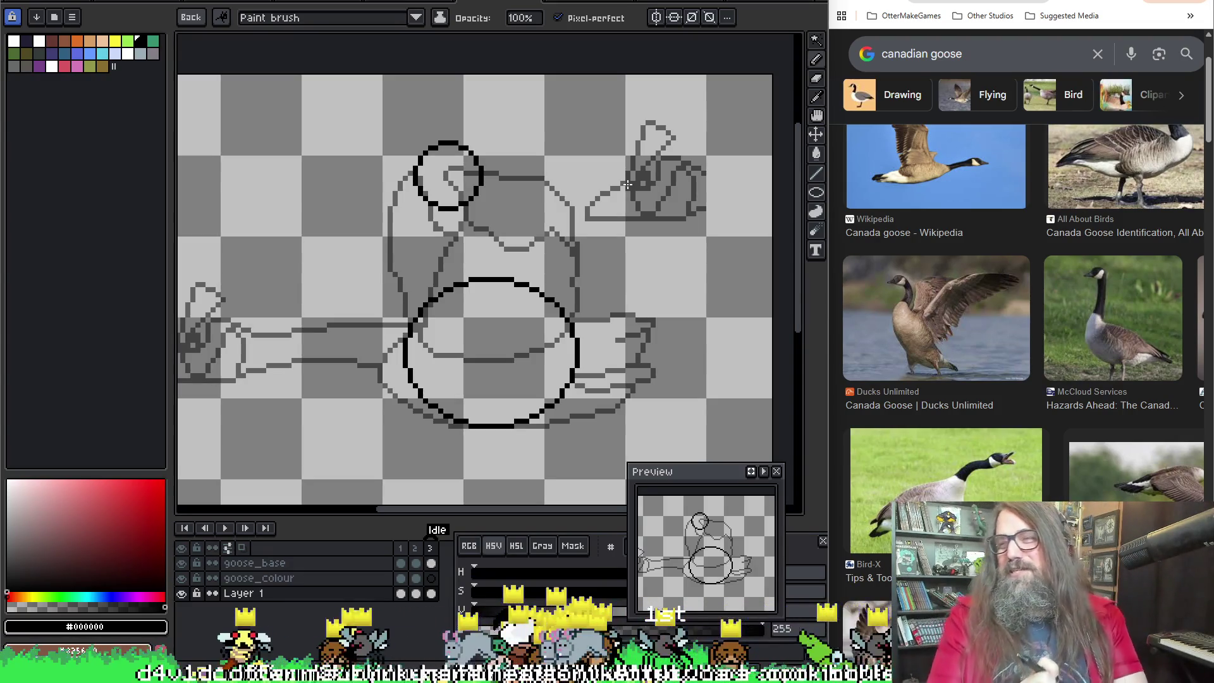
{"action": "mouse_move", "coordinate": [625, 186]}
{"action": "left_mouse_down"}
{"action": "mouse_move", "coordinate": [365, 109]}
{"action": "mouse_move", "coordinate": [339, 244]}
{"action": "mouse_move", "coordinate": [311, 149]}
{"action": "mouse_move", "coordinate": [184, 35]}
{"action": "left_mouse_up"}
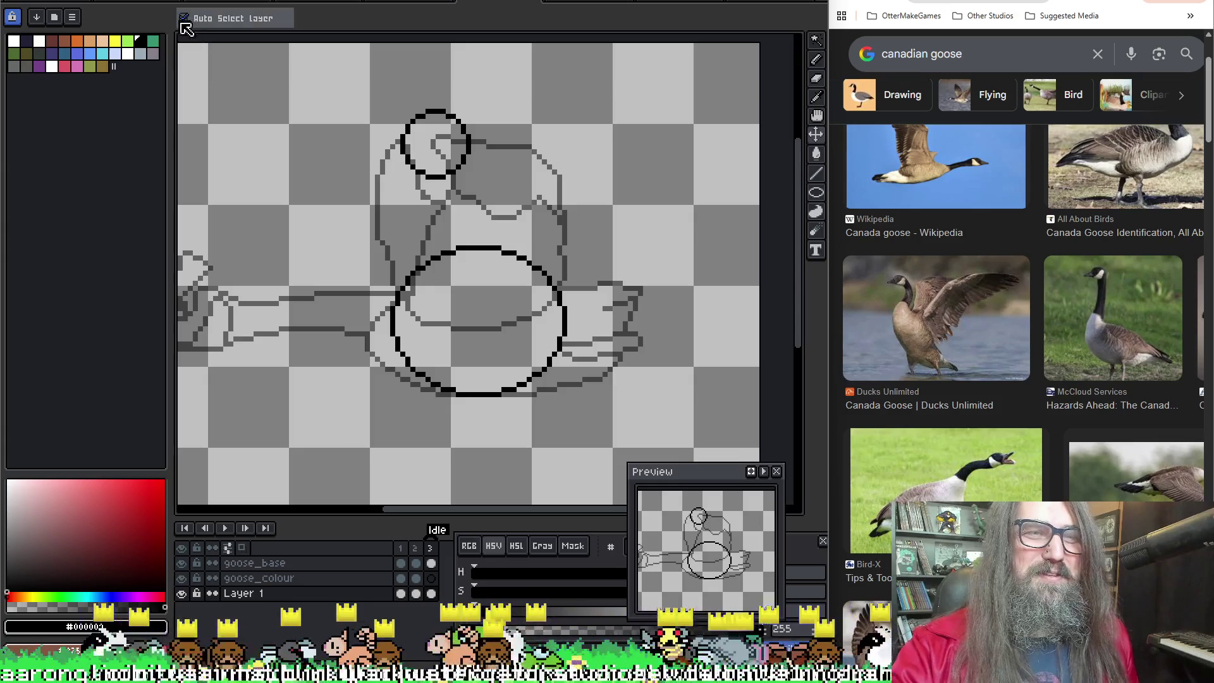
Step: Drop the custom head brush and switch the brush tip to a square shape
{"action": "key", "text": "space"}
{"action": "left_click_drag", "start_coordinate": [344, 156], "coordinate": [354, 169]}
{"action": "left_click", "coordinate": [214, 16]}
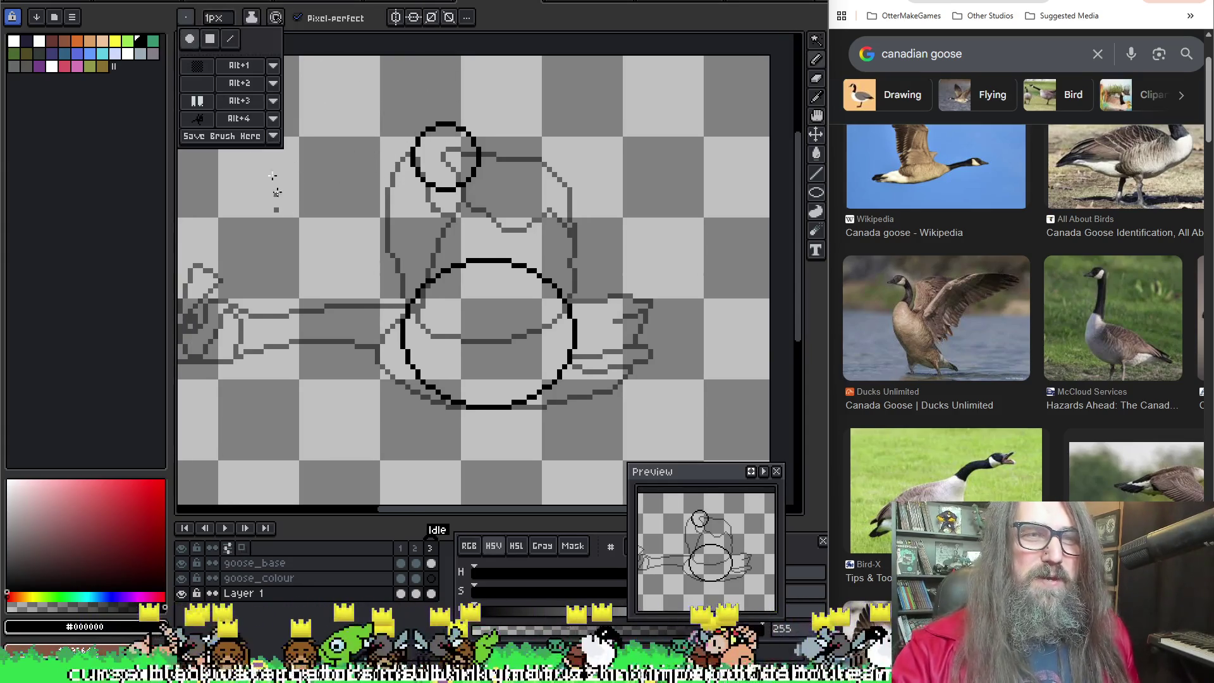
{"action": "left_click", "coordinate": [211, 43]}
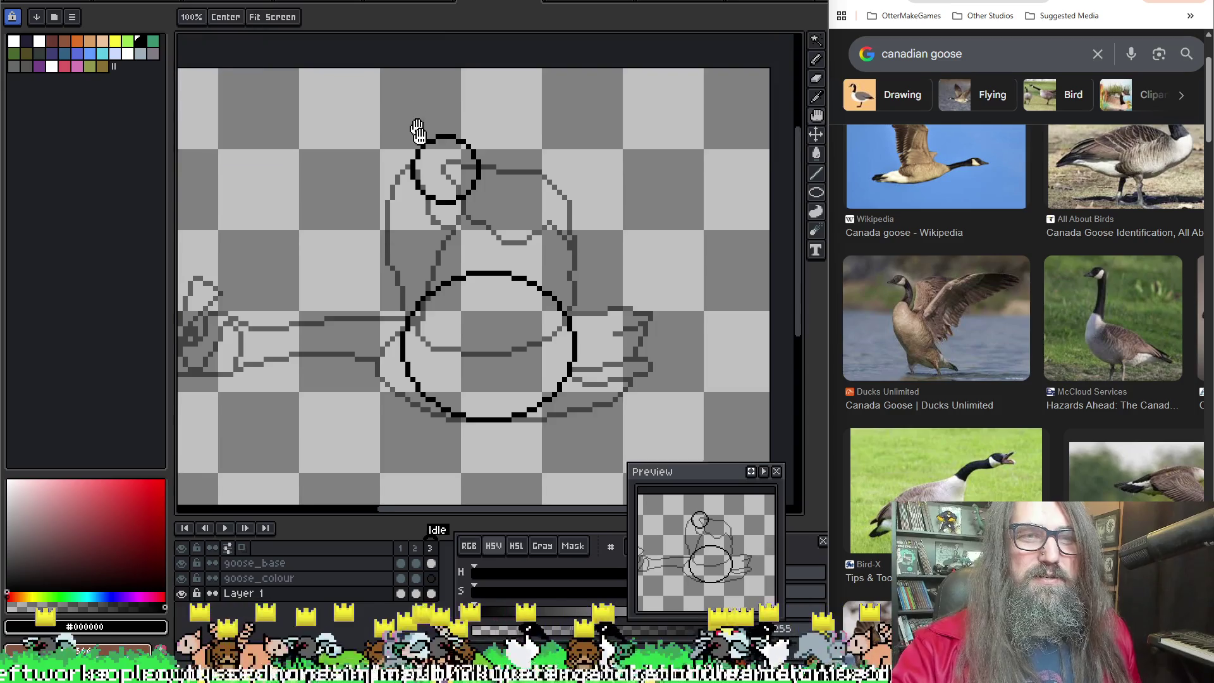
{"action": "left_click_drag", "start_coordinate": [247, 100], "coordinate": [259, 127]}
{"action": "left_click_drag", "start_coordinate": [339, 226], "coordinate": [327, 162]}
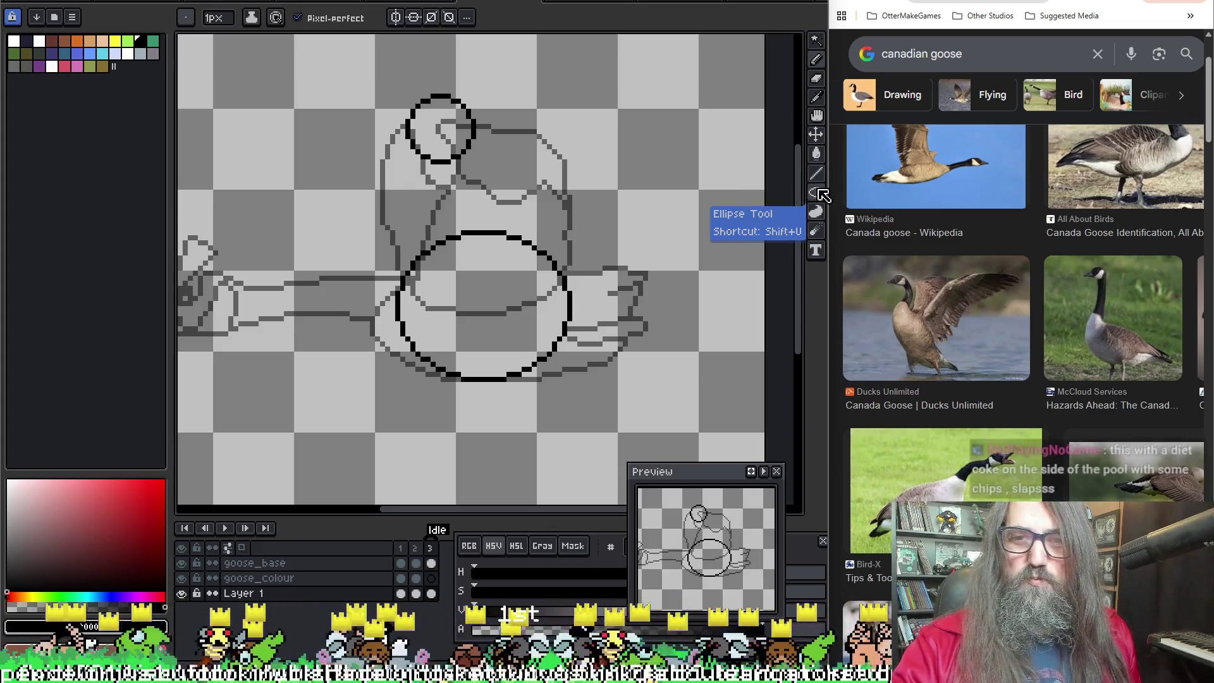
Step: Choose the Rectangle tool from the shape drawing modes
{"action": "left_click", "coordinate": [816, 195]}
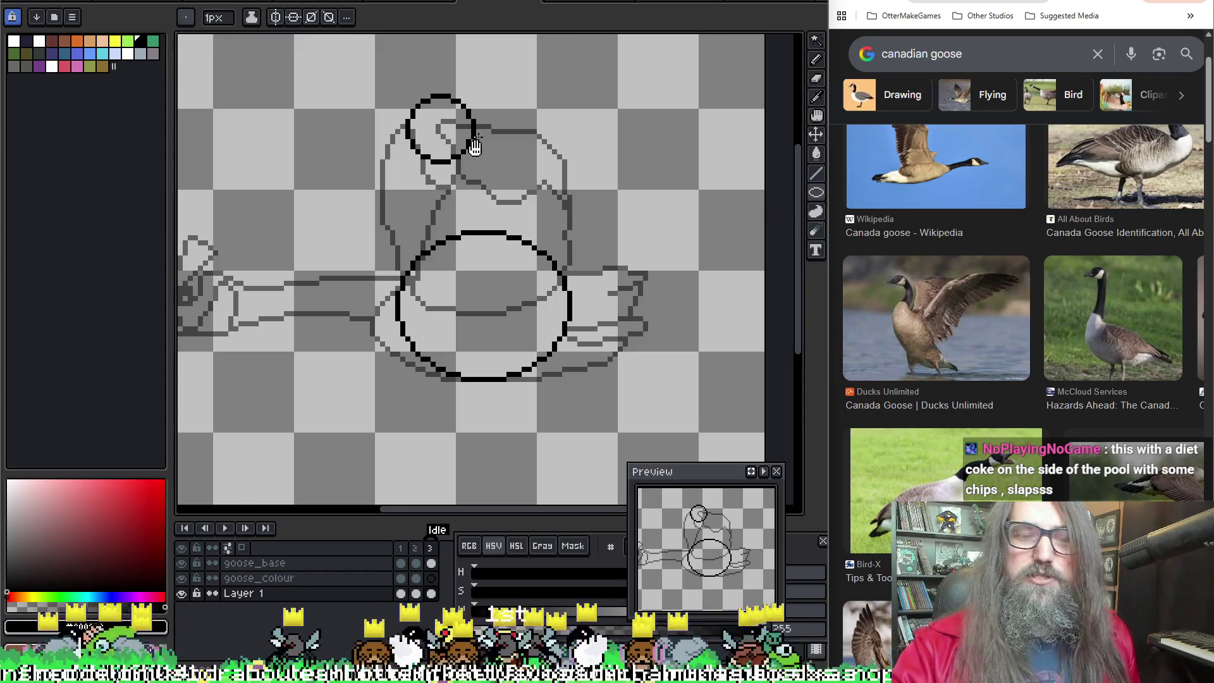
{"action": "scroll", "coordinate": [468, 114], "scroll_direction": "up", "scroll_amount": 2}
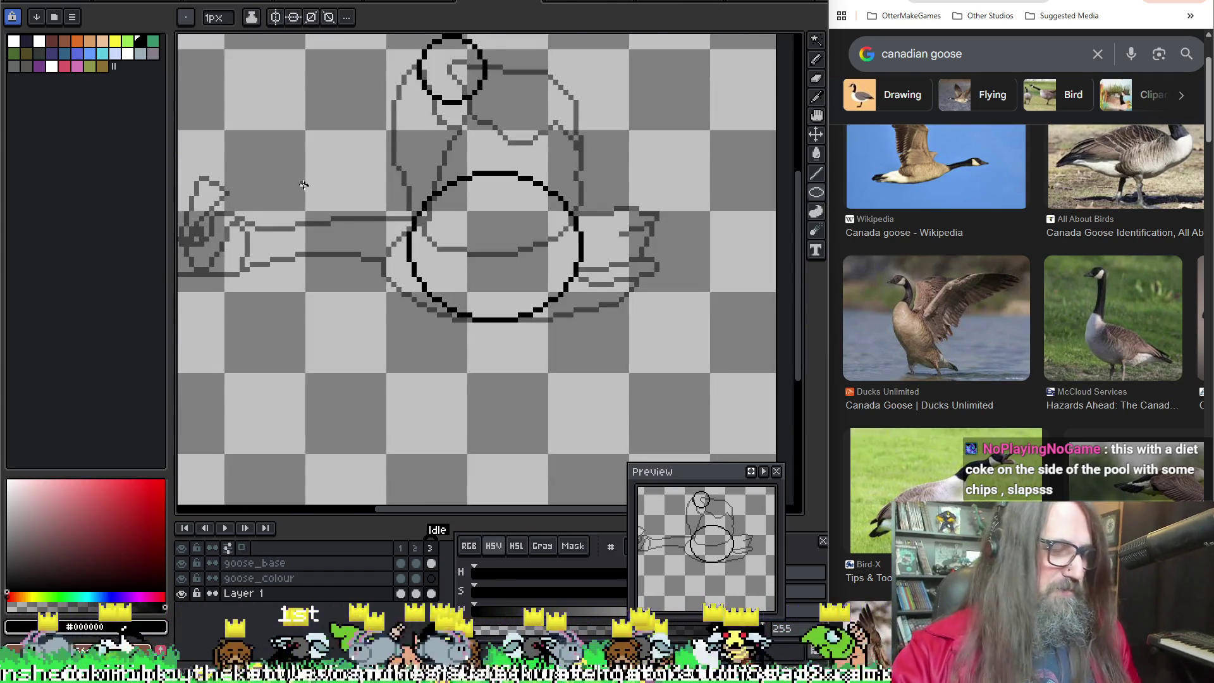
{"action": "key", "text": "u"}
{"action": "left_click_drag", "start_coordinate": [368, 104], "coordinate": [368, 147]}
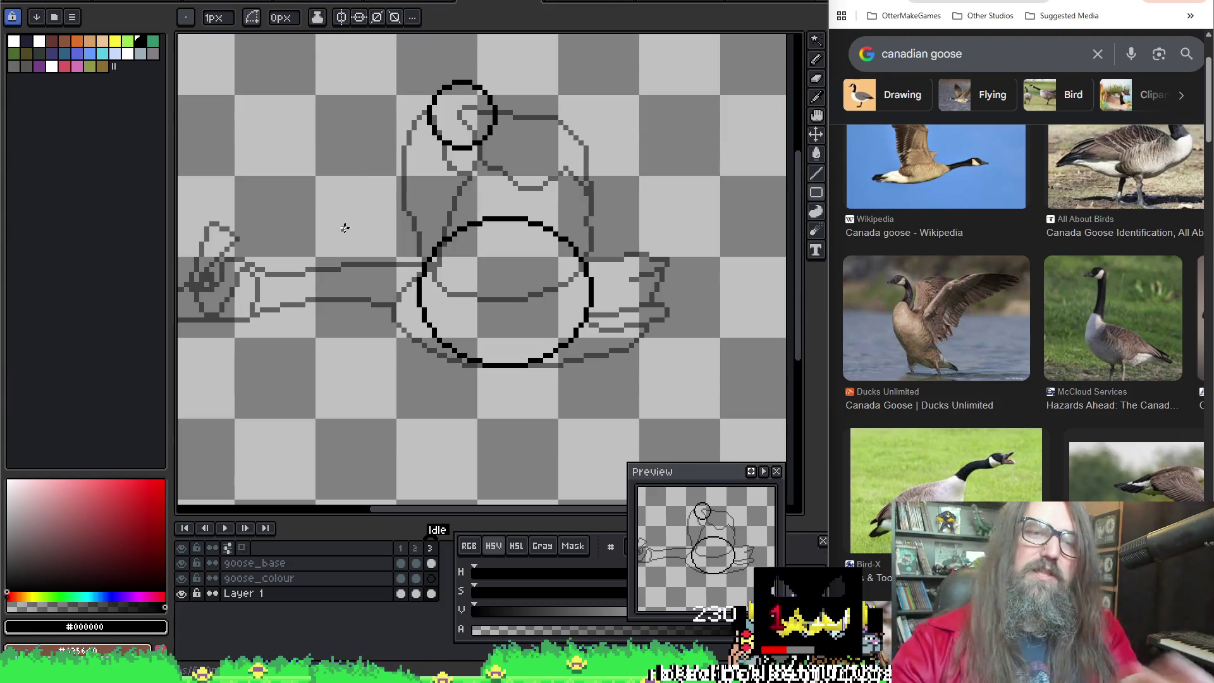
Step: Try a rectangle beside the goose body and discard it again
{"action": "left_click_drag", "start_coordinate": [322, 157], "coordinate": [421, 230]}
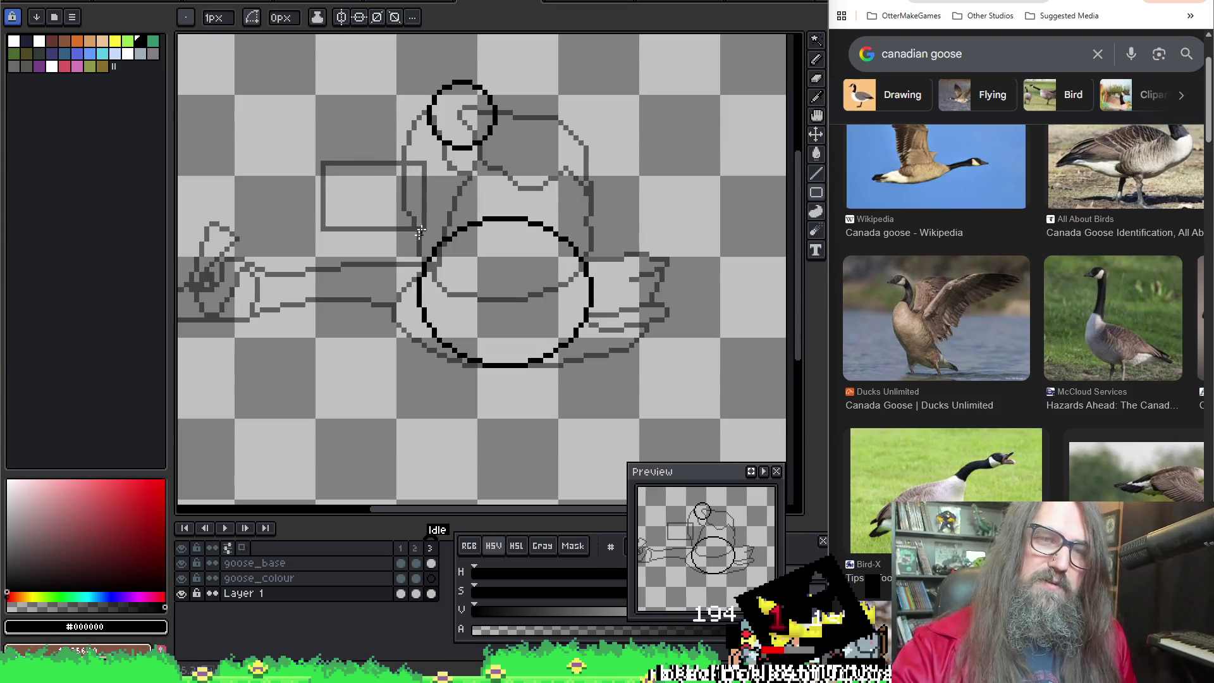
{"action": "left_click", "coordinate": [384, 123]}
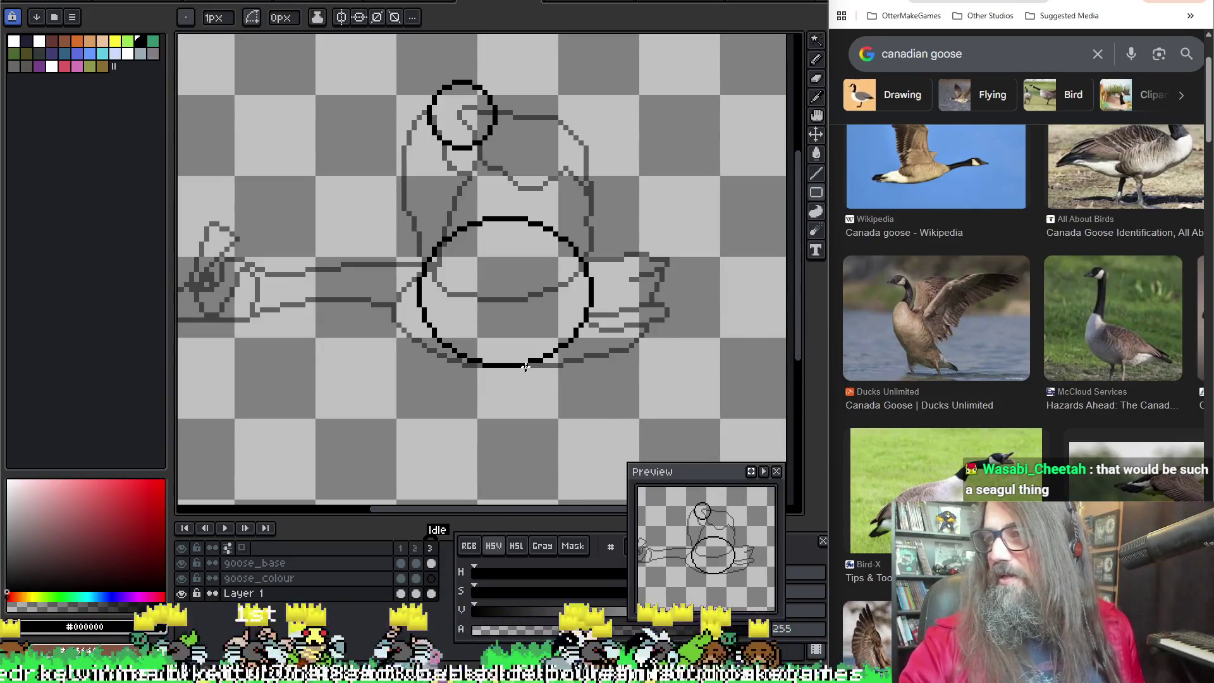
{"action": "middle_click", "coordinate": [529, 320]}
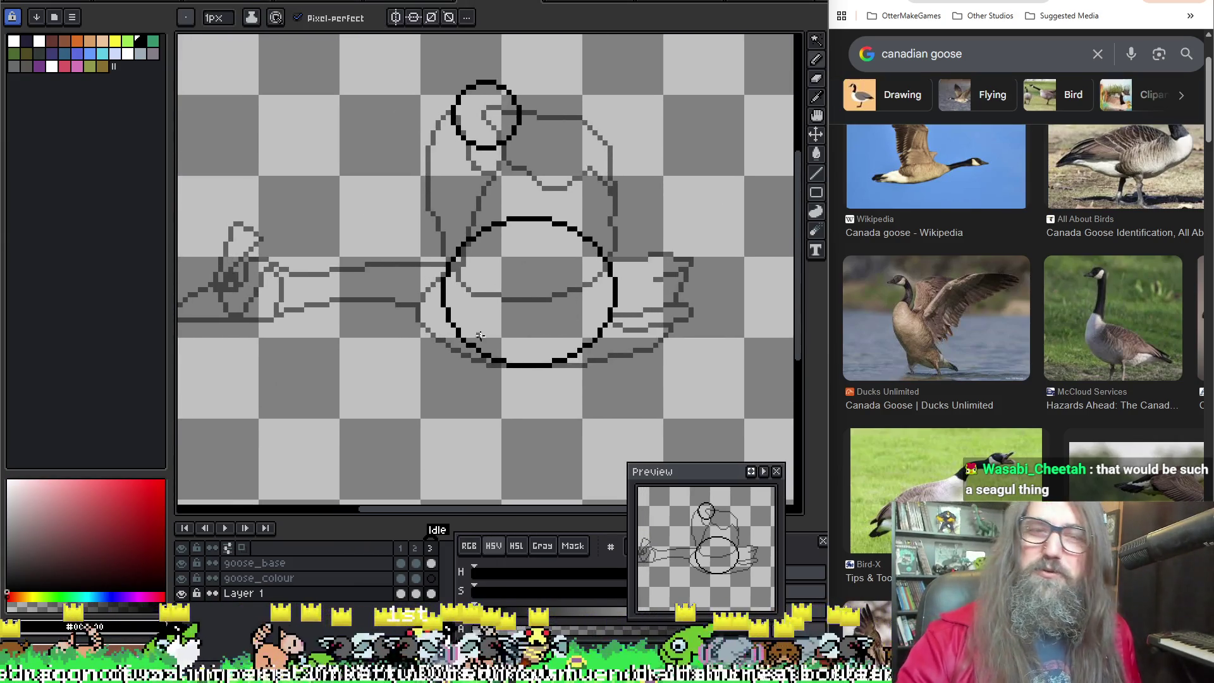
Step: Toggle between colour sampling and freehand drawing, then ready to move layer content
{"action": "key", "text": "alt"}
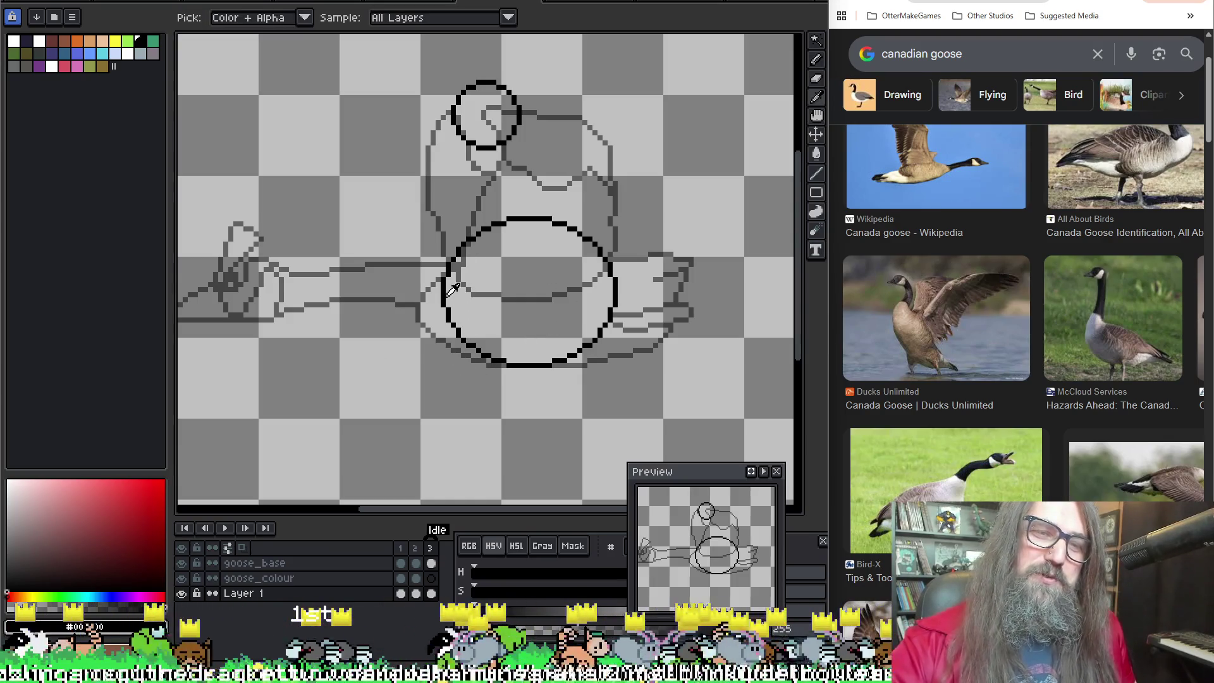
{"action": "key", "text": "alt"}
{"action": "scroll", "coordinate": [491, 232], "scroll_direction": "down", "scroll_amount": 1}
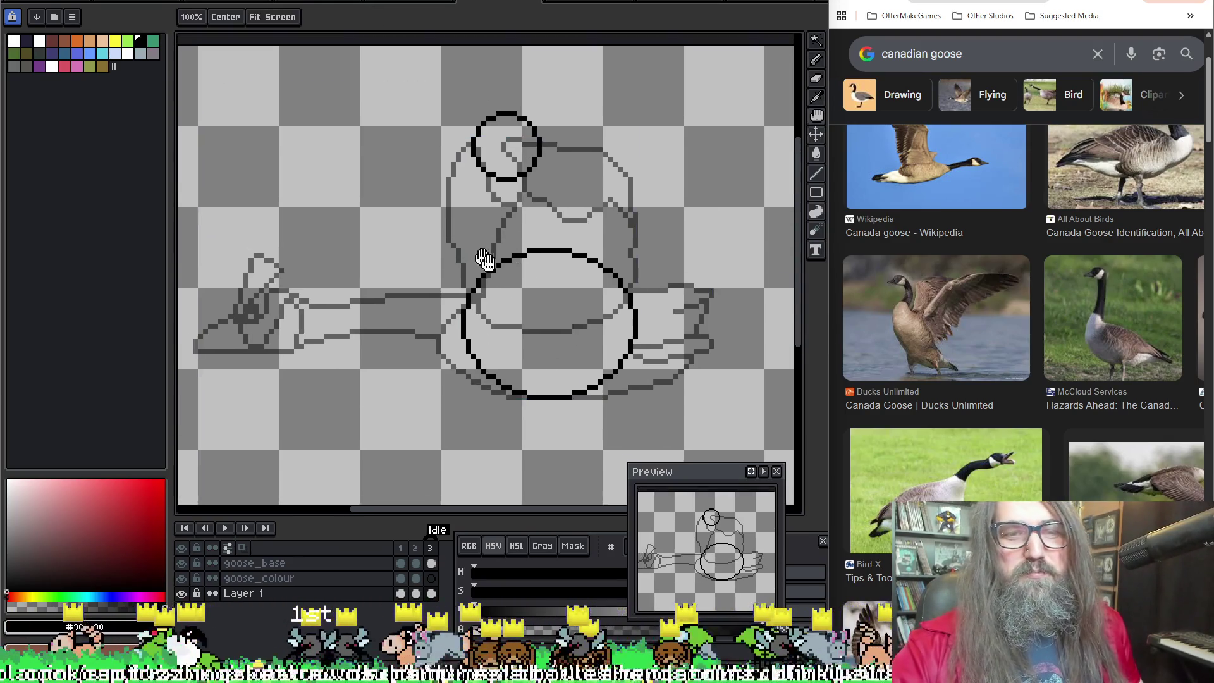
{"action": "scroll", "coordinate": [427, 380], "scroll_direction": "up", "scroll_amount": 1}
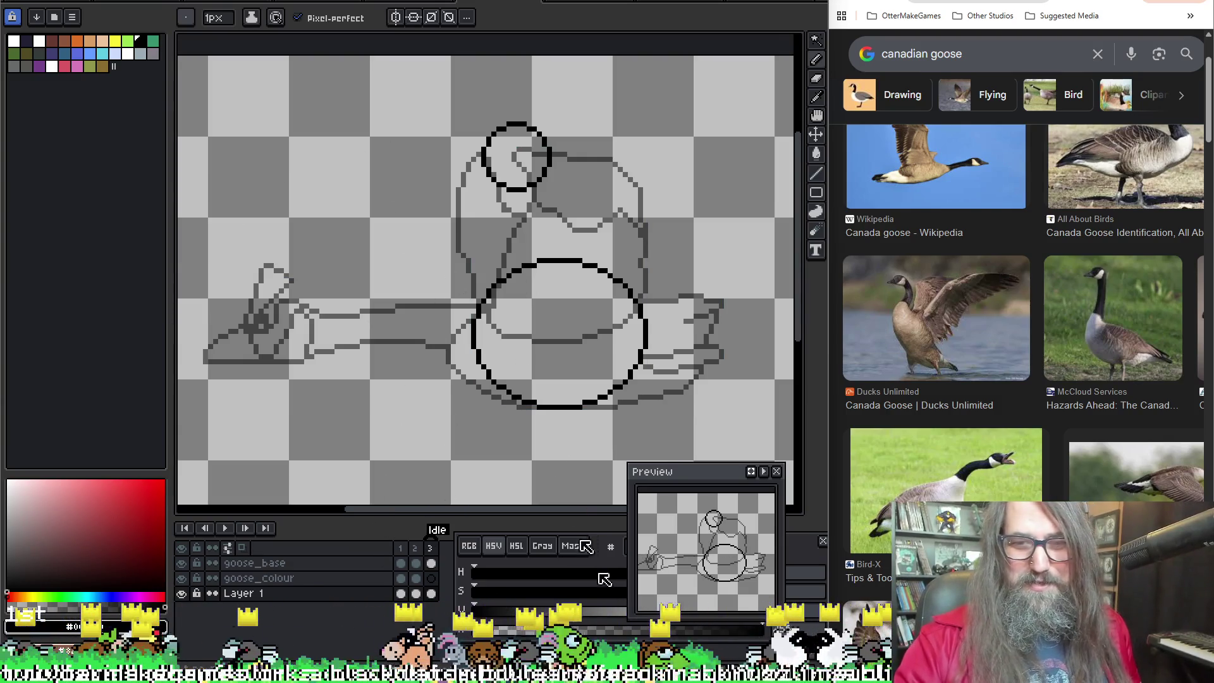
{"action": "key", "text": "alt"}
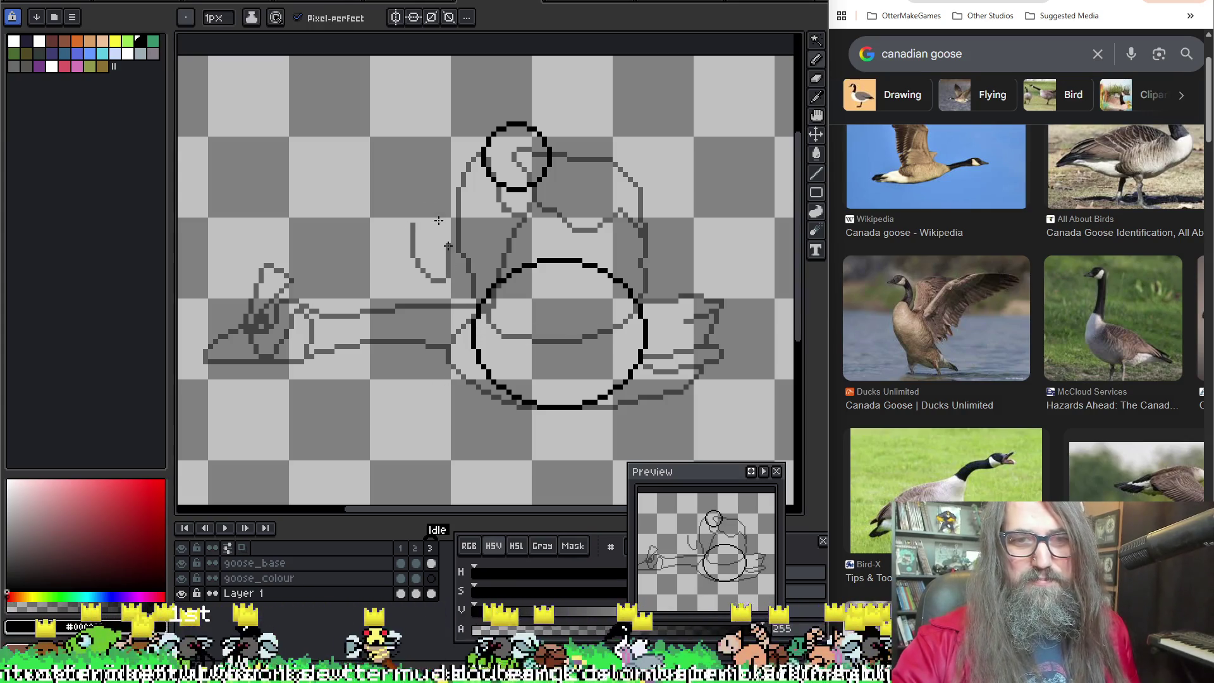
{"action": "key", "text": "ctrl"}
Step: On the goose_base layer, draw a tall rectangle left of the body and undo it
{"action": "left_click", "coordinate": [490, 221], "text": "ctrl"}
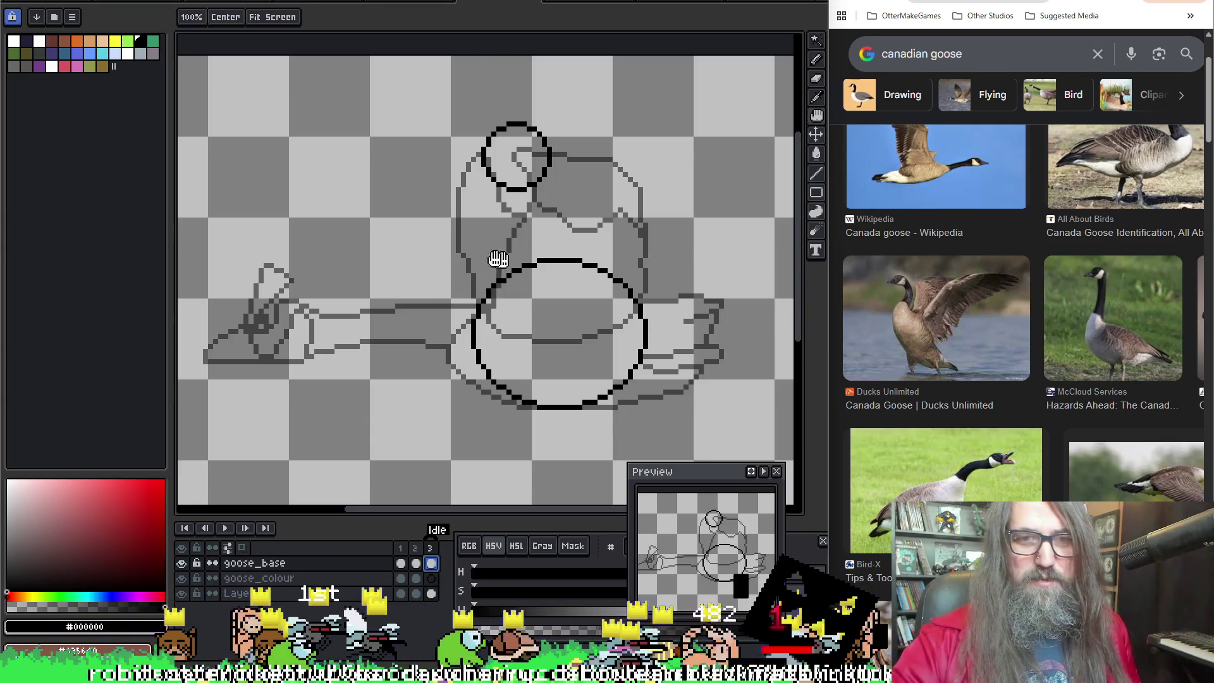
{"action": "scroll", "coordinate": [400, 237], "scroll_direction": "up", "scroll_amount": 1}
{"action": "key", "text": "e"}
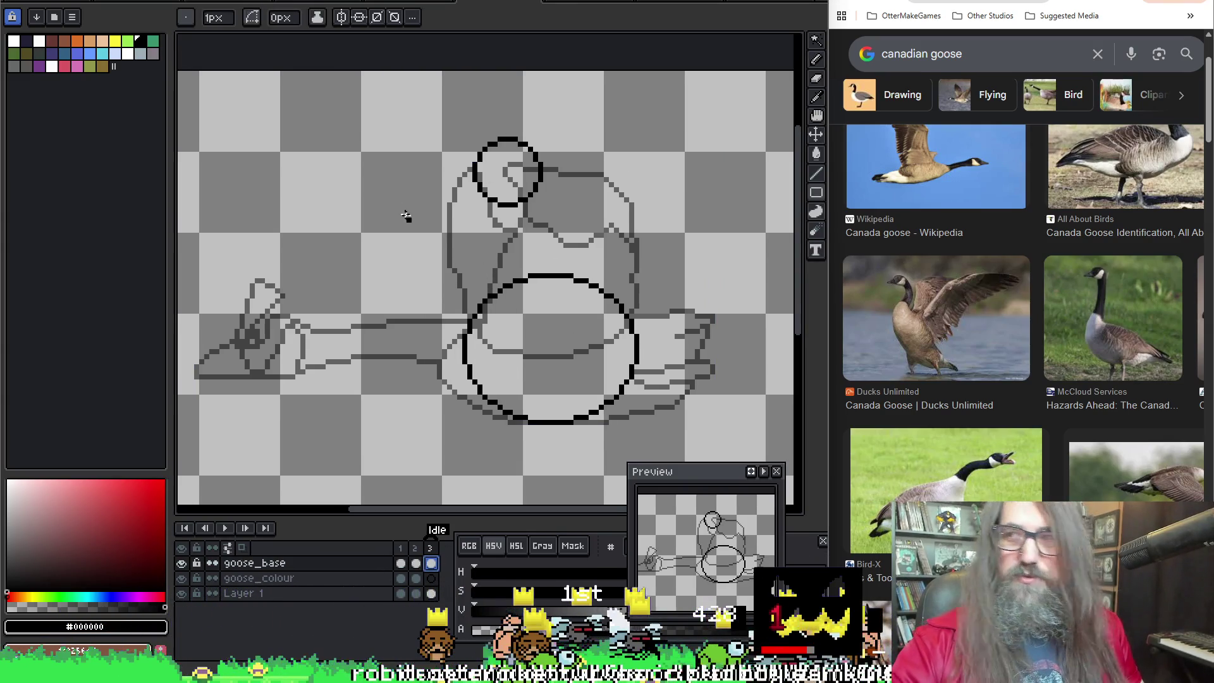
{"action": "left_click_drag", "start_coordinate": [398, 201], "coordinate": [444, 261]}
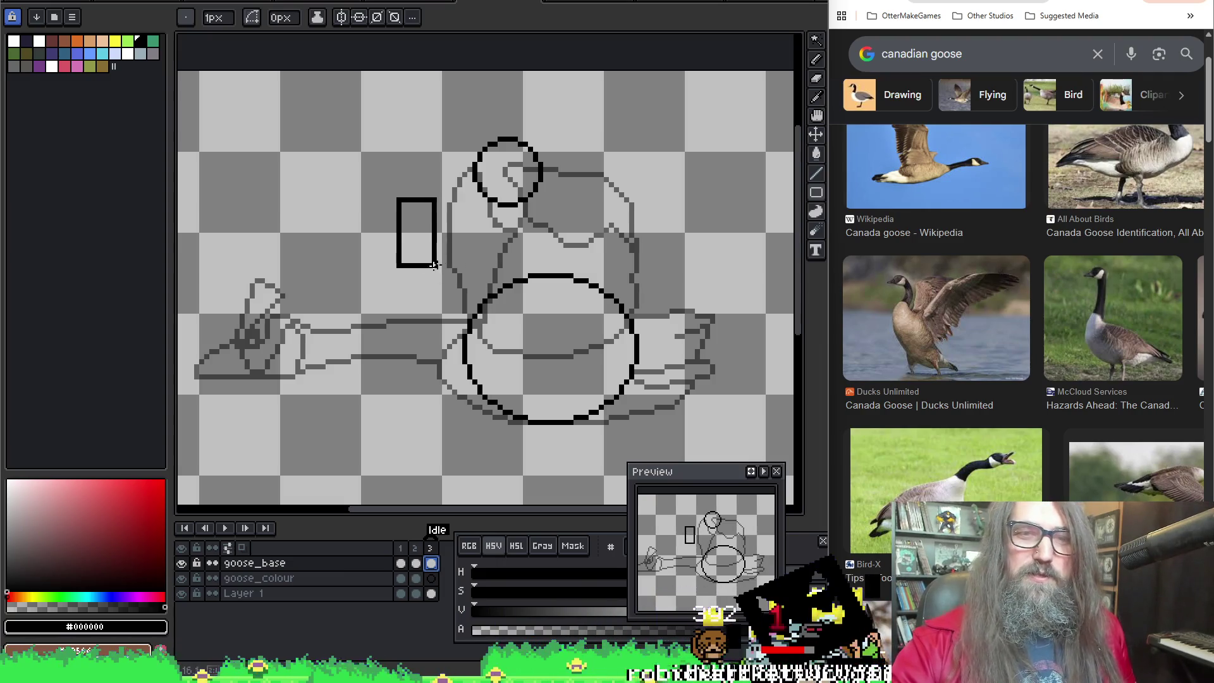
{"action": "key", "text": "ctrl+z"}
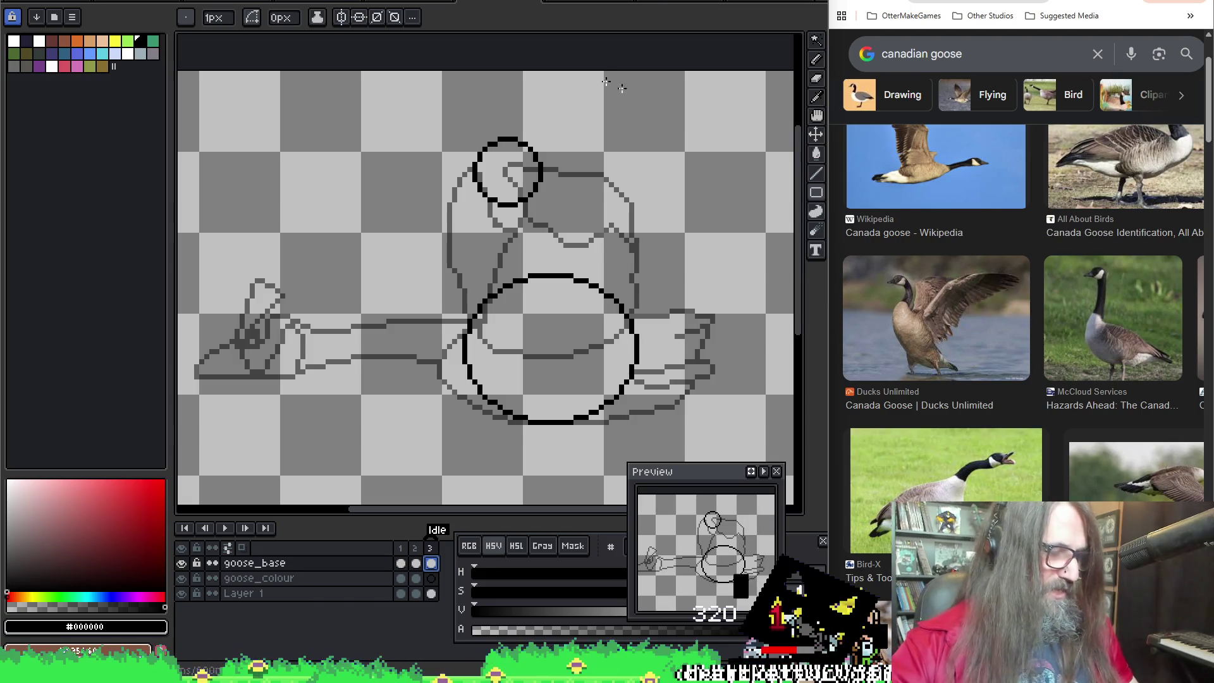
Step: Marquee-select the small head circle and move it slightly left
{"action": "key", "text": "m"}
{"action": "left_click_drag", "start_coordinate": [412, 119], "coordinate": [569, 242]}
{"action": "mouse_move", "coordinate": [546, 200]}
{"action": "left_mouse_down"}
{"action": "mouse_move", "coordinate": [484, 223]}
{"action": "mouse_move", "coordinate": [519, 189]}
{"action": "left_mouse_up"}
{"action": "key", "text": "ctrl+d"}
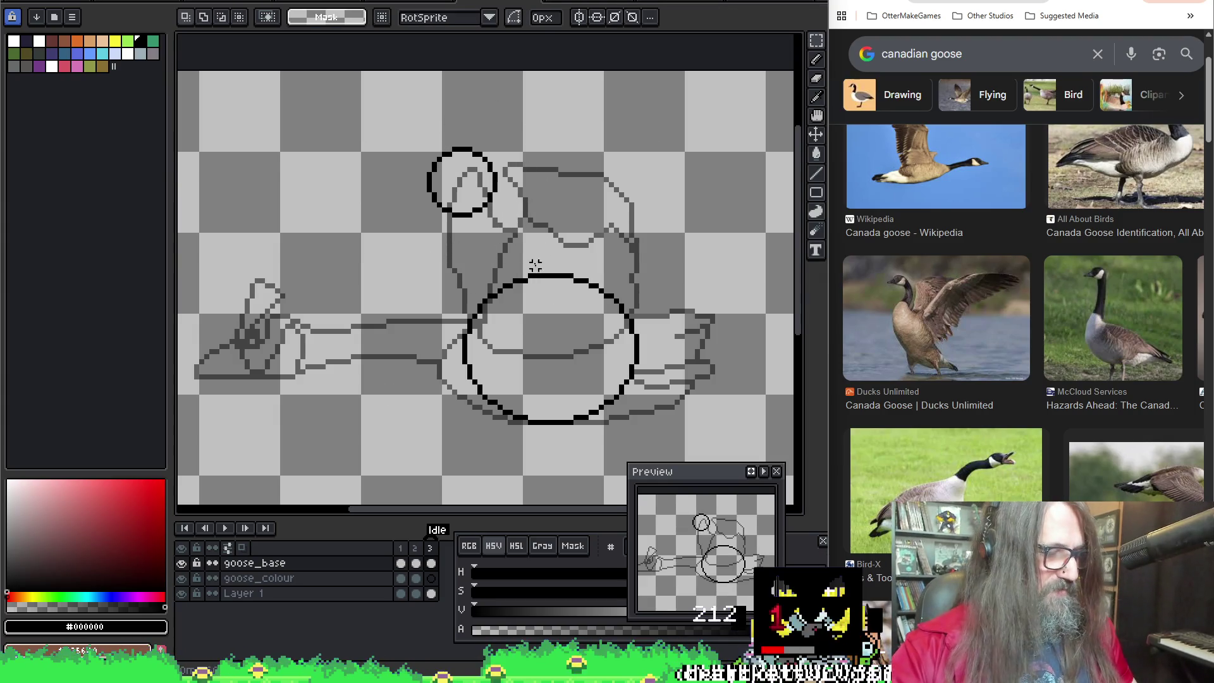
Step: Draw a tall narrow rectangle outline left of the goose as a wing shape
{"action": "key", "text": "b"}
{"action": "mouse_move", "coordinate": [358, 189]}
{"action": "left_mouse_down"}
{"action": "mouse_move", "coordinate": [401, 316]}
{"action": "mouse_move", "coordinate": [379, 327]}
{"action": "mouse_move", "coordinate": [415, 323]}
{"action": "left_mouse_up"}
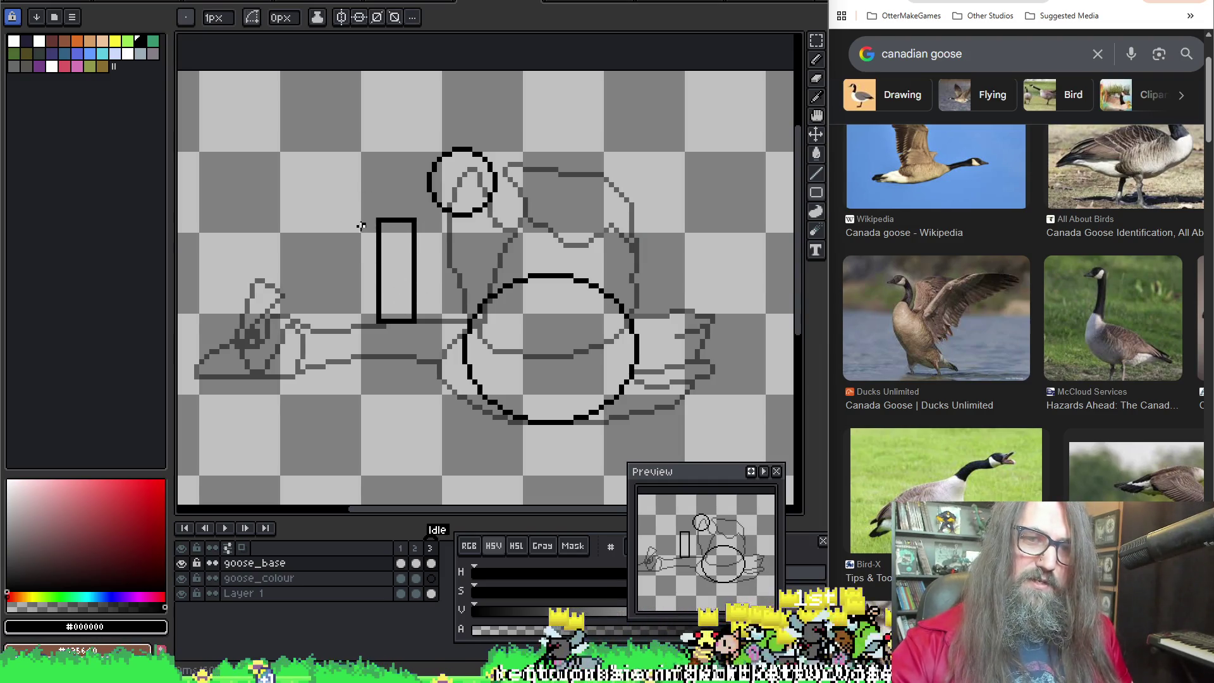
Step: Redraw a taller wing rectangle left of the head circle and select it for transforming
{"action": "key", "text": "ctrl+z"}
{"action": "left_click_drag", "start_coordinate": [356, 211], "coordinate": [398, 328]}
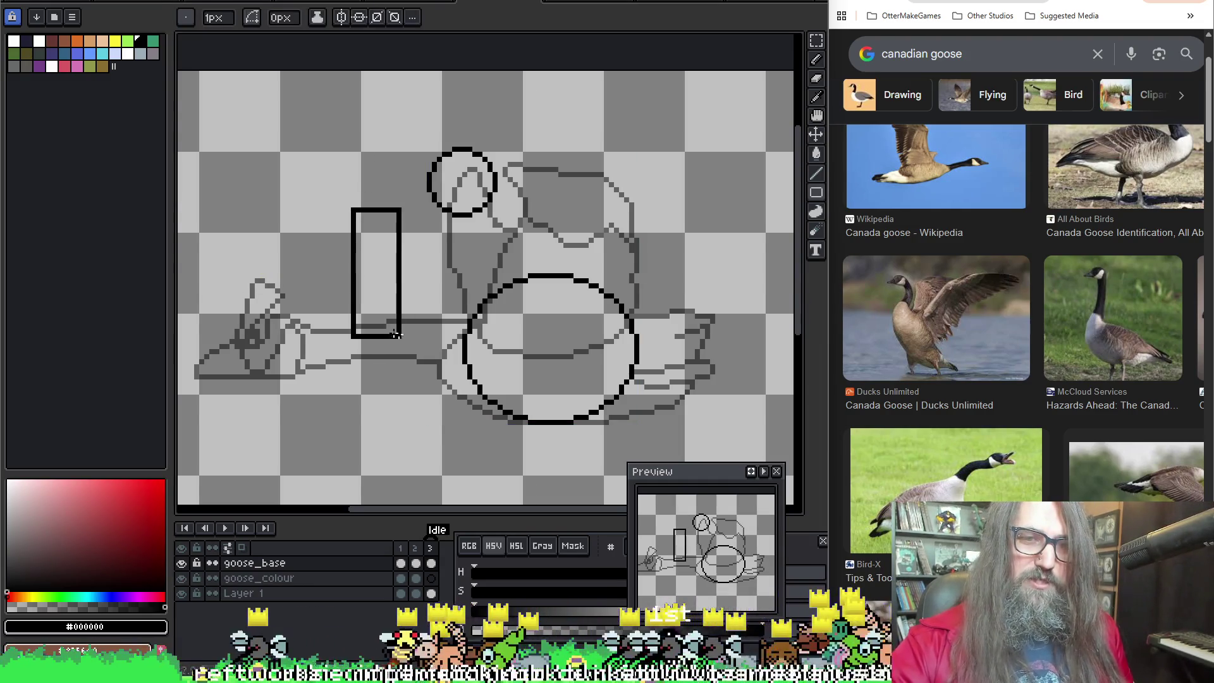
{"action": "left_click_drag", "start_coordinate": [377, 285], "coordinate": [405, 340]}
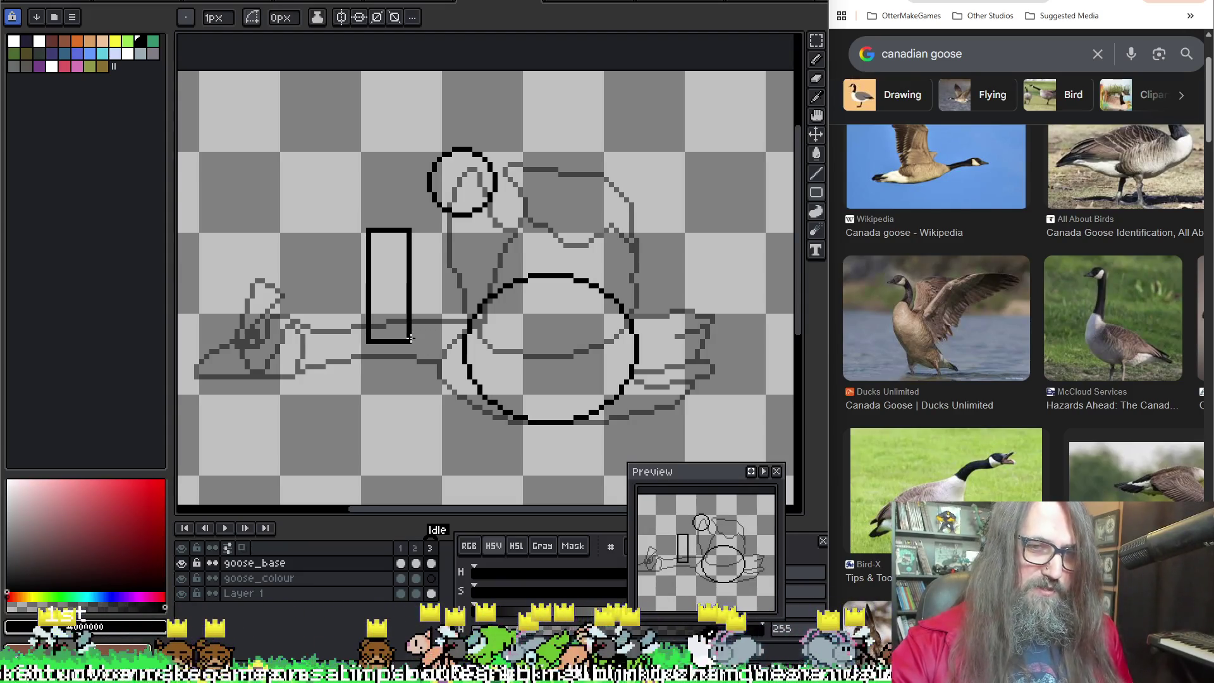
{"action": "key", "text": "space"}
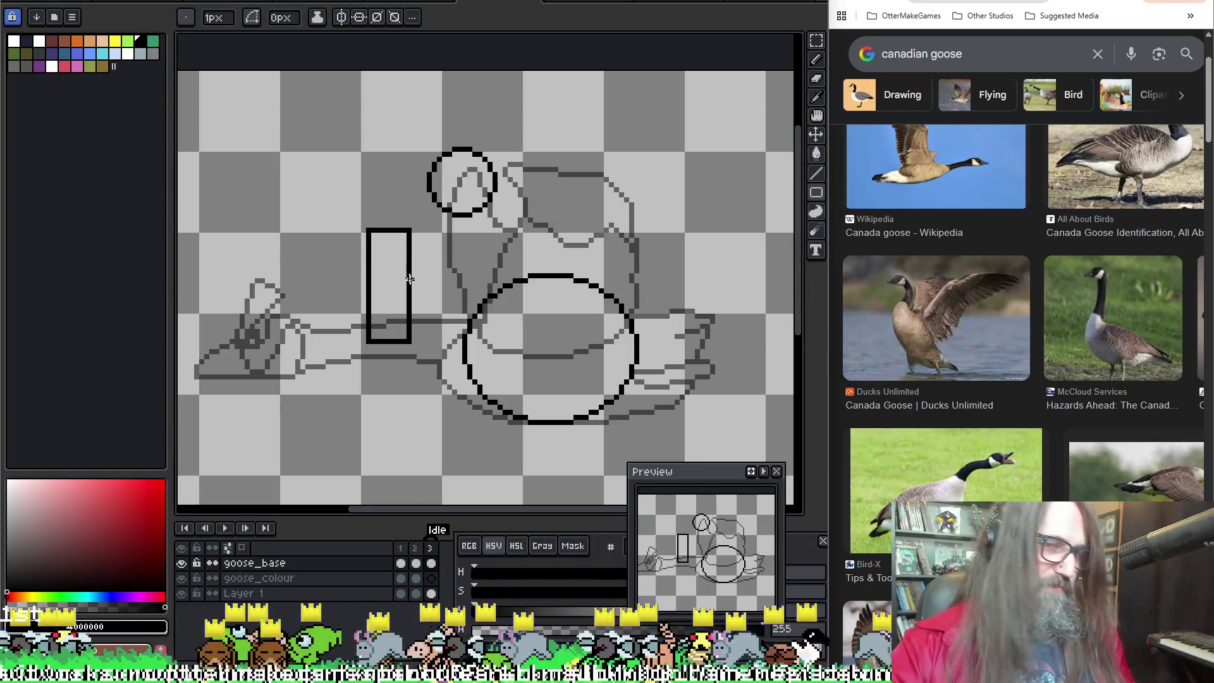
{"action": "key", "text": "space"}
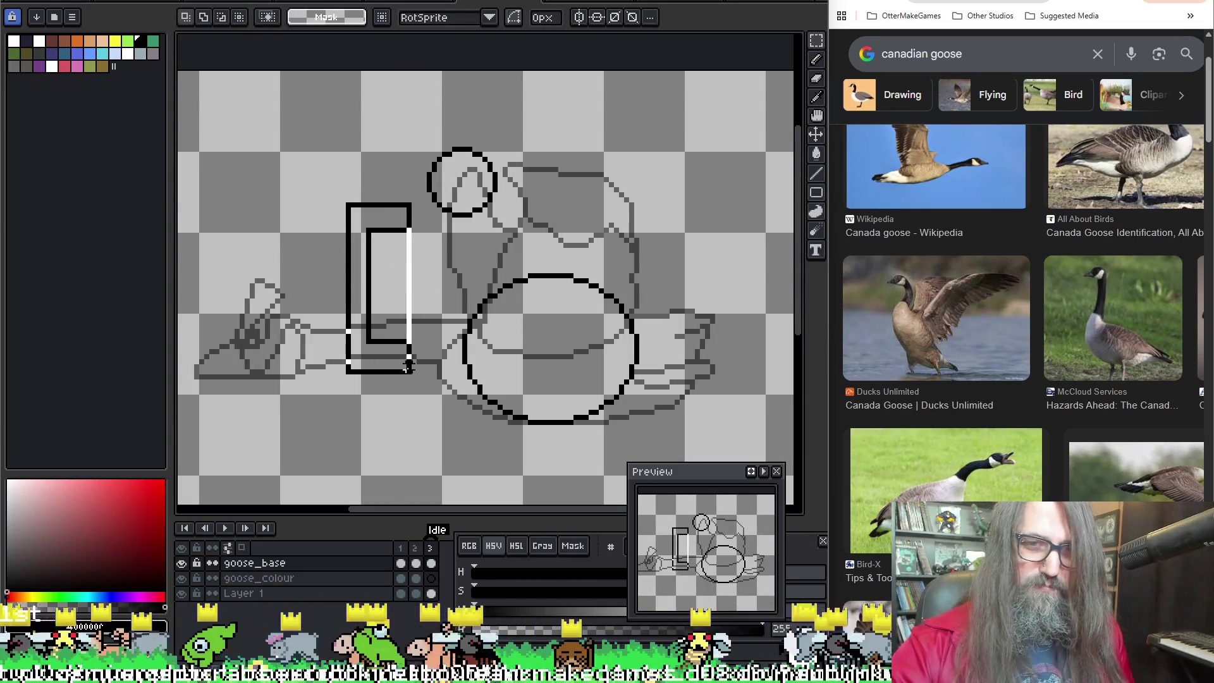
{"action": "key", "text": "ctrl+z"}
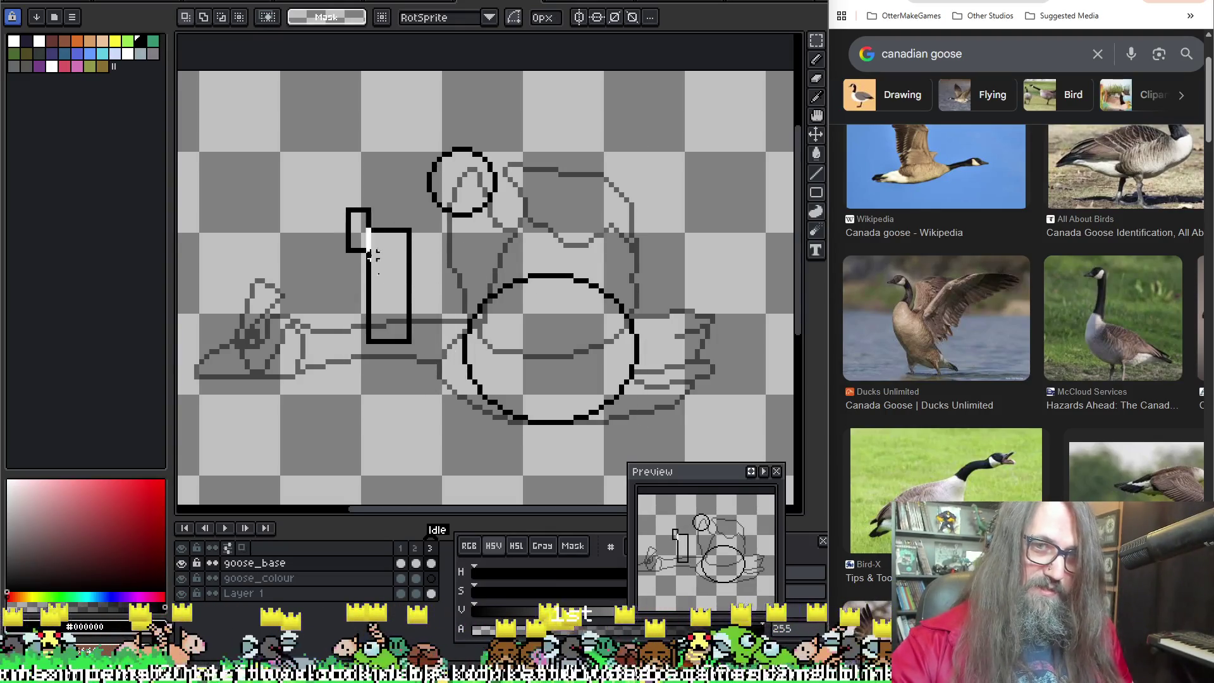
{"action": "left_click", "coordinate": [376, 255]}
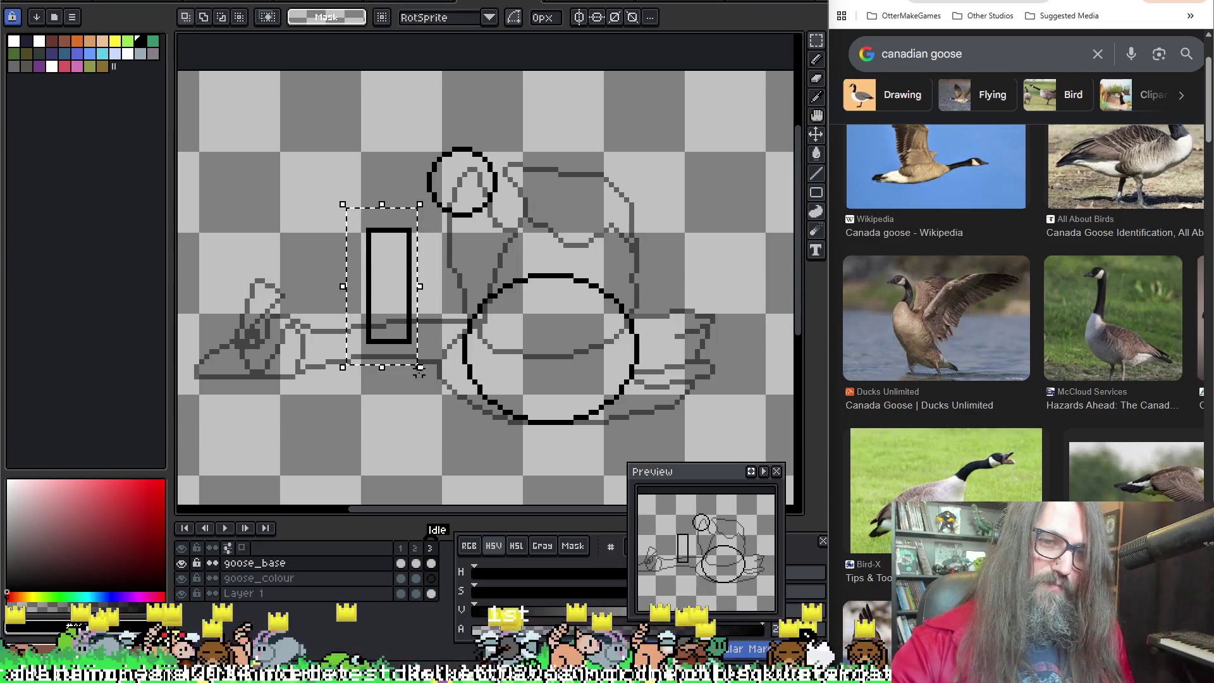
Step: Rotate the wing rectangle onto a diagonal, raise it up-right, stretch it longer and commit
{"action": "left_click_drag", "start_coordinate": [422, 375], "coordinate": [454, 363]}
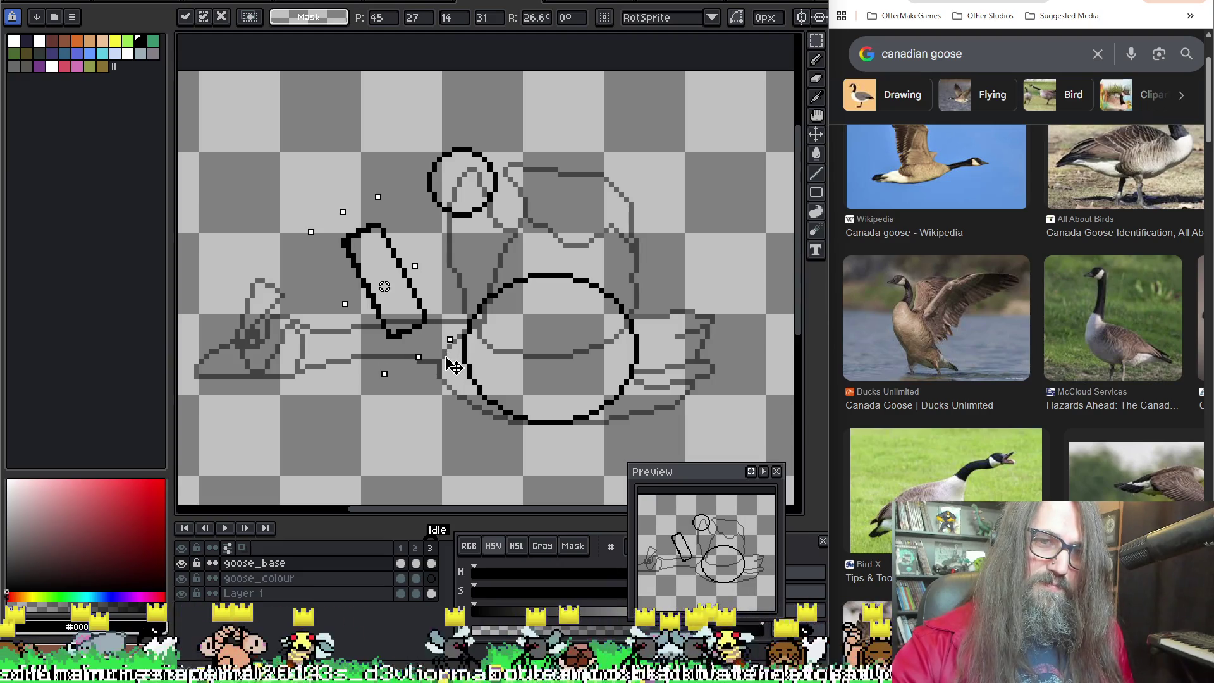
{"action": "left_click_drag", "start_coordinate": [431, 327], "coordinate": [450, 327]}
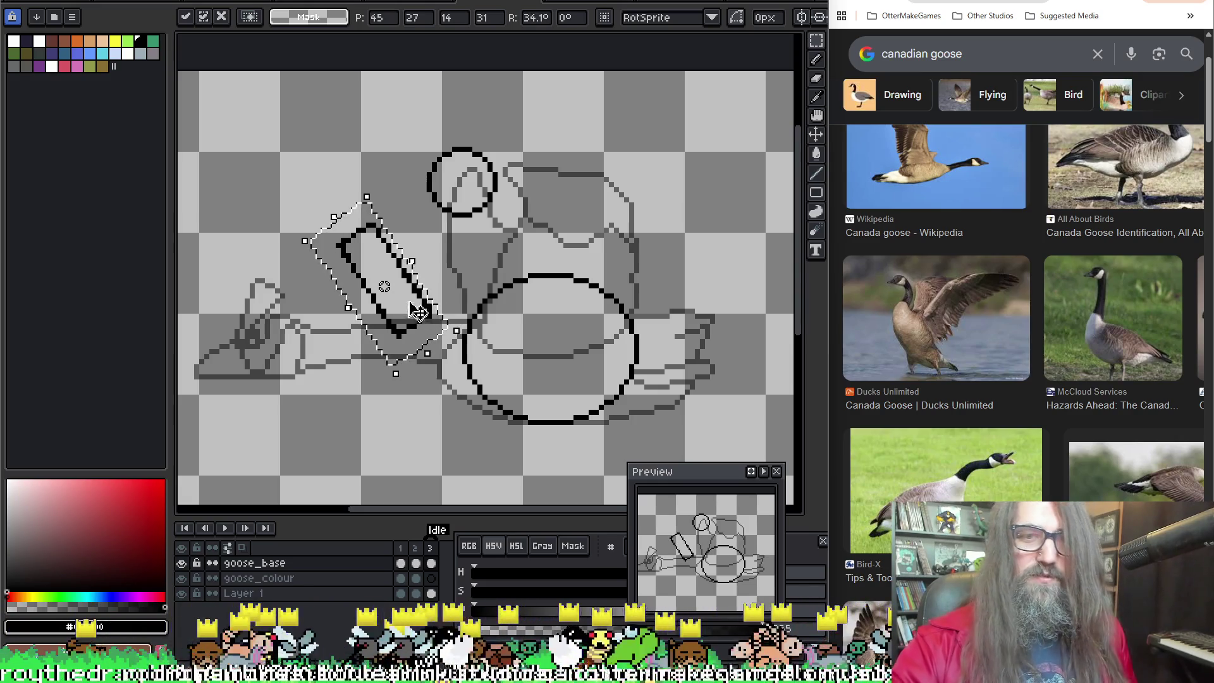
{"action": "mouse_move", "coordinate": [451, 330]}
{"action": "left_mouse_down"}
{"action": "mouse_move", "coordinate": [422, 296]}
{"action": "mouse_move", "coordinate": [435, 275]}
{"action": "mouse_move", "coordinate": [425, 264]}
{"action": "left_mouse_up"}
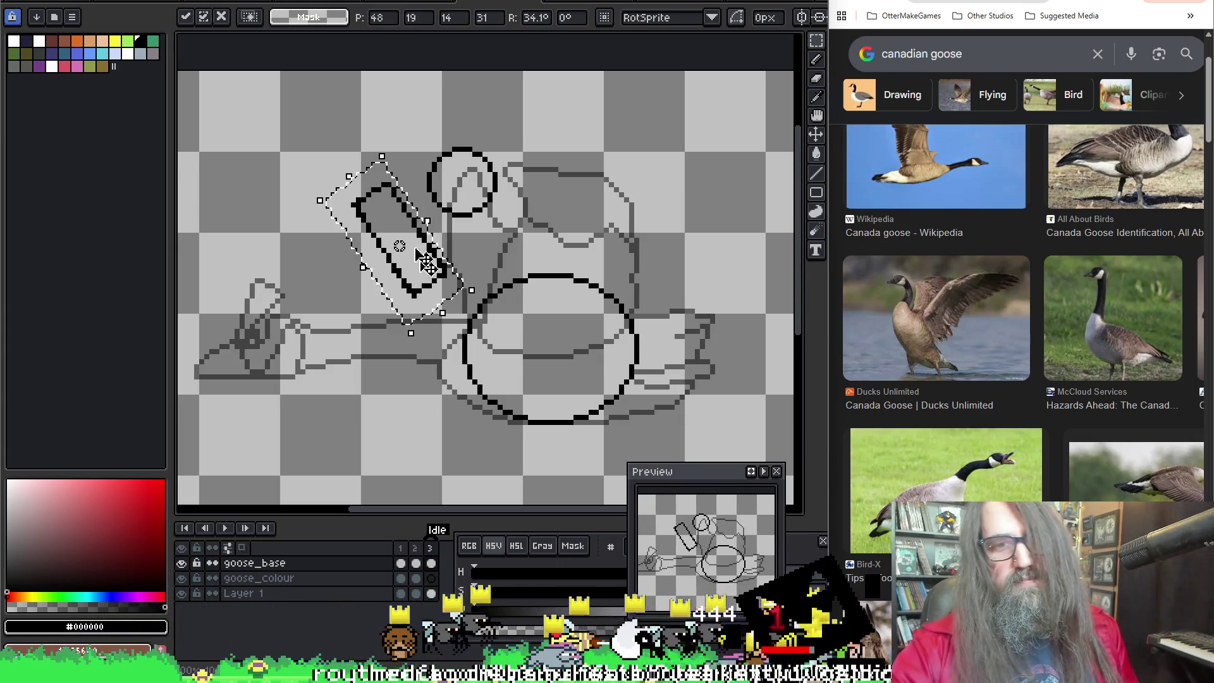
{"action": "left_click_drag", "start_coordinate": [319, 201], "coordinate": [329, 153]}
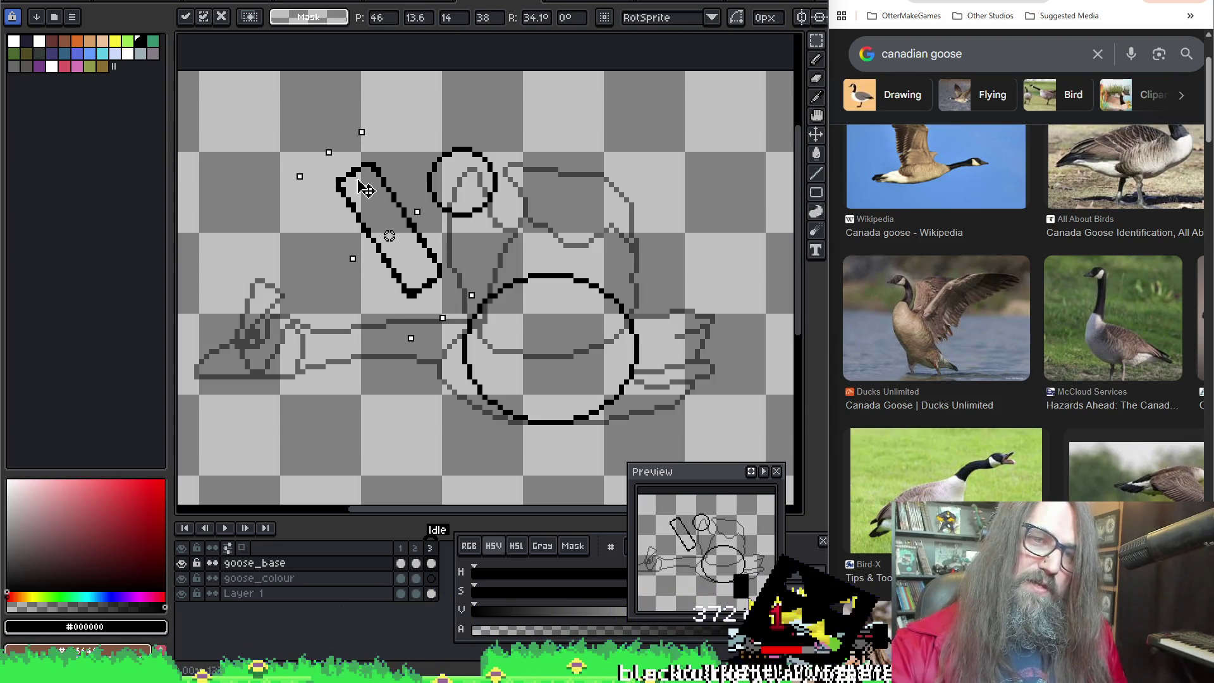
{"action": "left_click", "coordinate": [514, 84]}
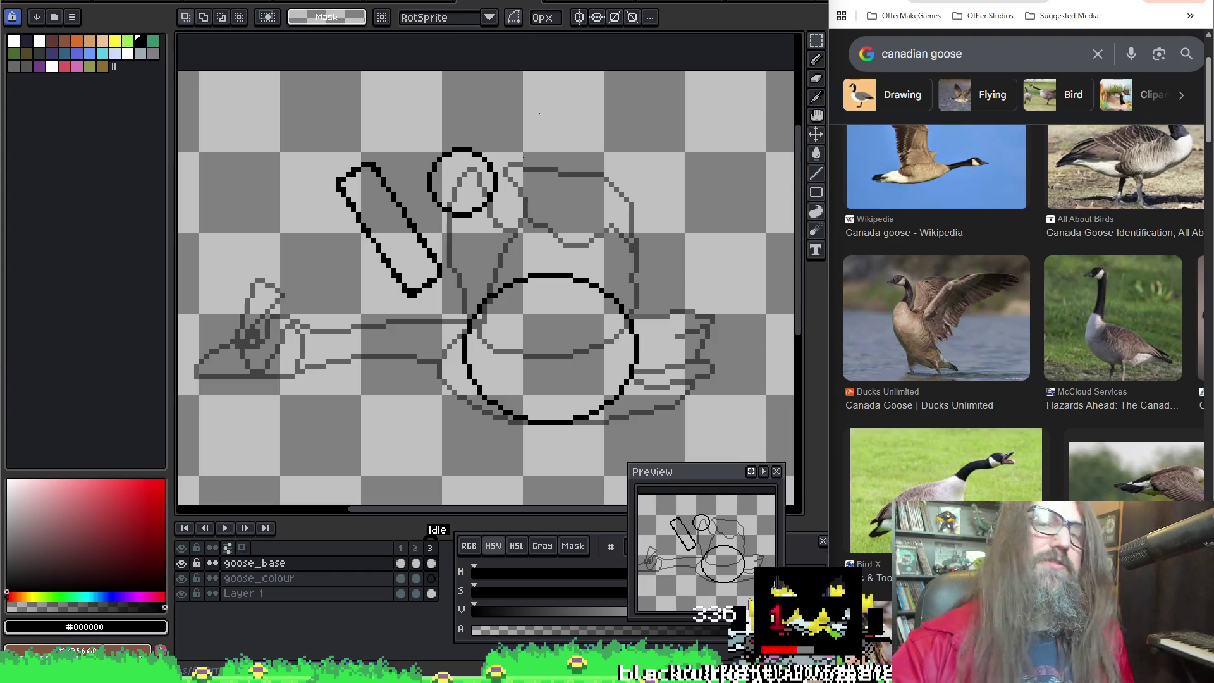
Step: Marquee-select the diagonal wing rectangle and lower it so its end meets the body circle
{"action": "key", "text": "b"}
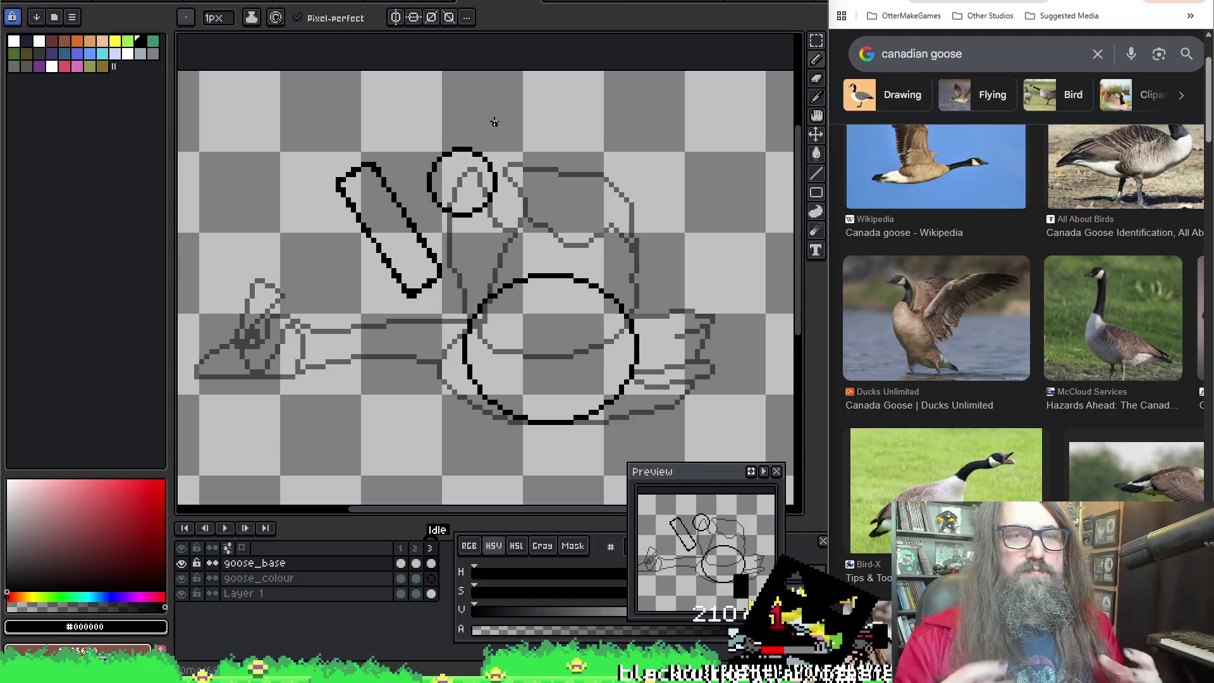
{"action": "key", "text": "m"}
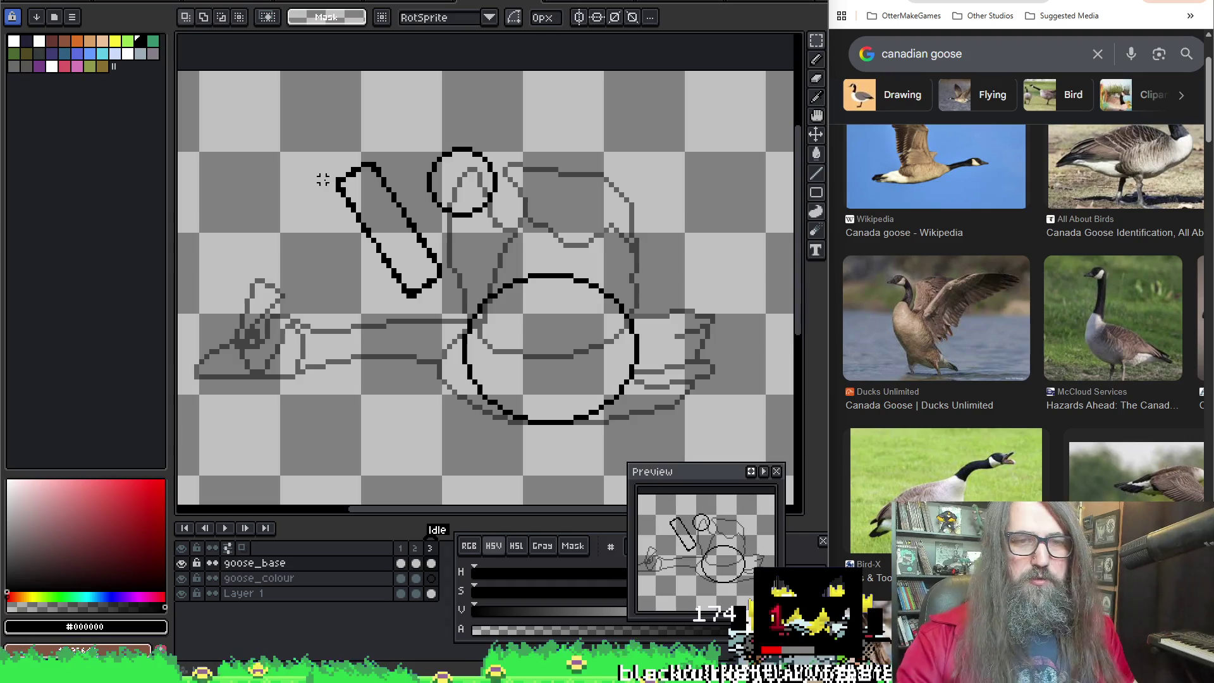
{"action": "mouse_move", "coordinate": [313, 141]}
{"action": "left_mouse_down"}
{"action": "mouse_move", "coordinate": [395, 328]}
{"action": "mouse_move", "coordinate": [377, 217]}
{"action": "left_mouse_up"}
{"action": "left_click_drag", "start_coordinate": [459, 304], "coordinate": [419, 244], "text": "shift"}
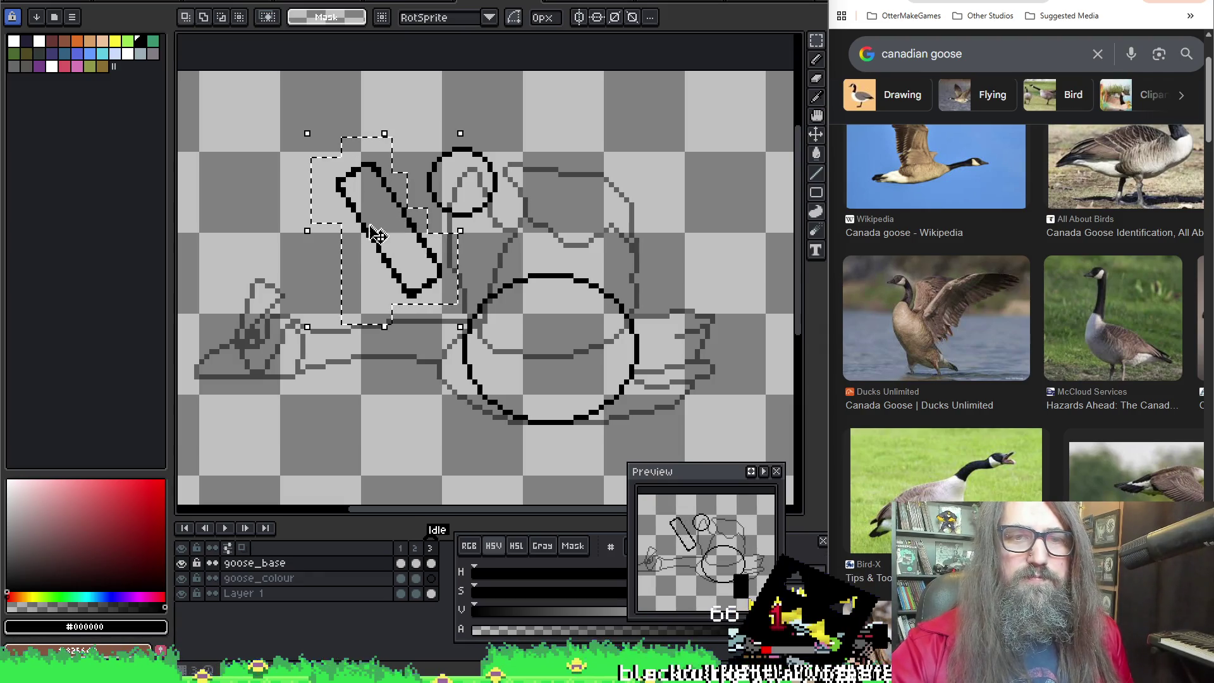
{"action": "left_click_drag", "start_coordinate": [379, 237], "coordinate": [398, 331]}
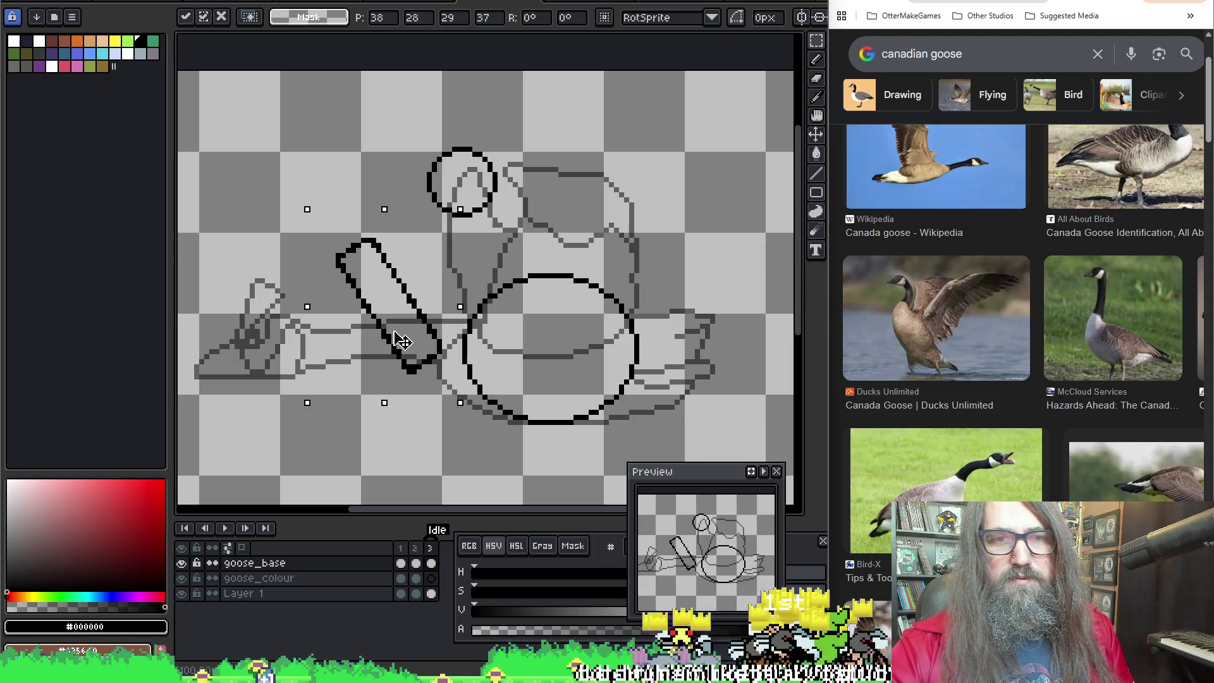
{"action": "left_click", "coordinate": [706, 344]}
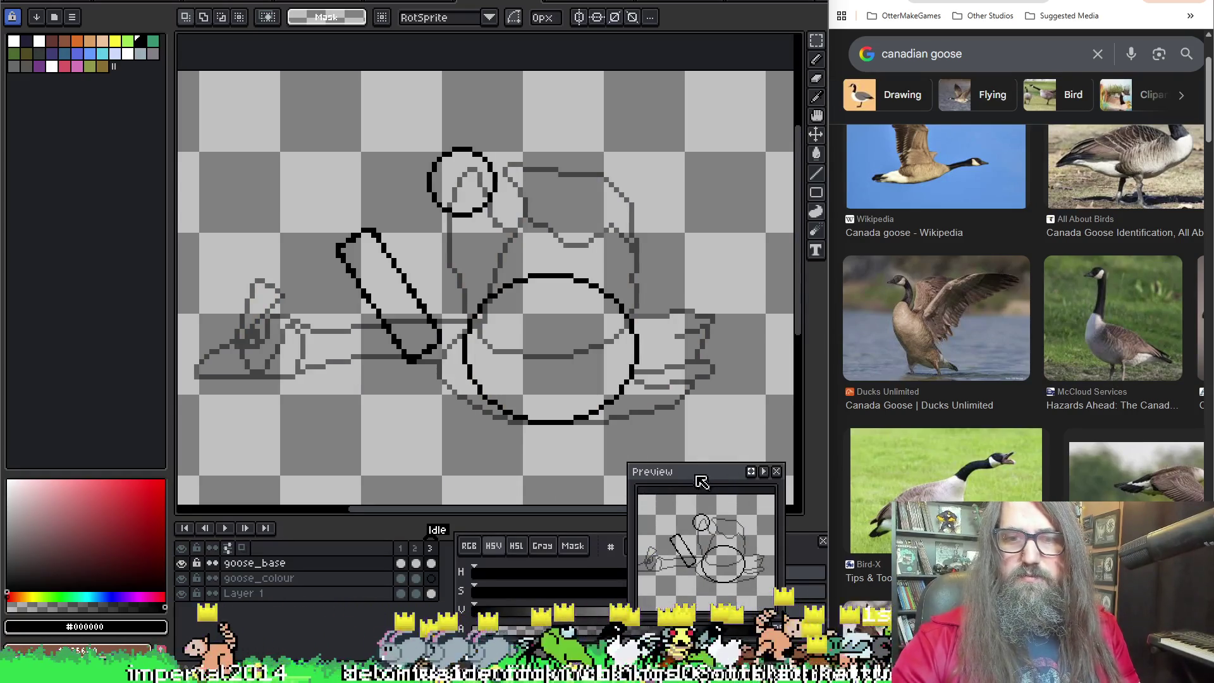
Step: Drag the Preview window upward out of the way
{"action": "mouse_move", "coordinate": [679, 474]}
{"action": "left_mouse_down"}
{"action": "mouse_move", "coordinate": [628, 209]}
{"action": "mouse_move", "coordinate": [726, 29]}
{"action": "left_mouse_up"}
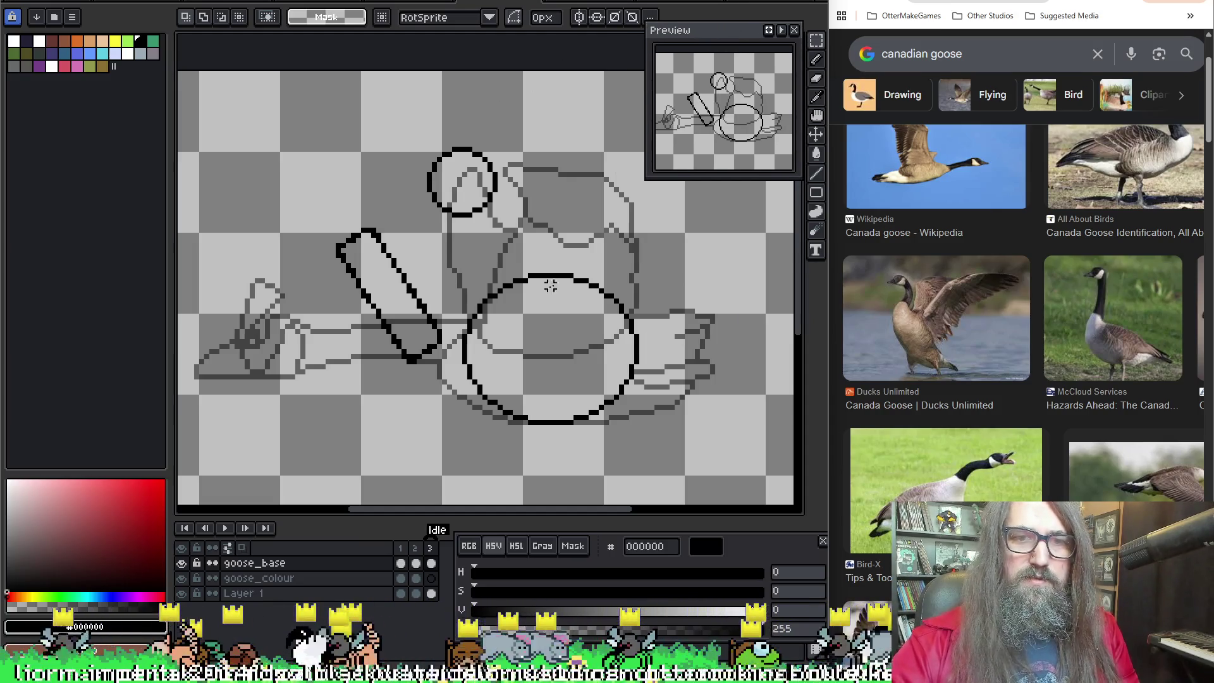
{"action": "scroll", "coordinate": [441, 243], "scroll_direction": "right", "scroll_amount": 3}
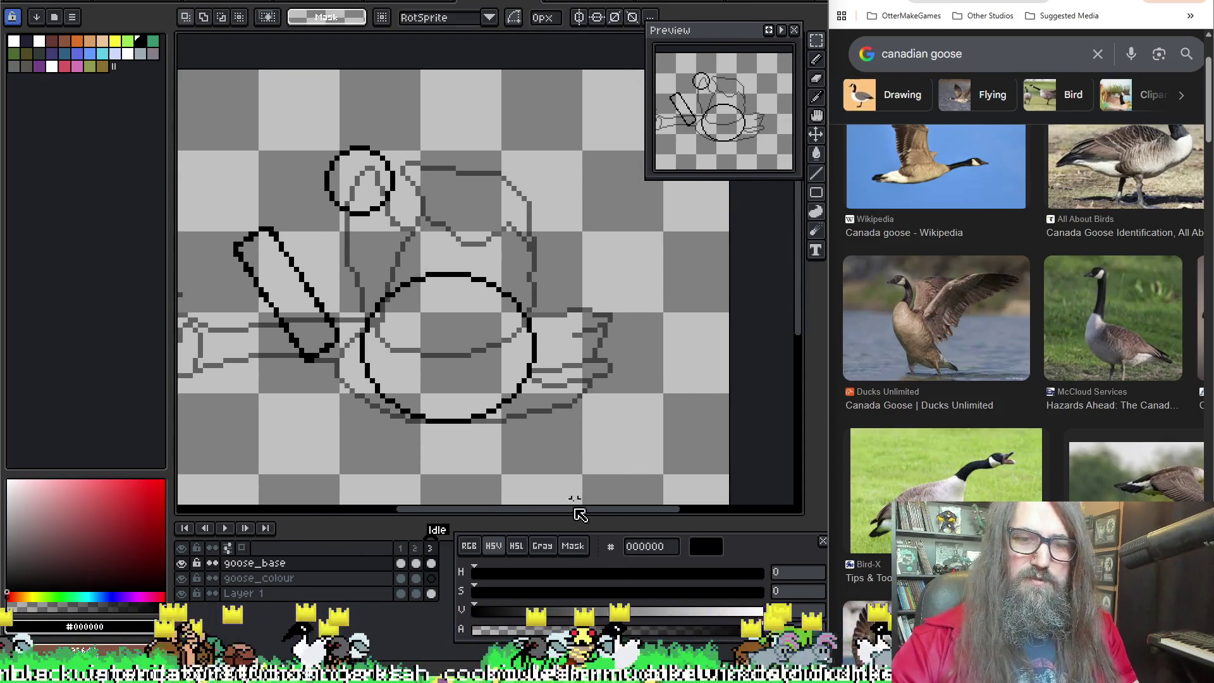
Step: Close the colour slider panel, add animation frame 4 and view its goose_base cel
{"action": "left_click_drag", "start_coordinate": [809, 550], "coordinate": [744, 550]}
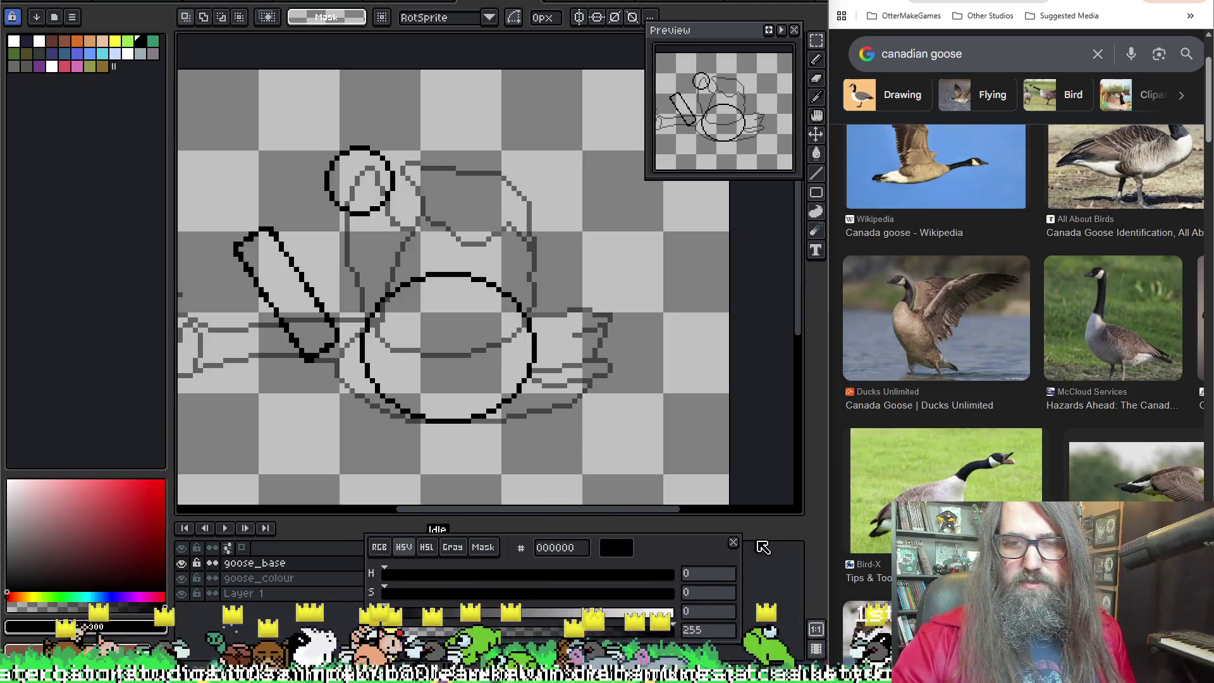
{"action": "left_click", "coordinate": [738, 546]}
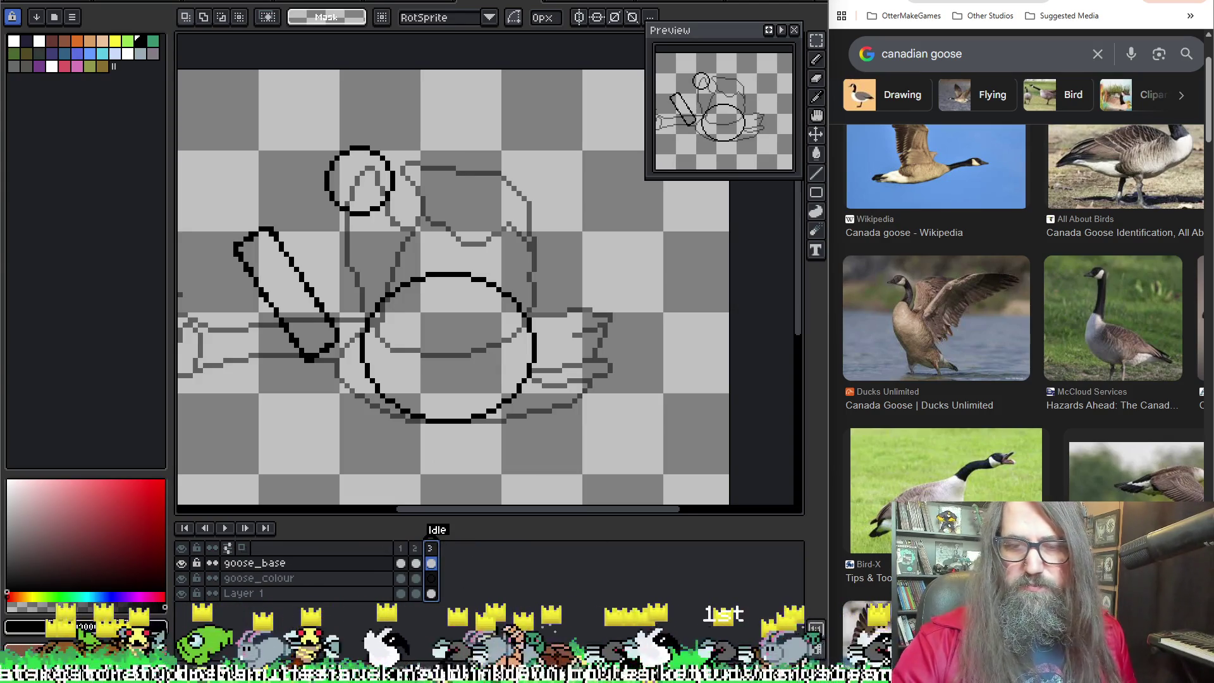
{"action": "key", "text": "alt+n"}
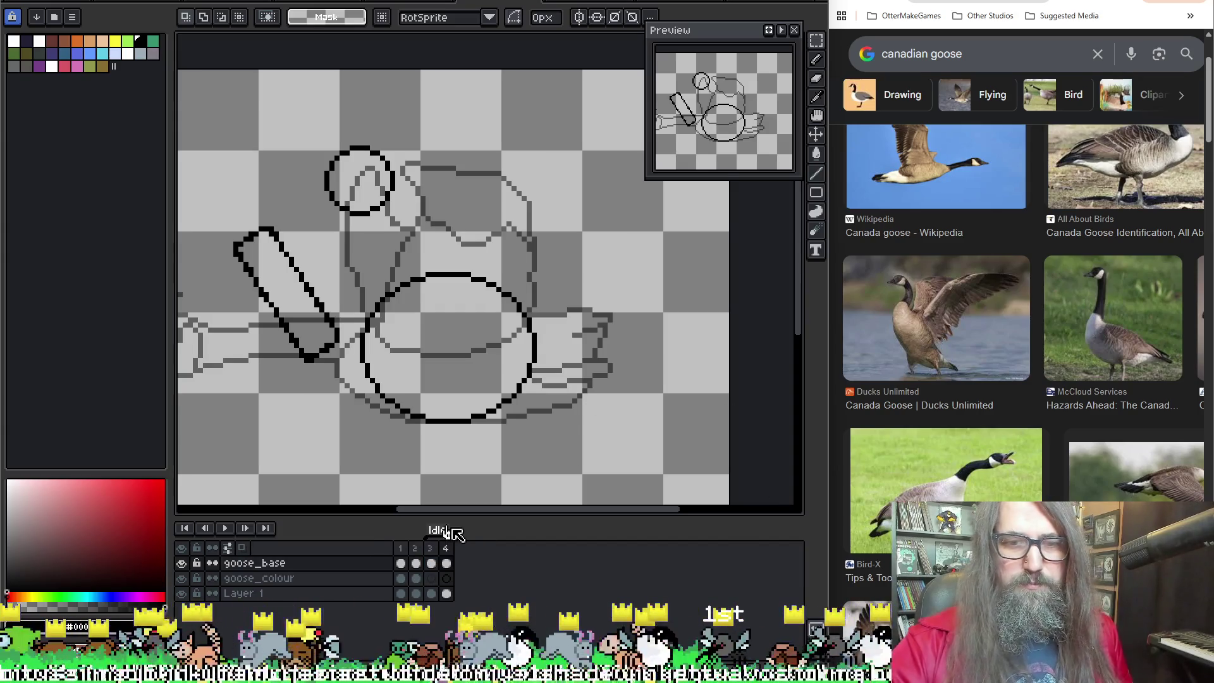
{"action": "left_click", "coordinate": [431, 564]}
{"action": "left_click", "coordinate": [446, 563]}
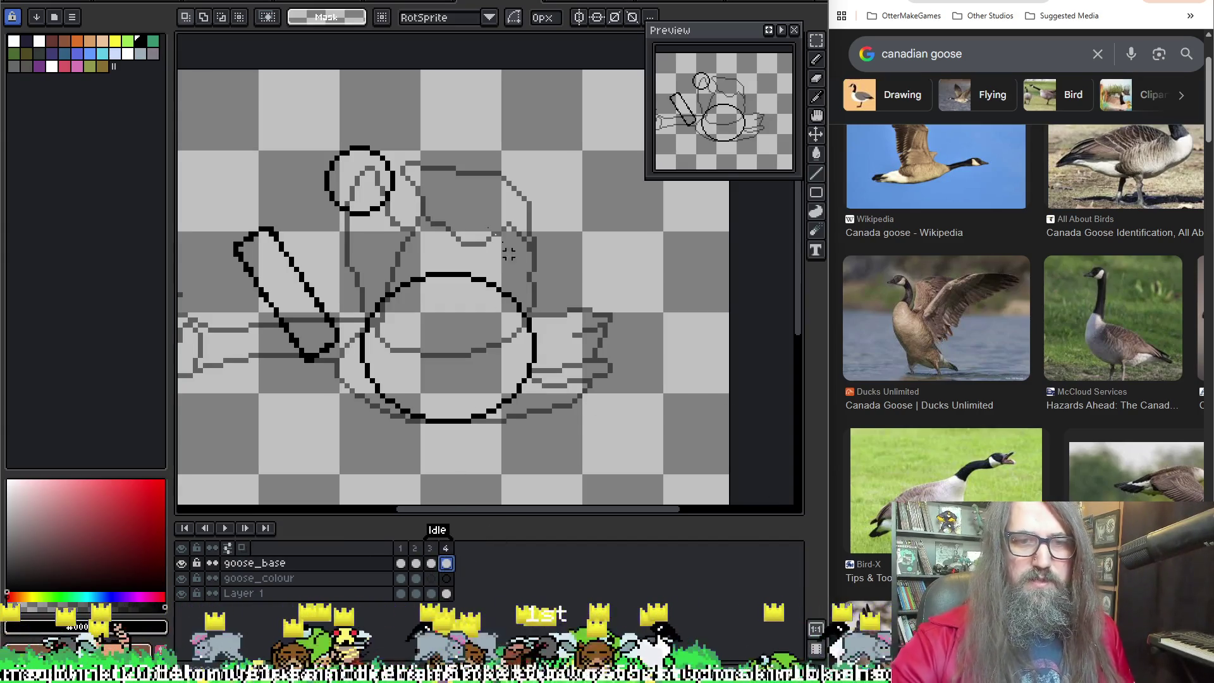
Step: On frame 4, nudge the head circle down-left relative to frame 3 and commit, then select the wing area
{"action": "mouse_move", "coordinate": [326, 138]}
{"action": "left_mouse_down"}
{"action": "mouse_move", "coordinate": [406, 226]}
{"action": "mouse_move", "coordinate": [451, 171]}
{"action": "mouse_move", "coordinate": [436, 143]}
{"action": "left_mouse_up"}
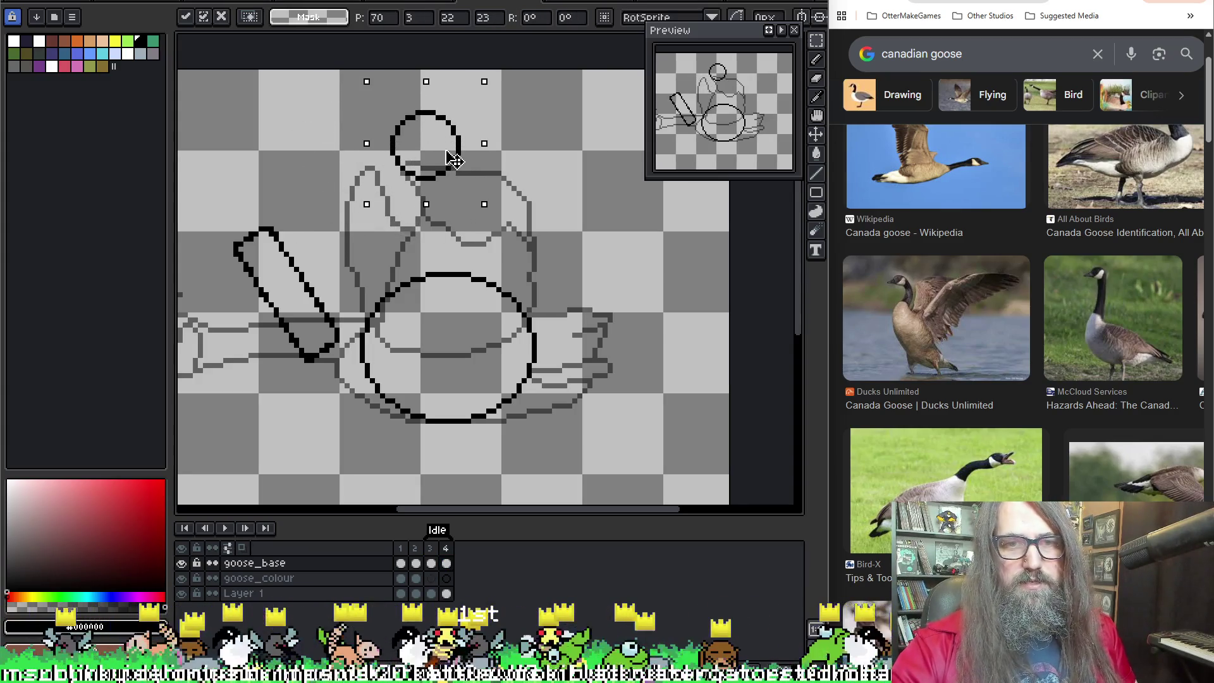
{"action": "left_click", "coordinate": [431, 564]}
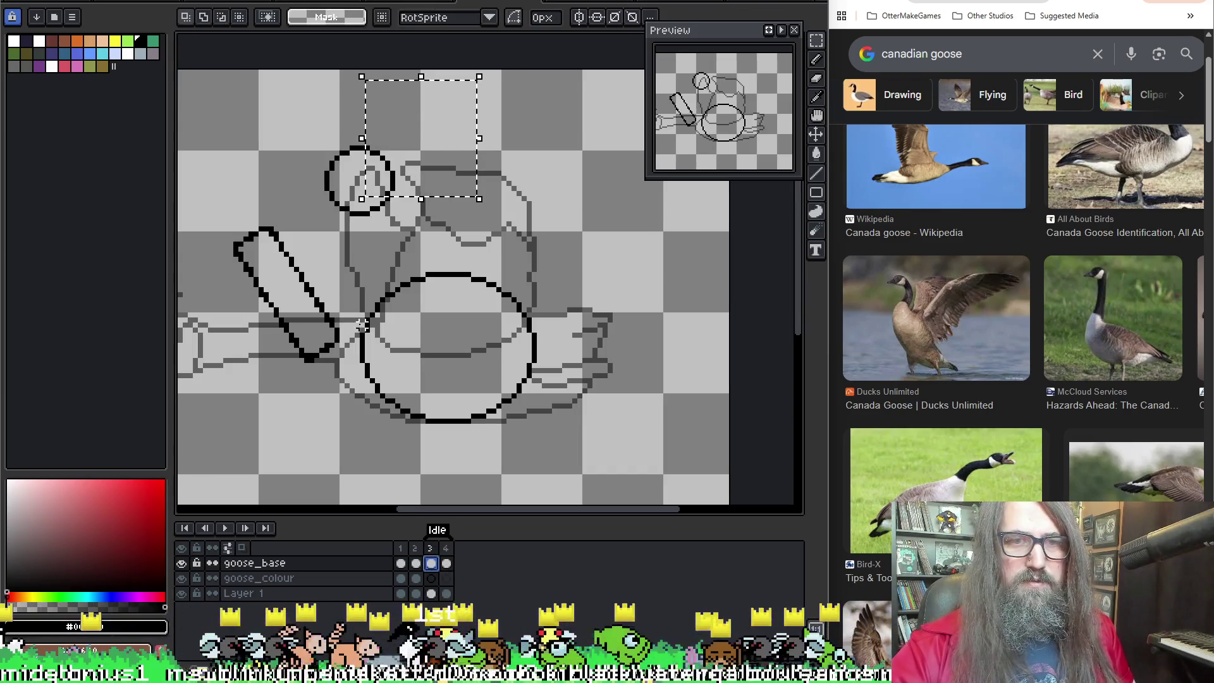
{"action": "left_click", "coordinate": [445, 563]}
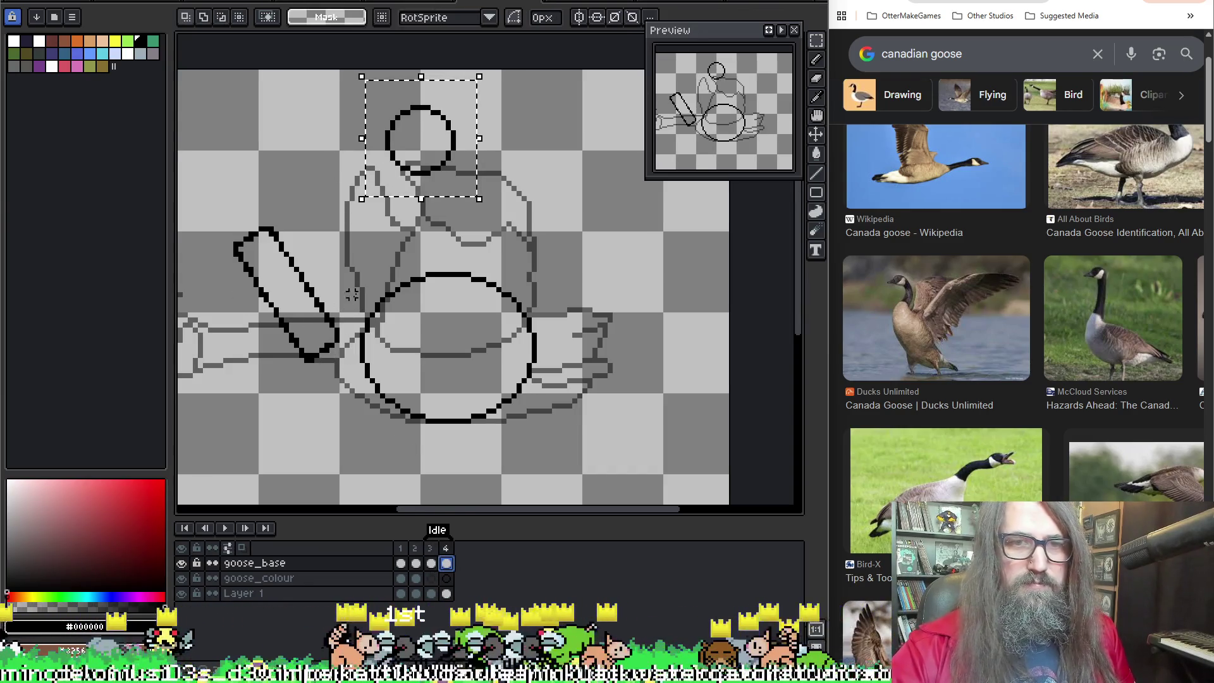
{"action": "left_click_drag", "start_coordinate": [450, 170], "coordinate": [358, 202]}
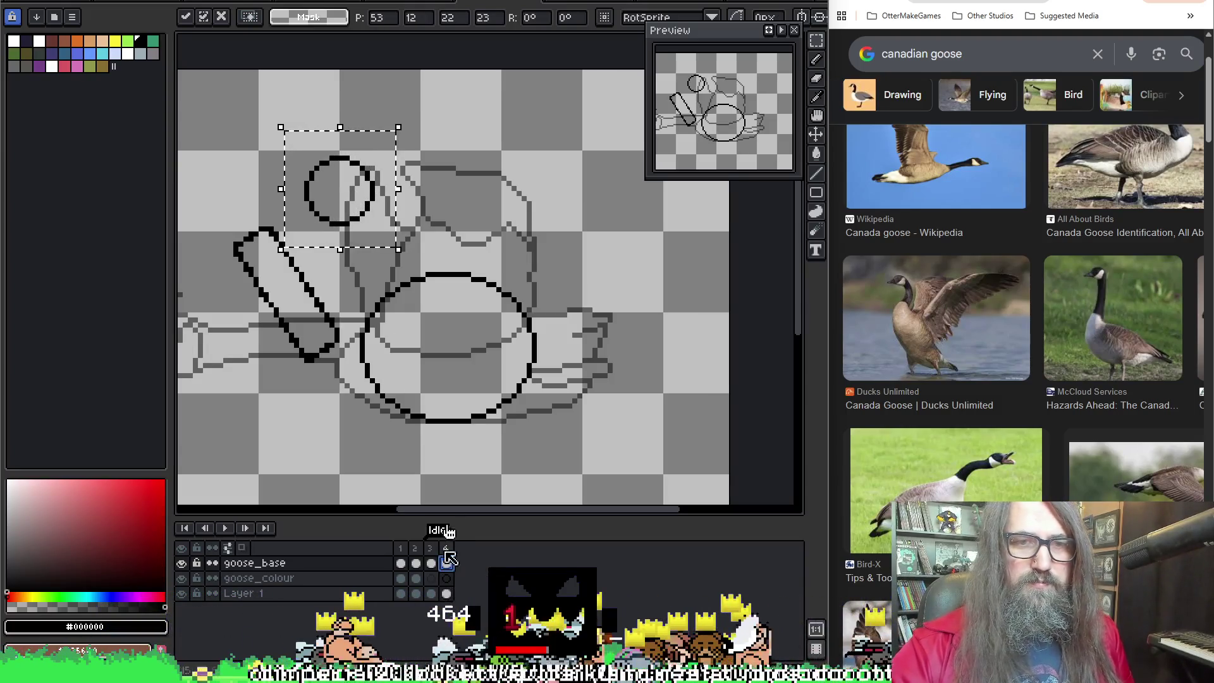
{"action": "key", "text": "Escape"}
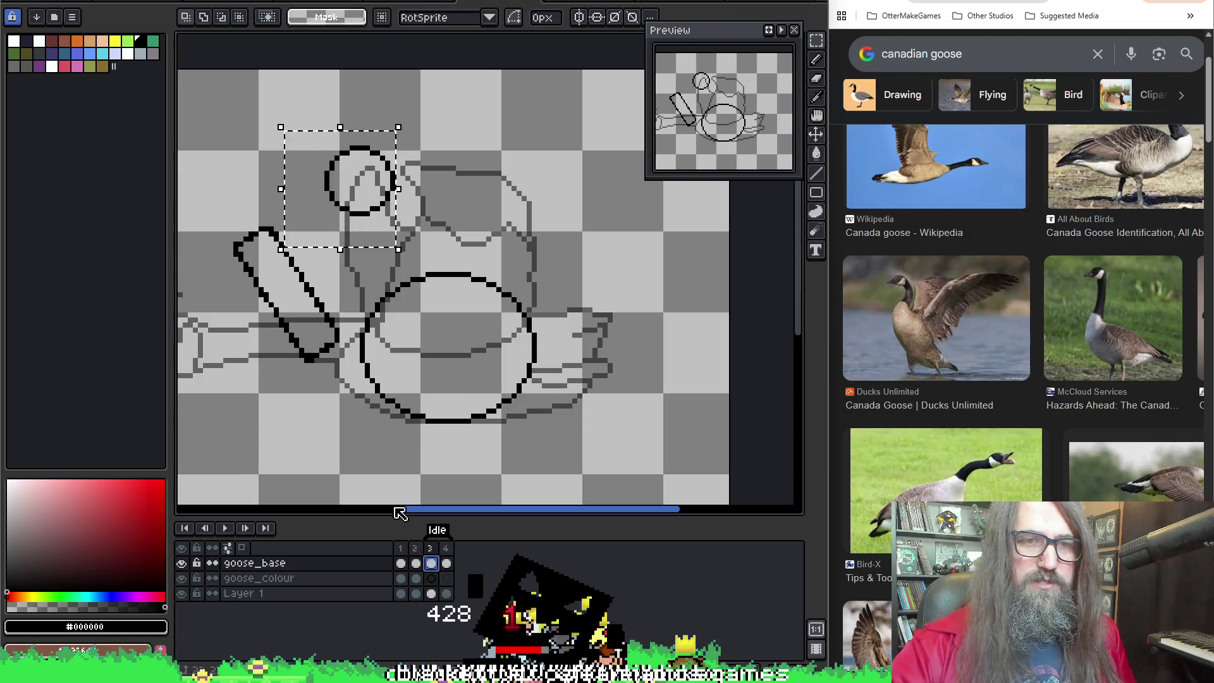
{"action": "left_click_drag", "start_coordinate": [210, 207], "coordinate": [337, 403]}
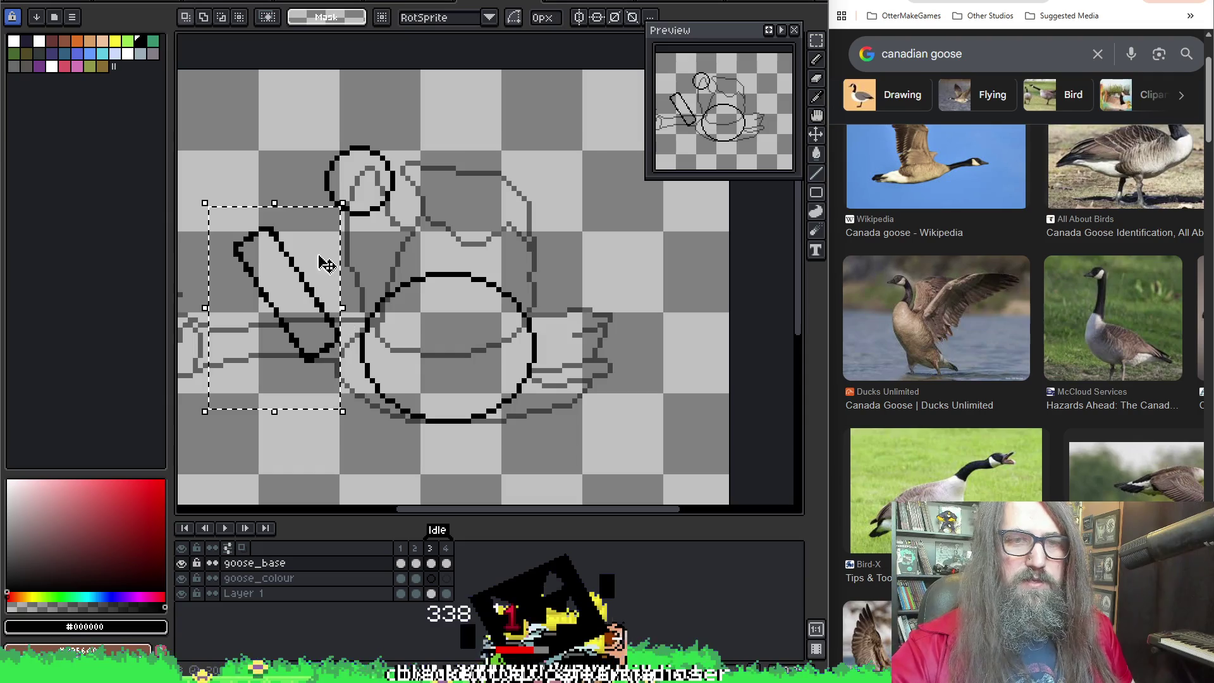
Step: Rotate the wing rectangle to a new angle, commit it, then delete the wing shape
{"action": "mouse_move", "coordinate": [303, 313]}
{"action": "left_mouse_down"}
{"action": "mouse_move", "coordinate": [347, 208]}
{"action": "mouse_move", "coordinate": [276, 251]}
{"action": "left_mouse_up"}
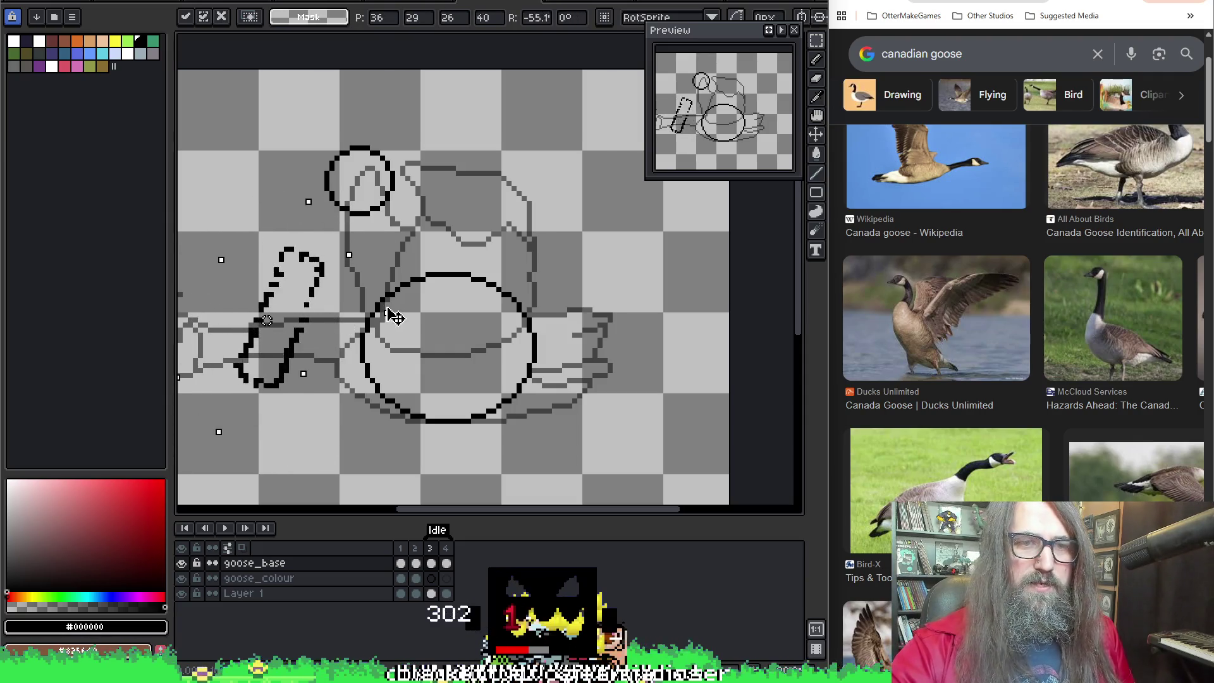
{"action": "key", "text": "Return"}
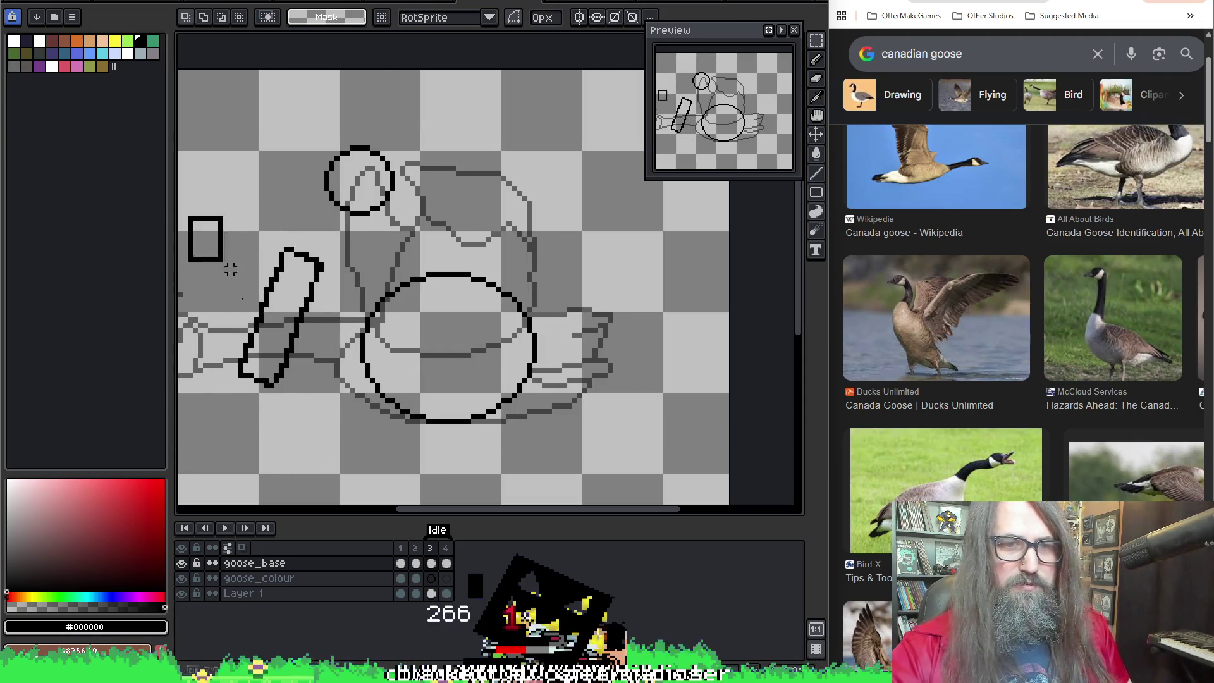
{"action": "left_click_drag", "start_coordinate": [206, 228], "coordinate": [337, 402]}
{"action": "key", "text": "Delete"}
Step: Draw a new upright wing rectangle outline at the left of the sketch
{"action": "key", "text": "u"}
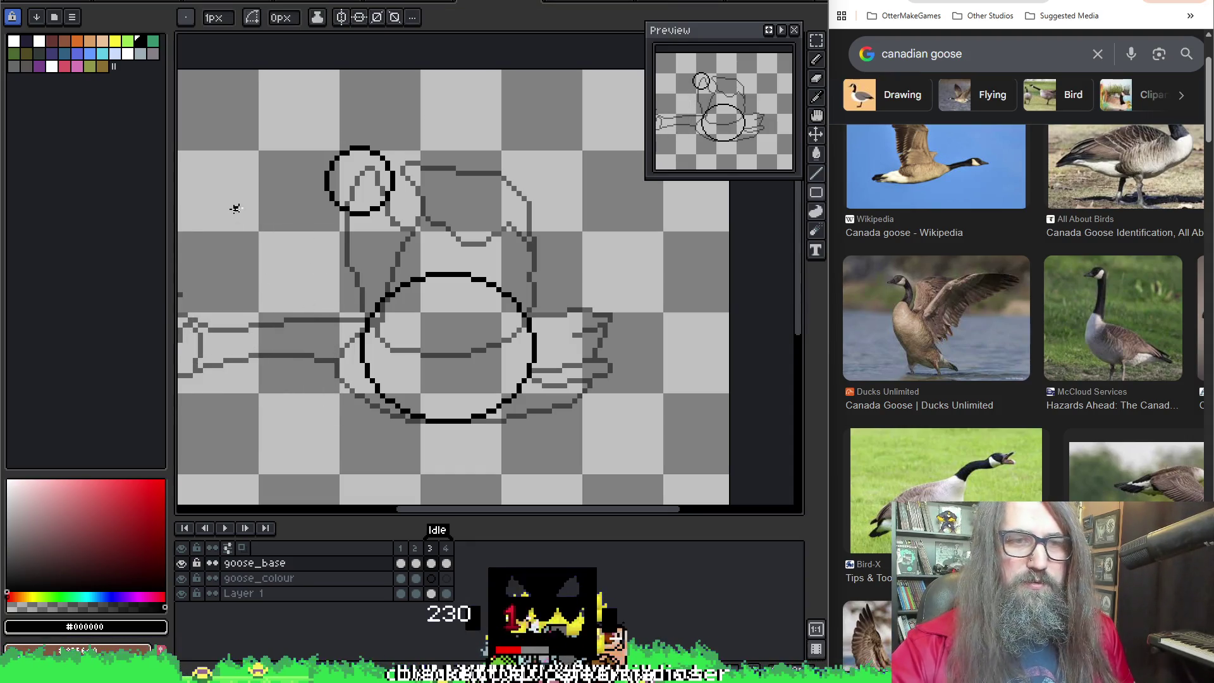
{"action": "left_click_drag", "start_coordinate": [260, 218], "coordinate": [296, 339]}
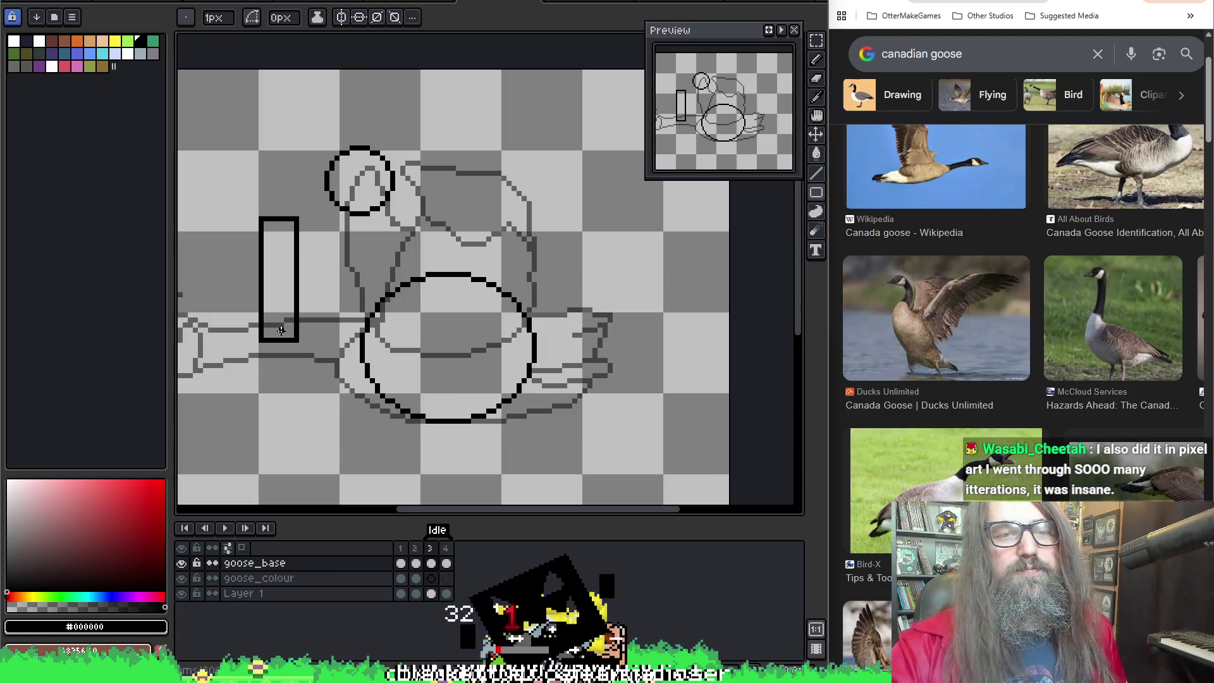
{"action": "key", "text": "r"}
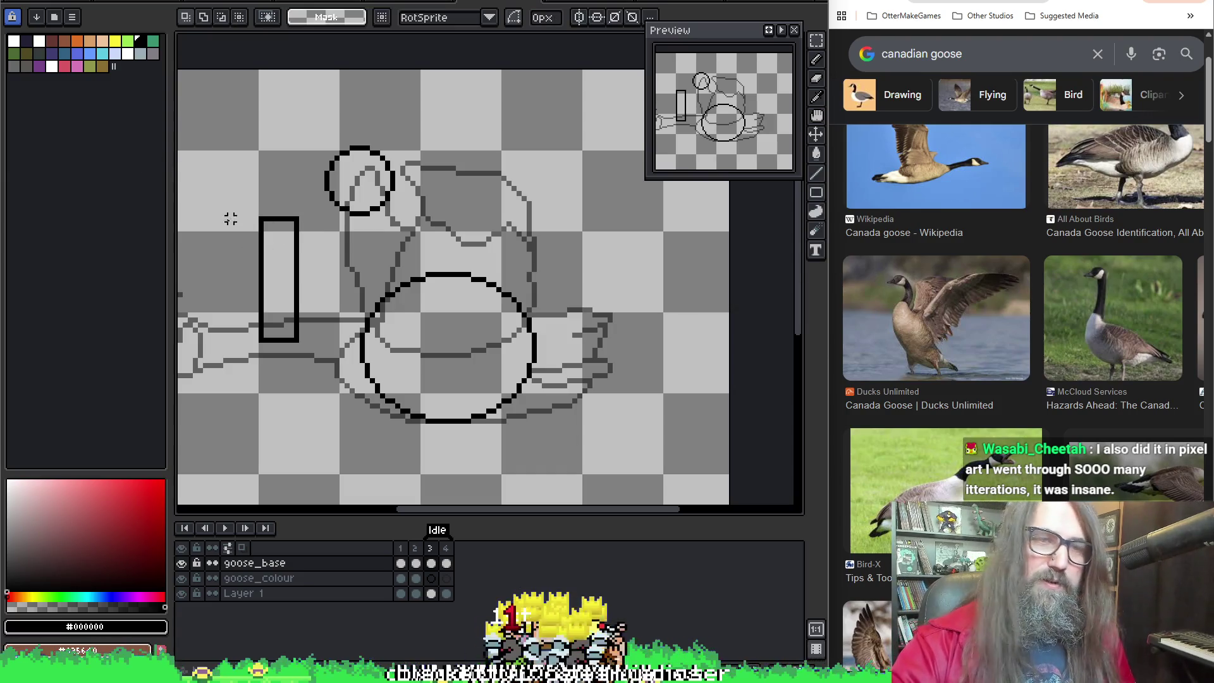
{"action": "mouse_move", "coordinate": [227, 204]}
{"action": "left_mouse_down"}
{"action": "mouse_move", "coordinate": [268, 342]}
{"action": "mouse_move", "coordinate": [270, 309]}
{"action": "mouse_move", "coordinate": [258, 318]}
{"action": "left_mouse_up"}
Step: Tilt the new wing rectangle the other way, commit it and advance to the next frame
{"action": "left_click", "coordinate": [259, 318]}
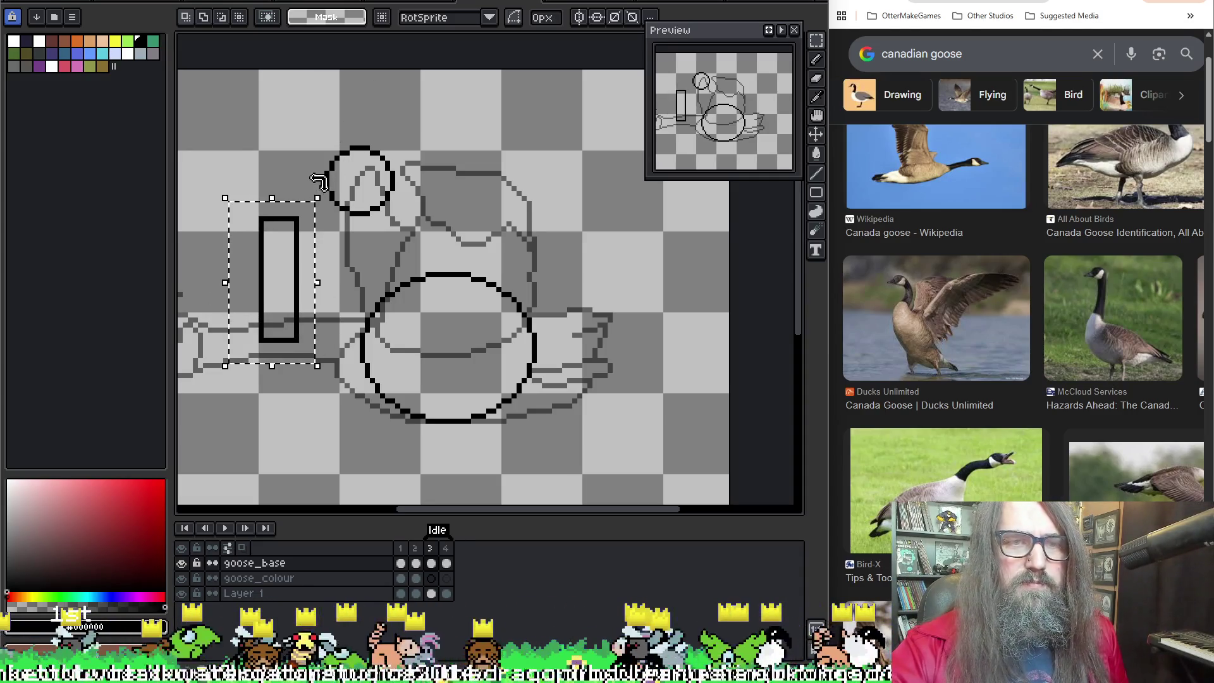
{"action": "mouse_move", "coordinate": [320, 185]}
{"action": "left_mouse_down"}
{"action": "mouse_move", "coordinate": [364, 230]}
{"action": "mouse_move", "coordinate": [338, 251]}
{"action": "mouse_move", "coordinate": [353, 263]}
{"action": "mouse_move", "coordinate": [384, 242]}
{"action": "left_mouse_up"}
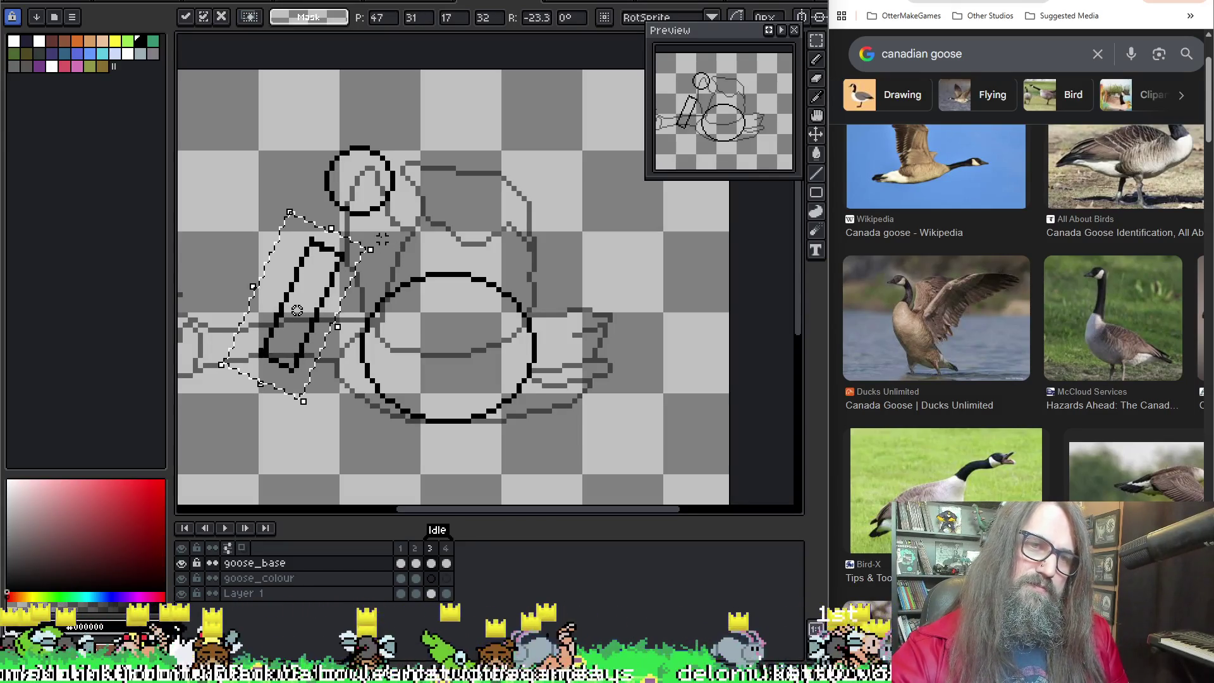
{"action": "left_click", "coordinate": [438, 96]}
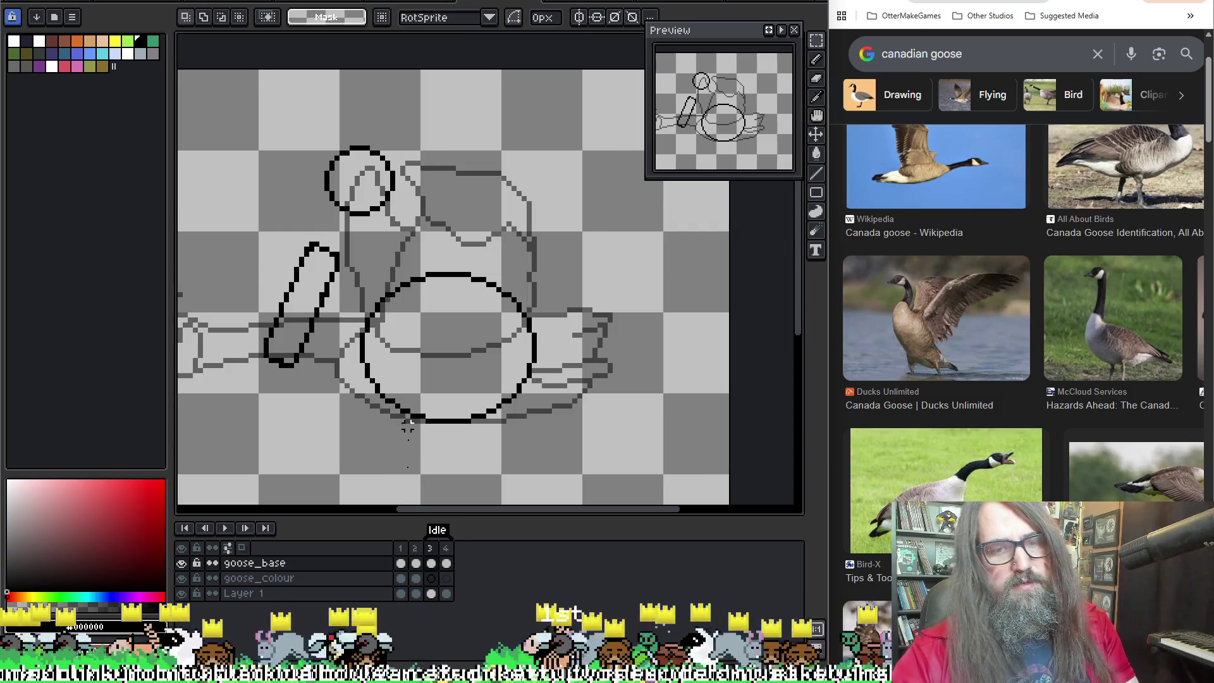
{"action": "key", "text": "Right"}
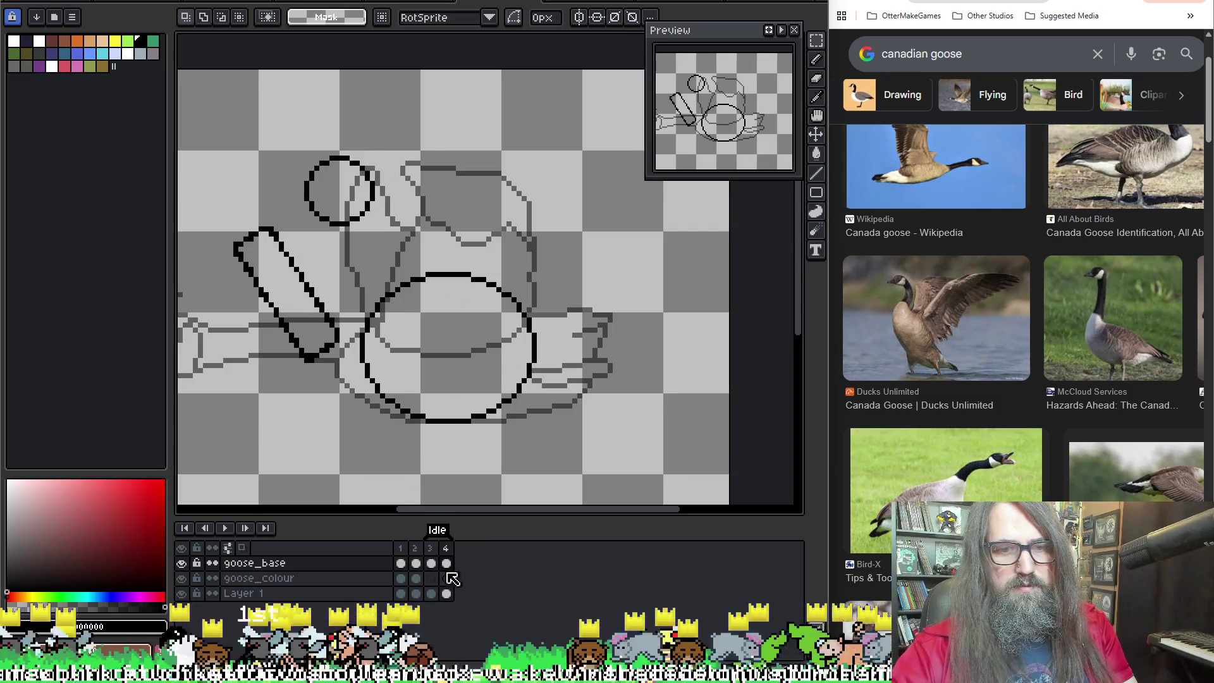
{"action": "left_click", "coordinate": [434, 567]}
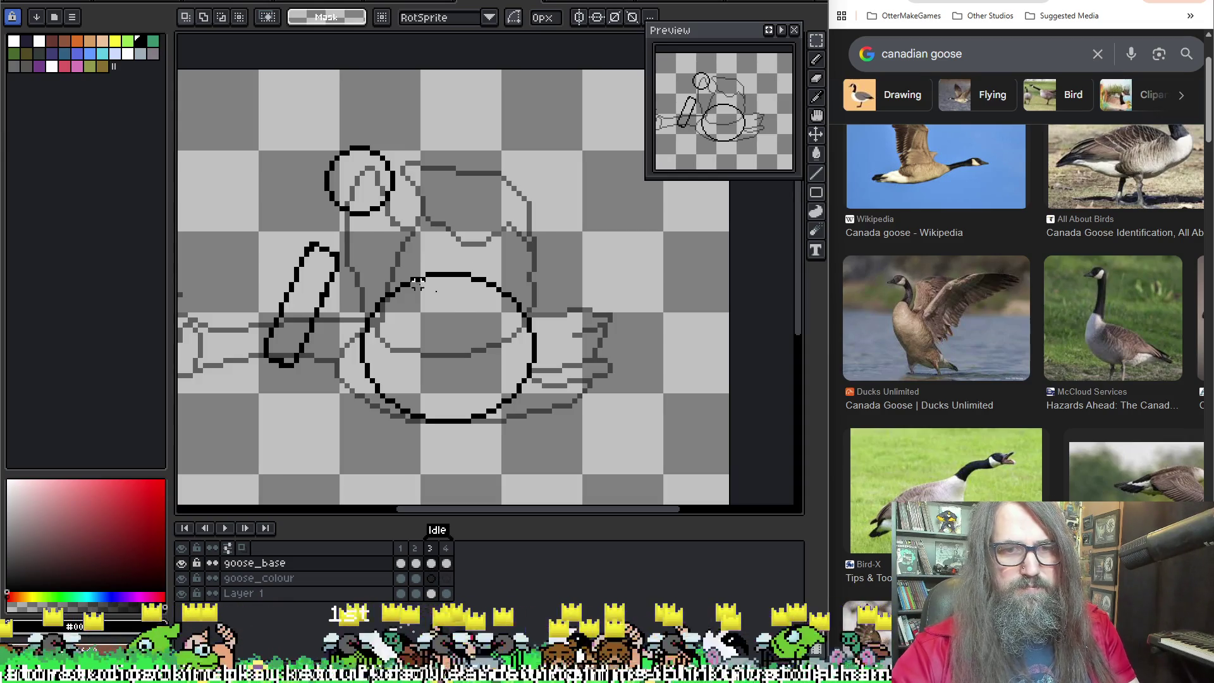
{"action": "left_click", "coordinate": [432, 562]}
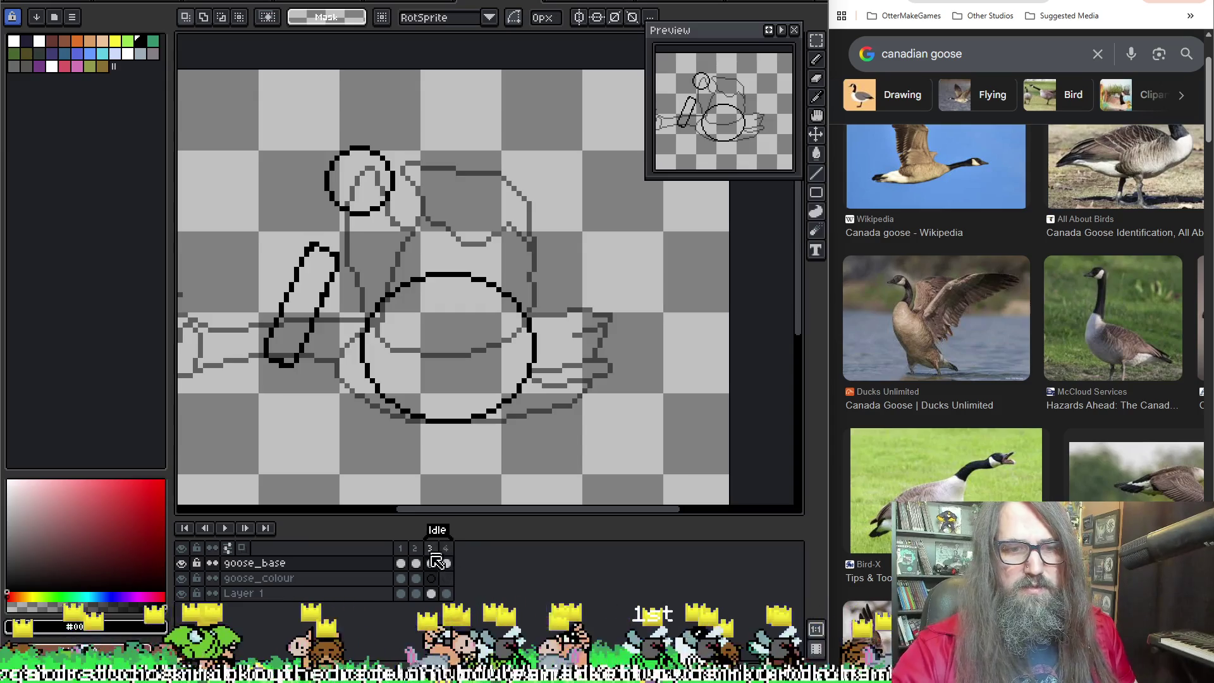
{"action": "left_click_drag", "start_coordinate": [478, 253], "coordinate": [461, 282]}
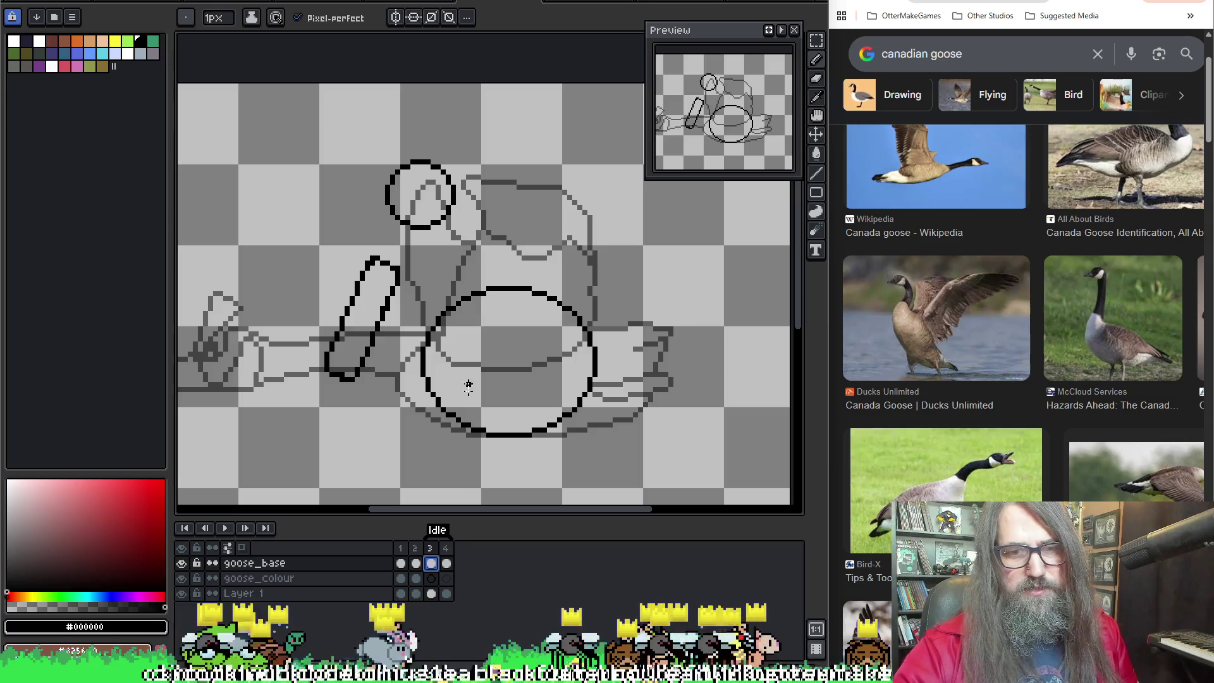
{"action": "left_click", "coordinate": [446, 562]}
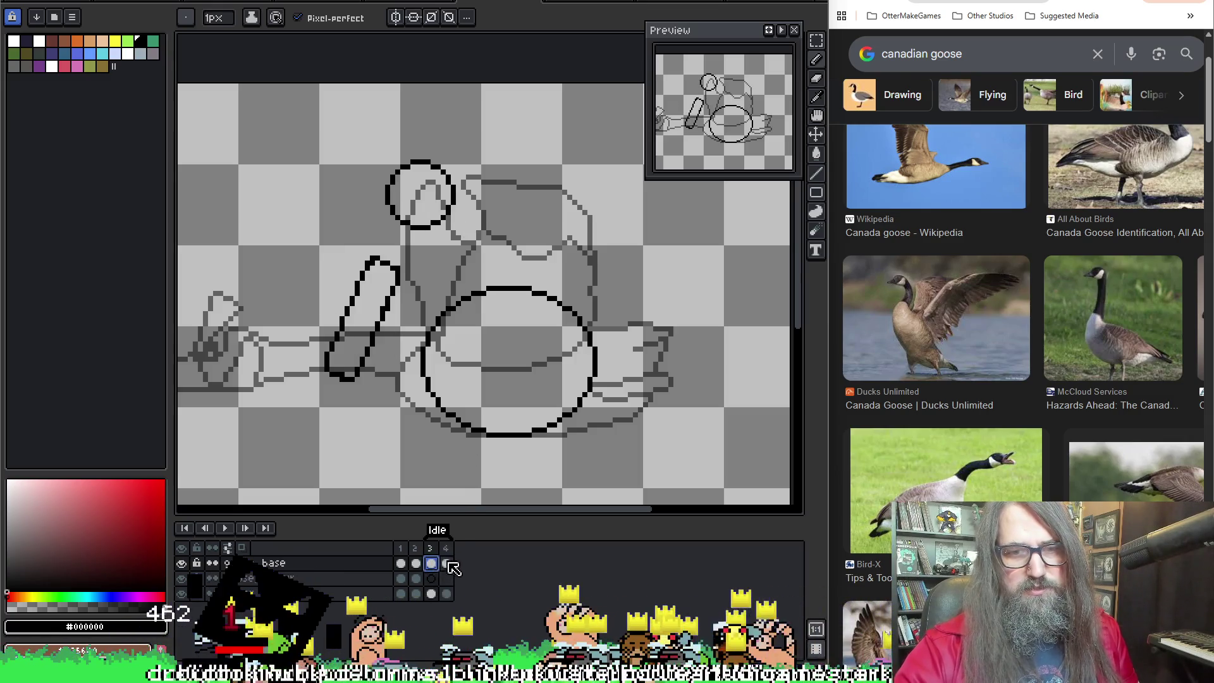
{"action": "double_click", "coordinate": [446, 562]}
{"action": "left_click", "coordinate": [762, 264]}
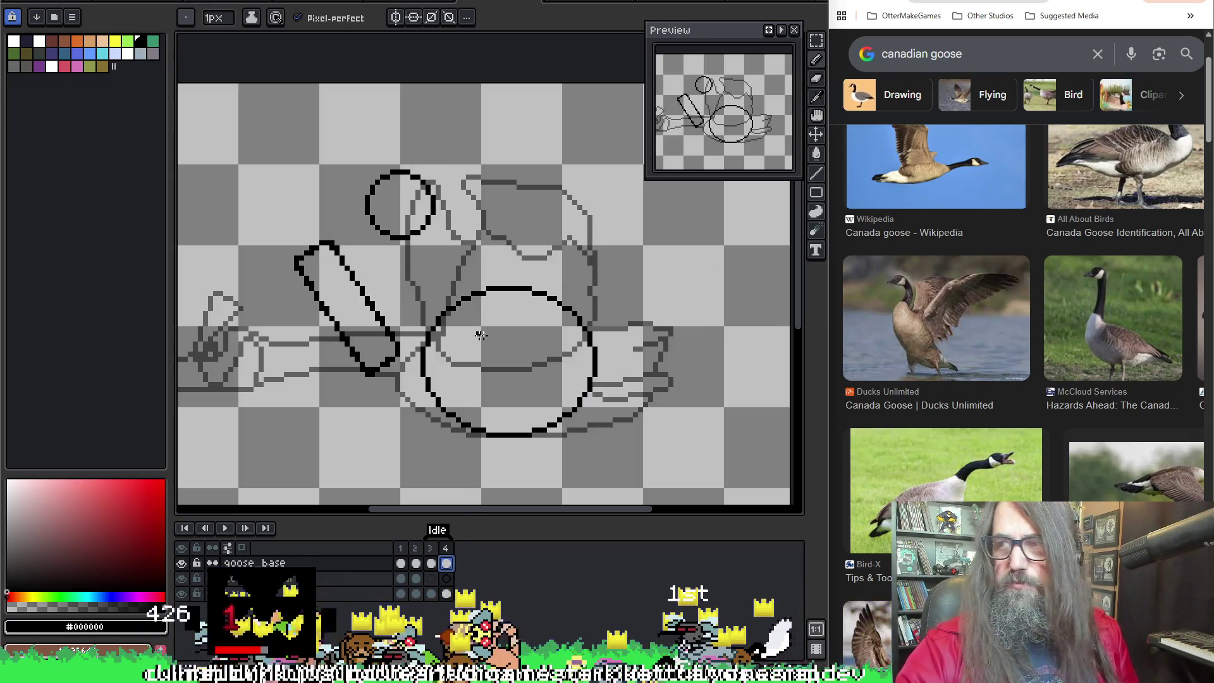
{"action": "left_click_drag", "start_coordinate": [550, 275], "coordinate": [534, 265]}
{"action": "scroll", "coordinate": [533, 265], "scroll_direction": "down", "scroll_amount": 2}
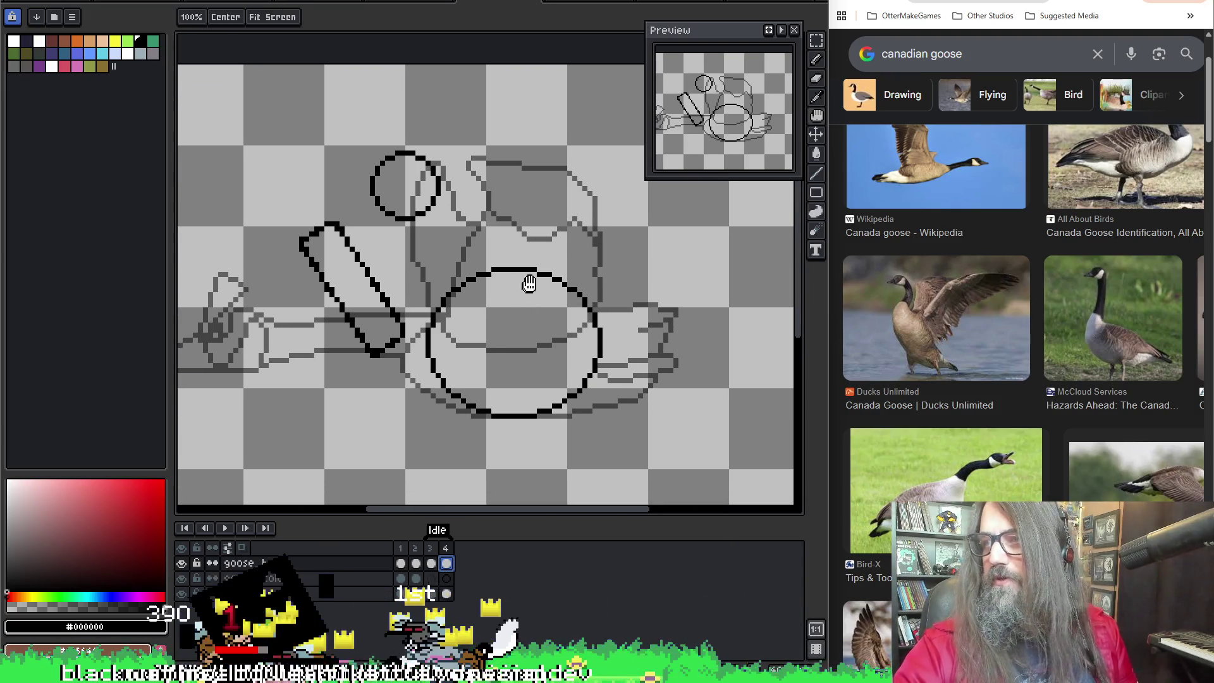
{"action": "scroll", "coordinate": [565, 246], "scroll_direction": "up", "scroll_amount": 2}
{"action": "key", "text": "b"}
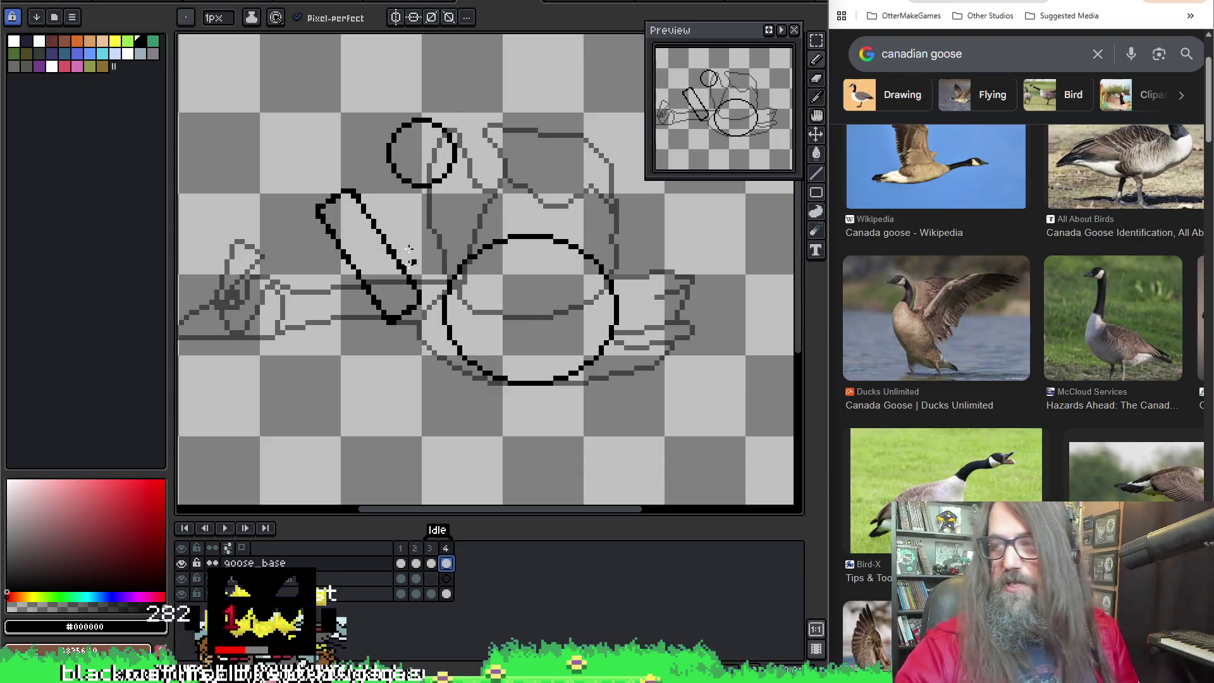
{"action": "key", "text": "v"}
{"action": "left_click_drag", "start_coordinate": [433, 291], "coordinate": [446, 313]}
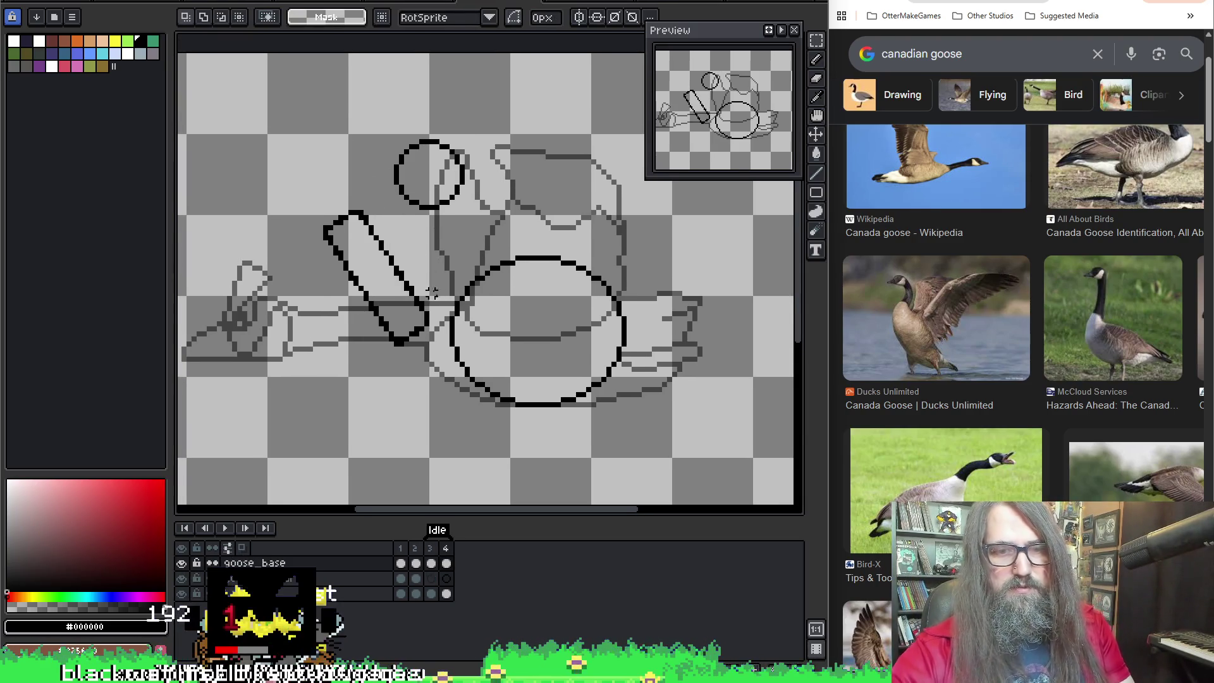
{"action": "key", "text": "b"}
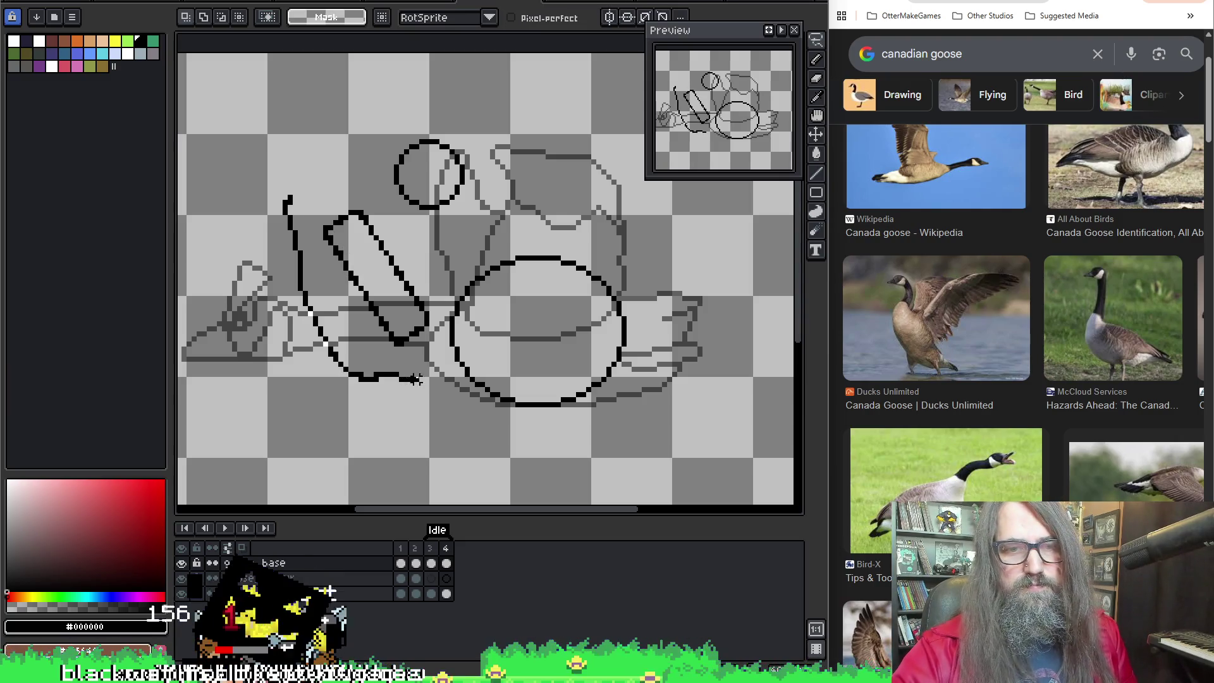
Step: Lasso the diagonal wing shape on frame 4 and delete it
{"action": "left_click", "coordinate": [281, 186]}
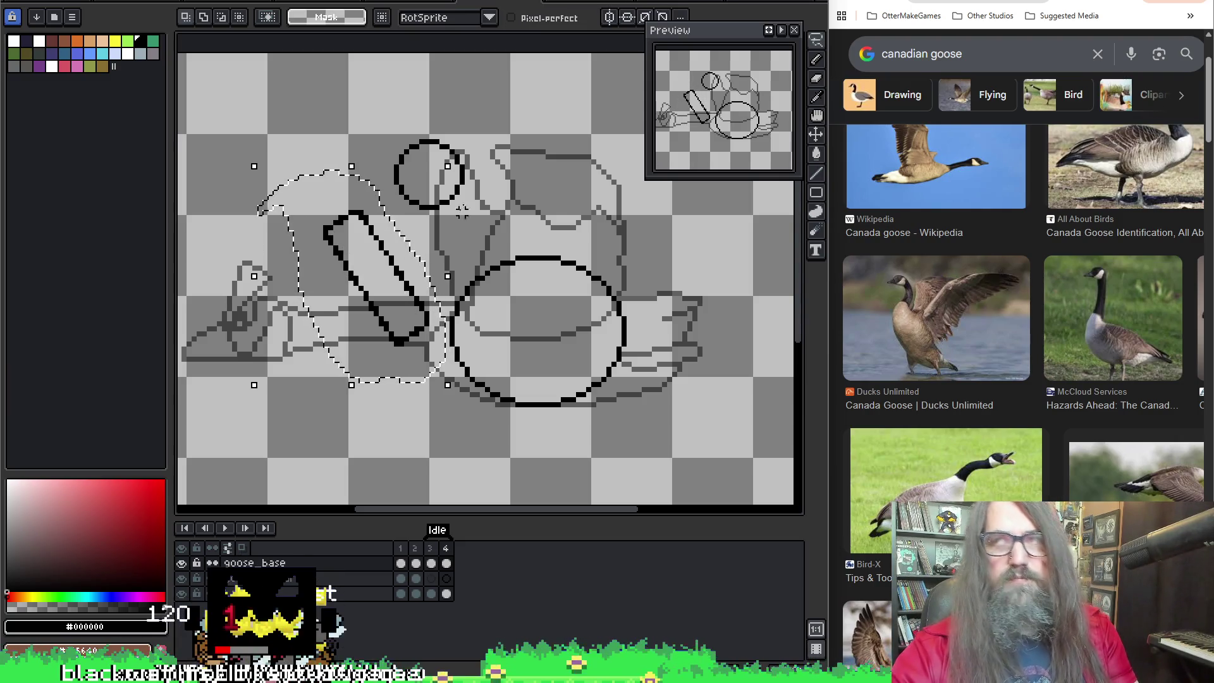
{"action": "key", "text": "Delete"}
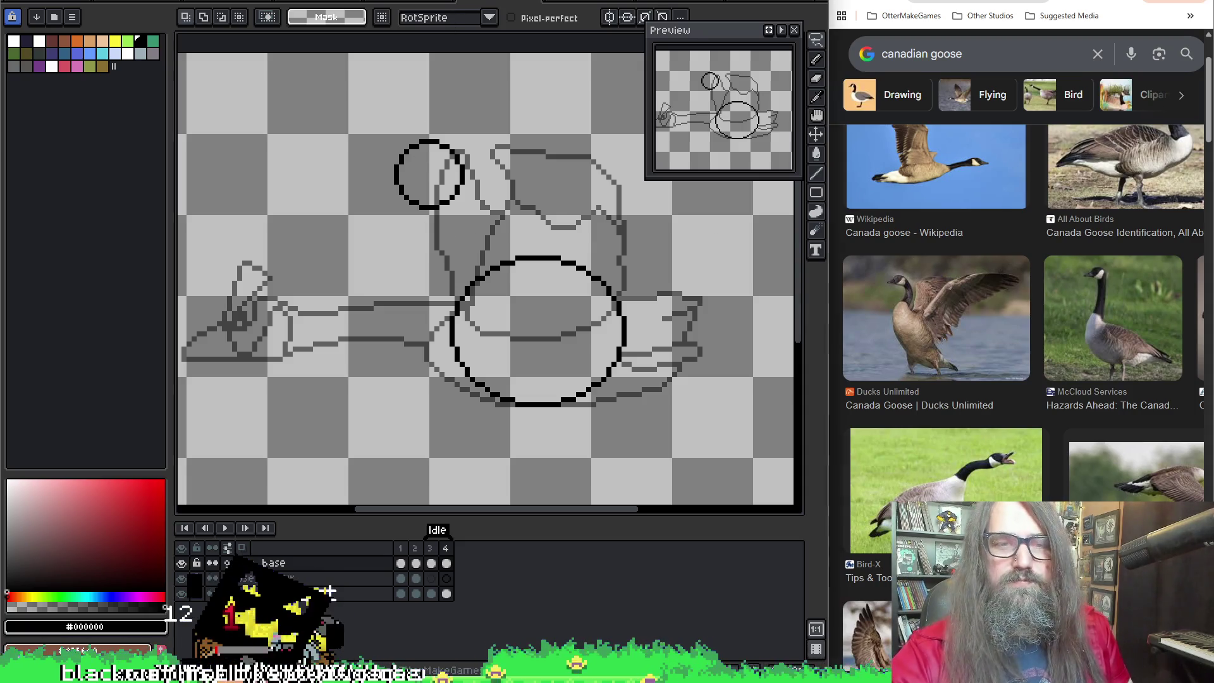
{"action": "scroll", "coordinate": [421, 96], "scroll_direction": "down", "scroll_amount": 1}
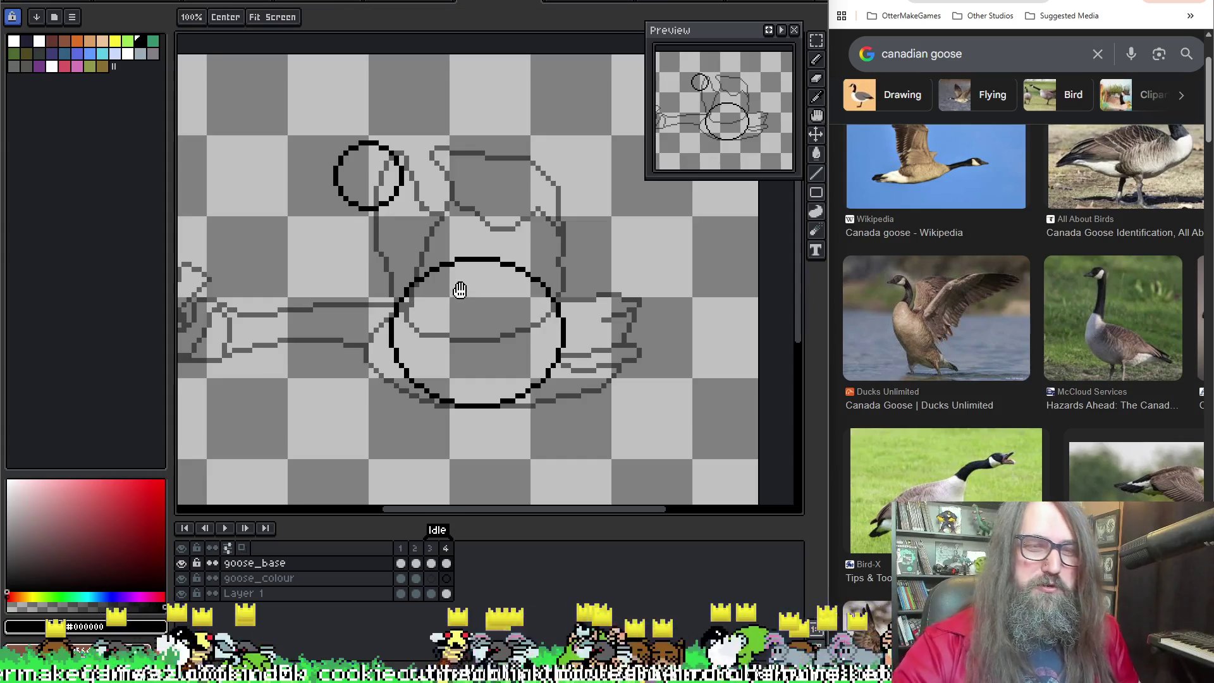
Step: Flip between frames 3 and 4 to compare the wing, undoing and redoing the deletion
{"action": "left_click_drag", "start_coordinate": [461, 284], "coordinate": [476, 298]}
{"action": "key", "text": "Left"}
{"action": "key", "text": "Right"}
{"action": "key", "text": "Left"}
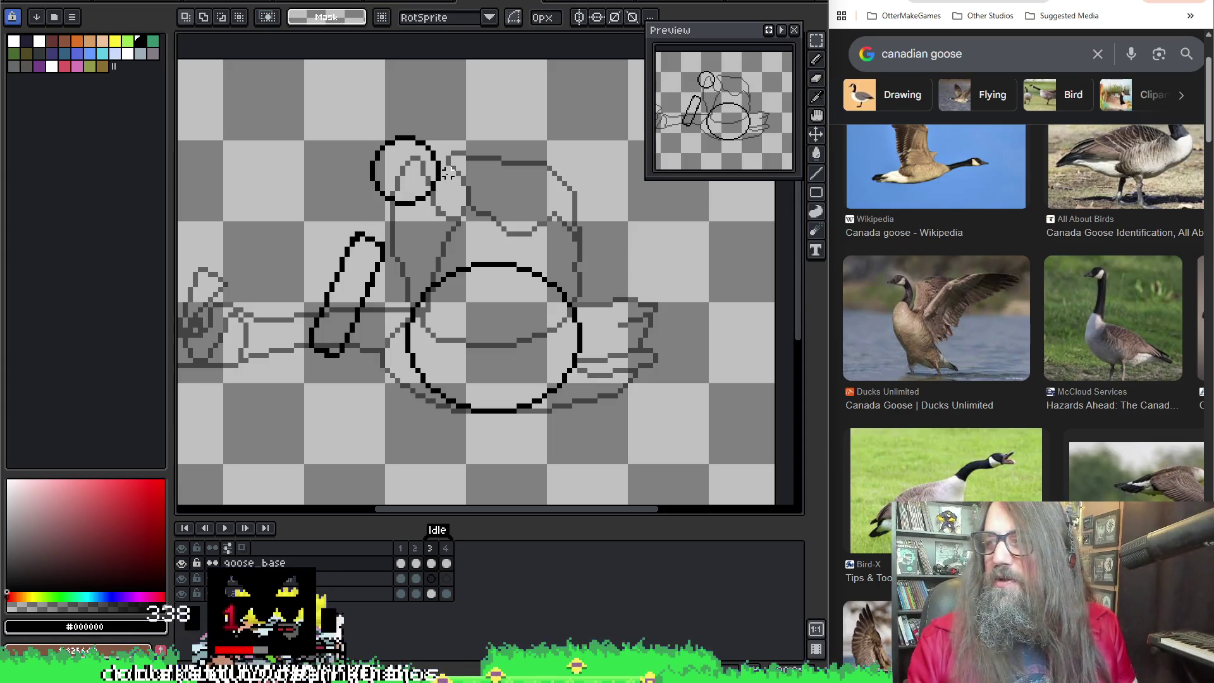
{"action": "middle_click", "coordinate": [361, 380]}
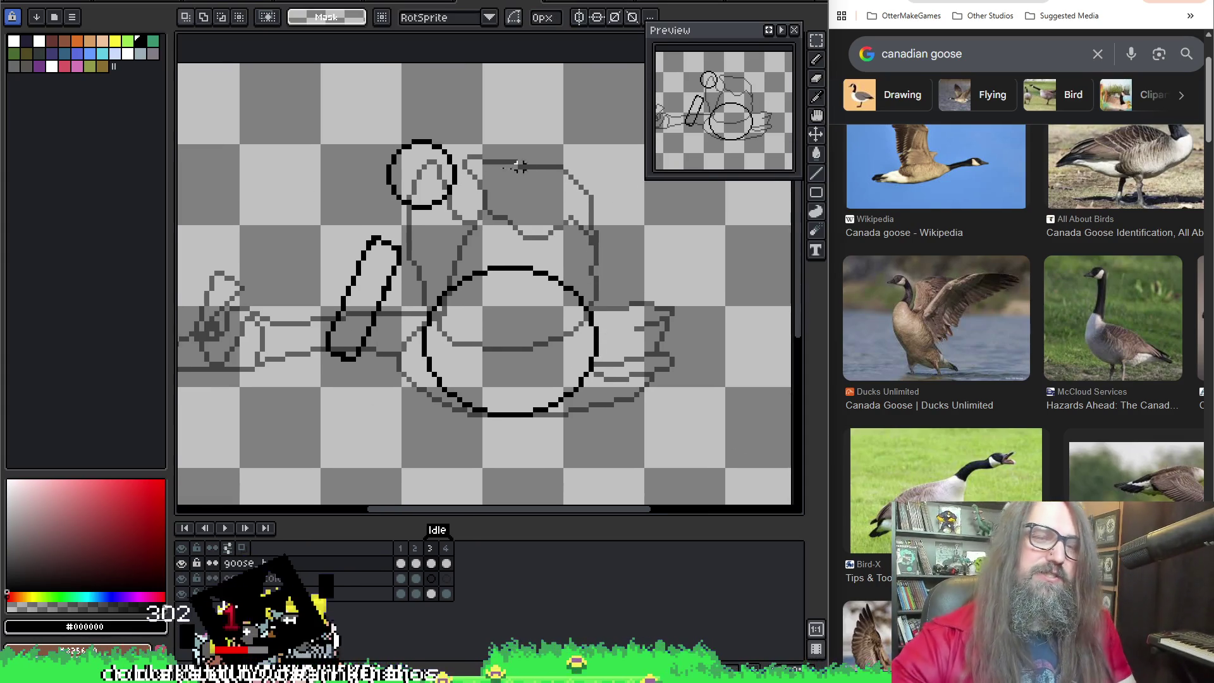
{"action": "key", "text": "ctrl+z"}
{"action": "key", "text": "ctrl+y"}
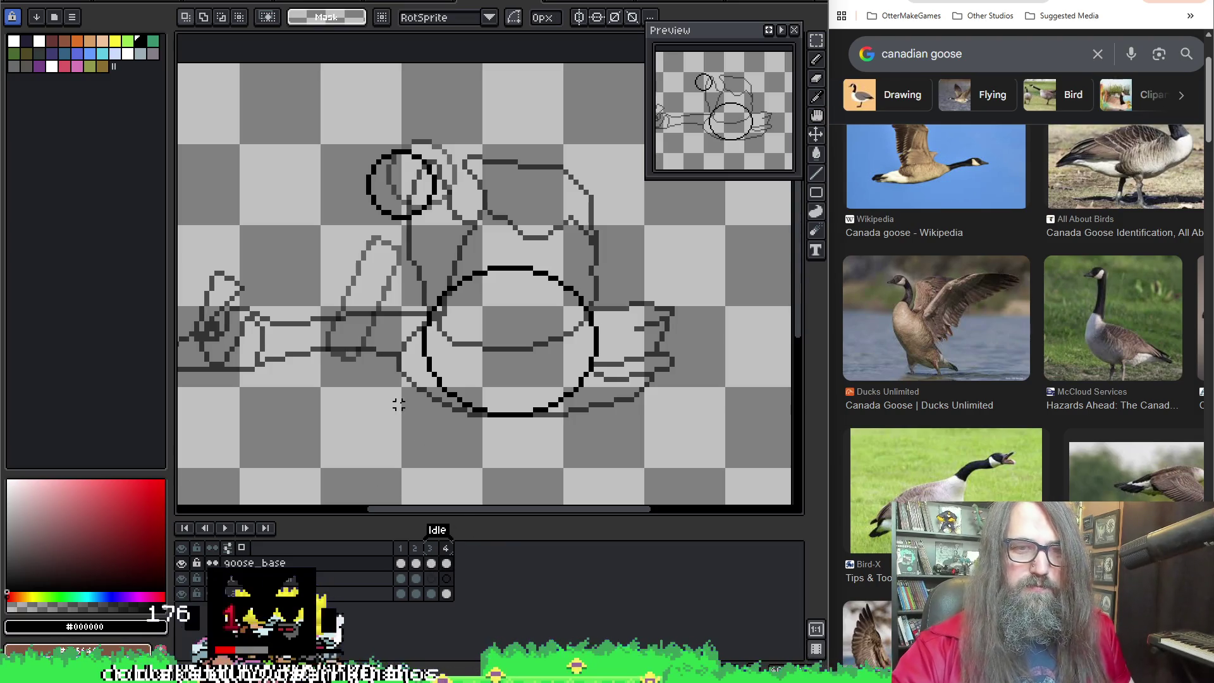
Step: Check the wing shape on frame 3 with a marquee selection, then move to frame 4
{"action": "left_click", "coordinate": [433, 564]}
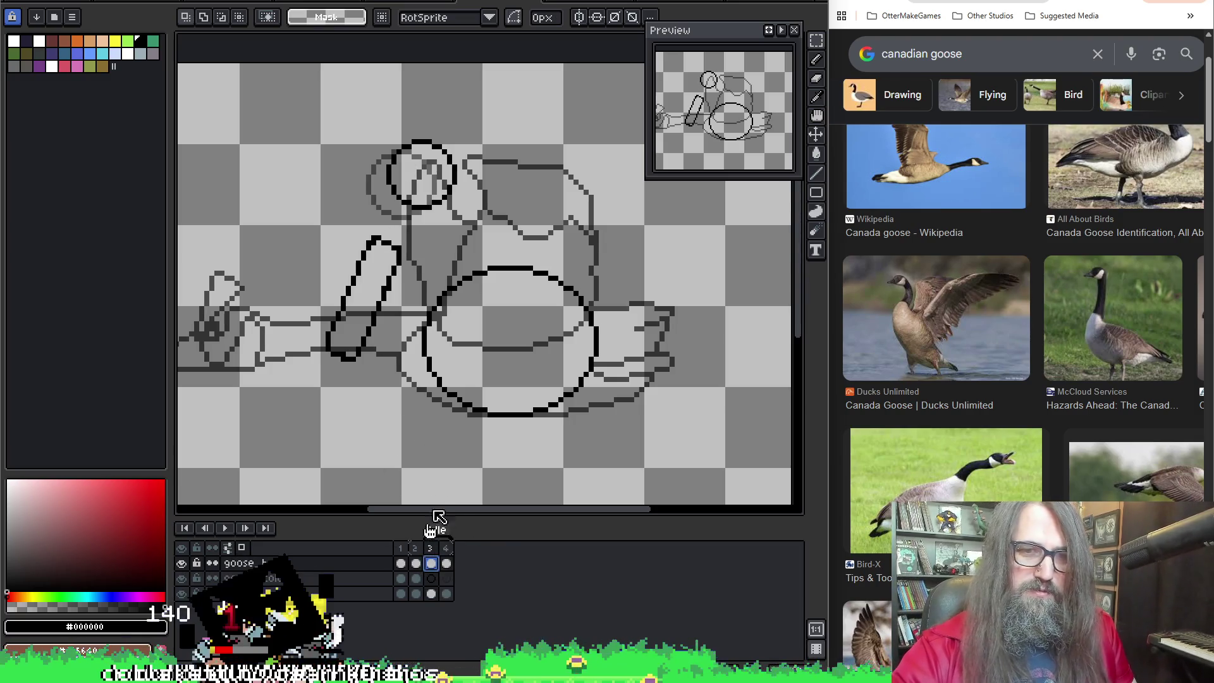
{"action": "left_click_drag", "start_coordinate": [293, 234], "coordinate": [403, 375]}
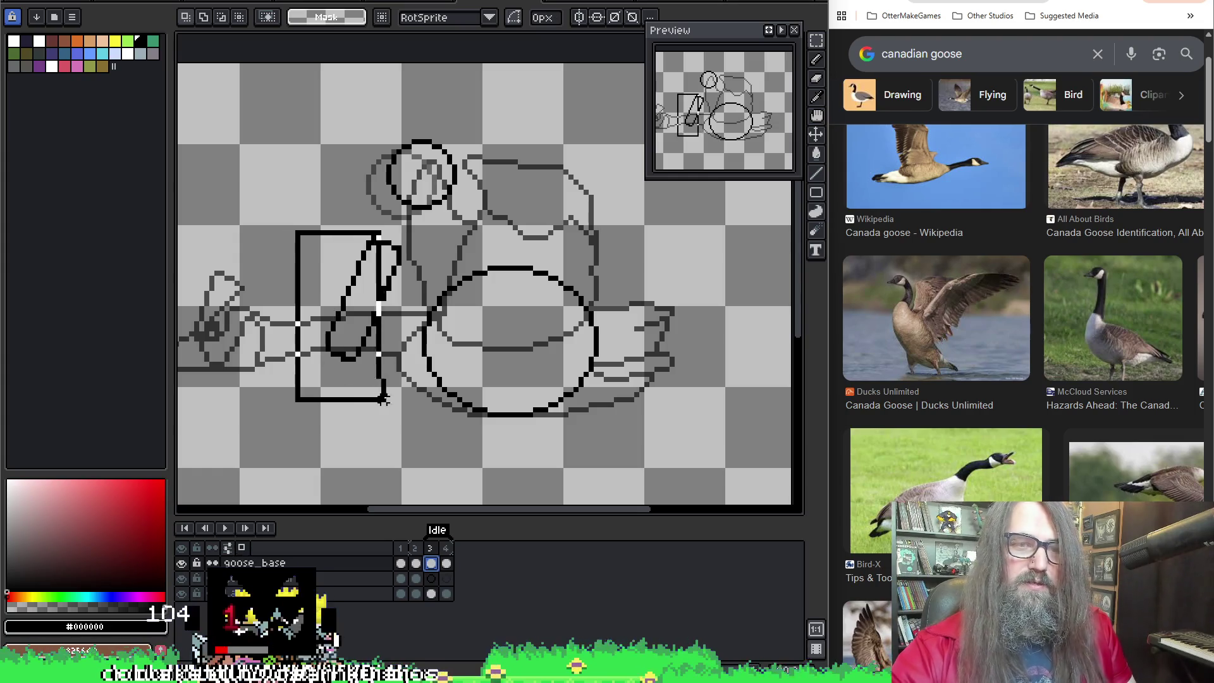
{"action": "key", "text": "Escape"}
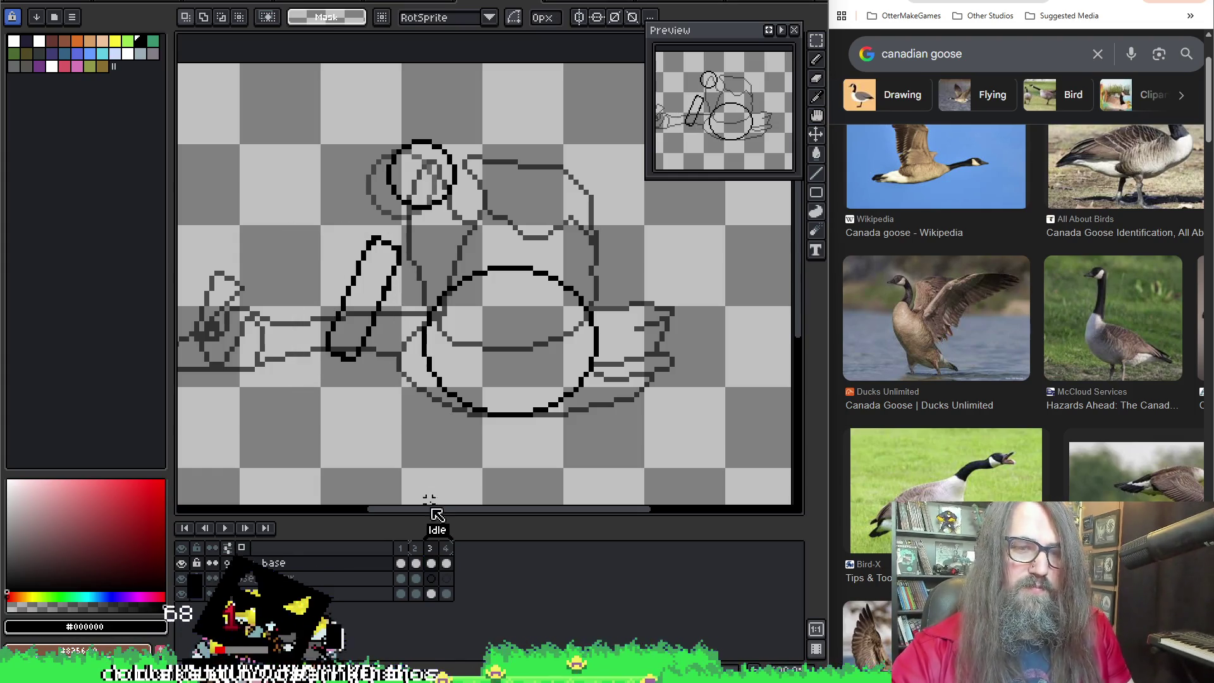
{"action": "left_click", "coordinate": [447, 563]}
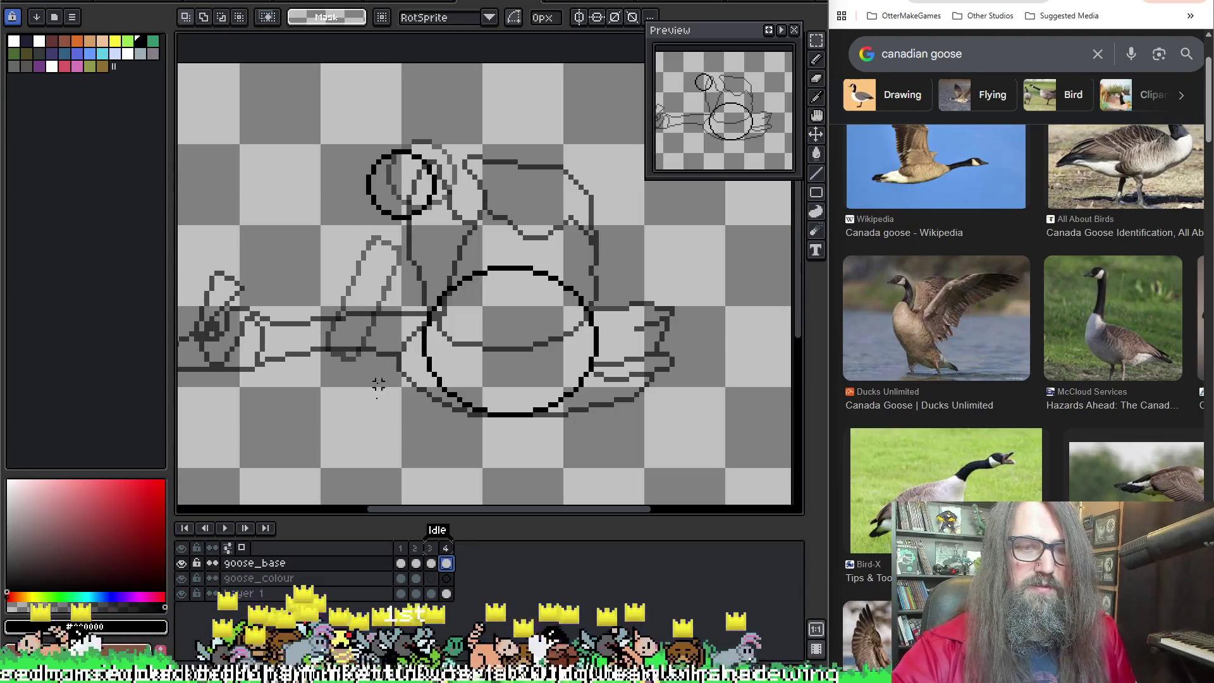
Step: Draw an upright wing rectangle on frame 4 just left of the body circle
{"action": "key", "text": "b"}
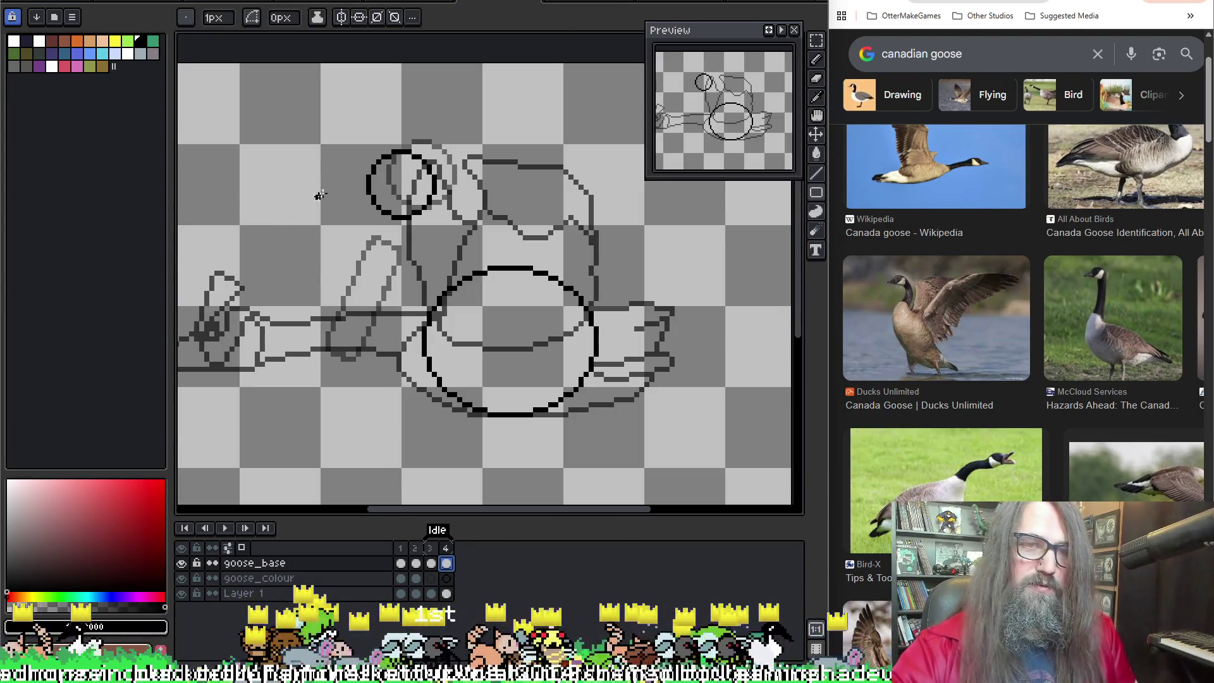
{"action": "left_click_drag", "start_coordinate": [332, 209], "coordinate": [368, 353]}
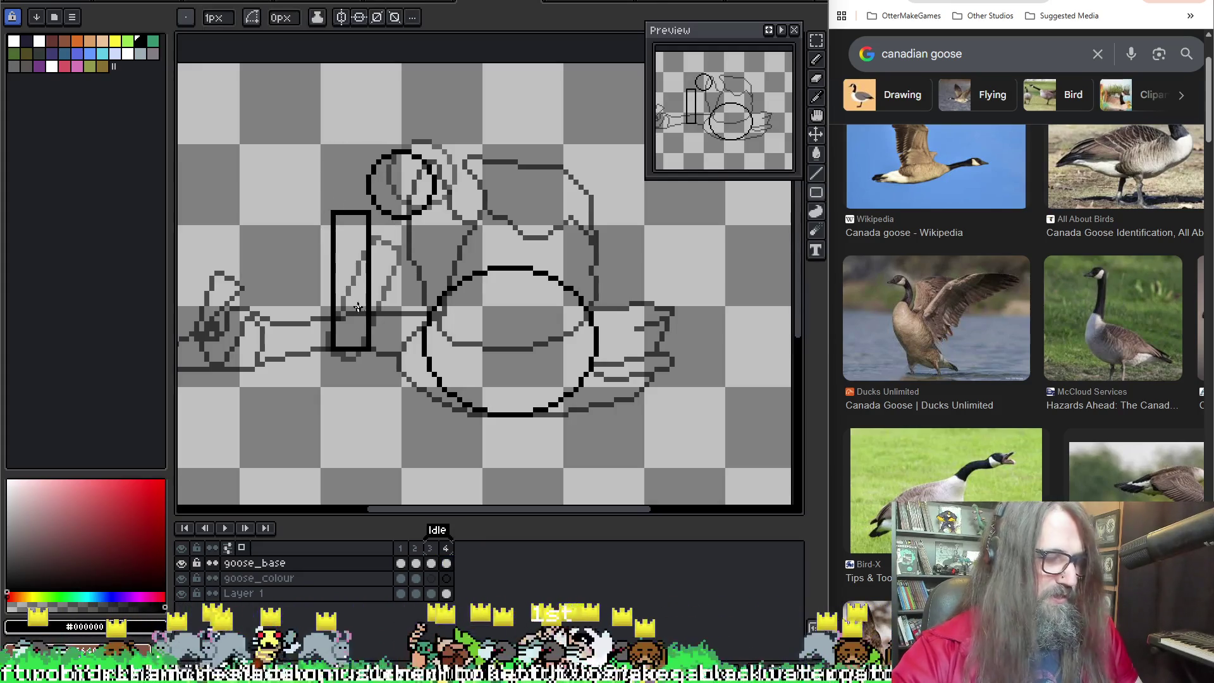
{"action": "key", "text": "m"}
Step: Rotate the new wing rectangle about -26.6° toward the head, nudge it into place and commit
{"action": "left_click_drag", "start_coordinate": [374, 370], "coordinate": [318, 204]}
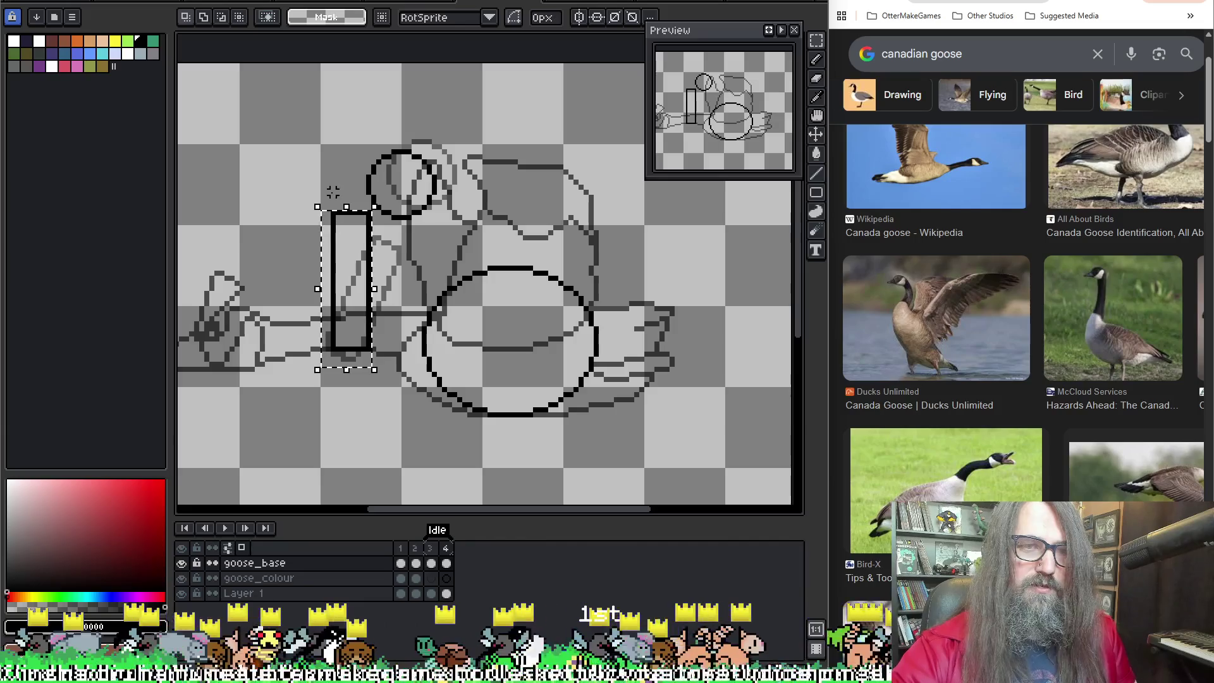
{"action": "left_click_drag", "start_coordinate": [429, 197], "coordinate": [377, 216]}
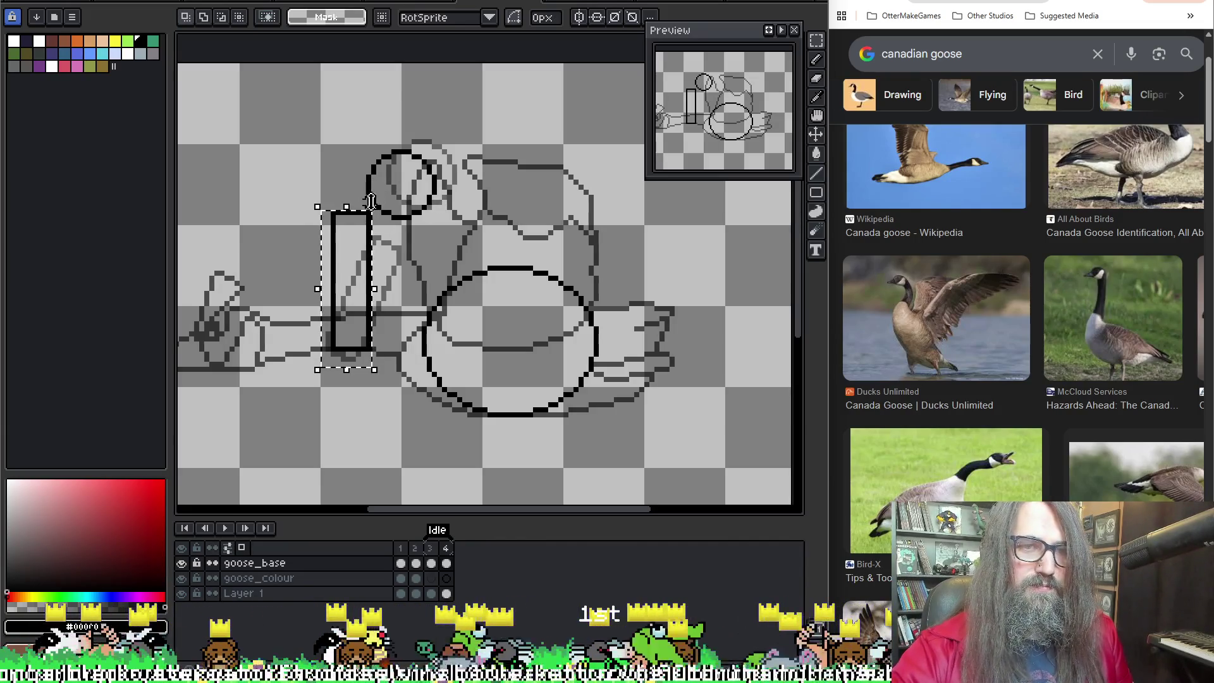
{"action": "left_click_drag", "start_coordinate": [310, 193], "coordinate": [359, 192]}
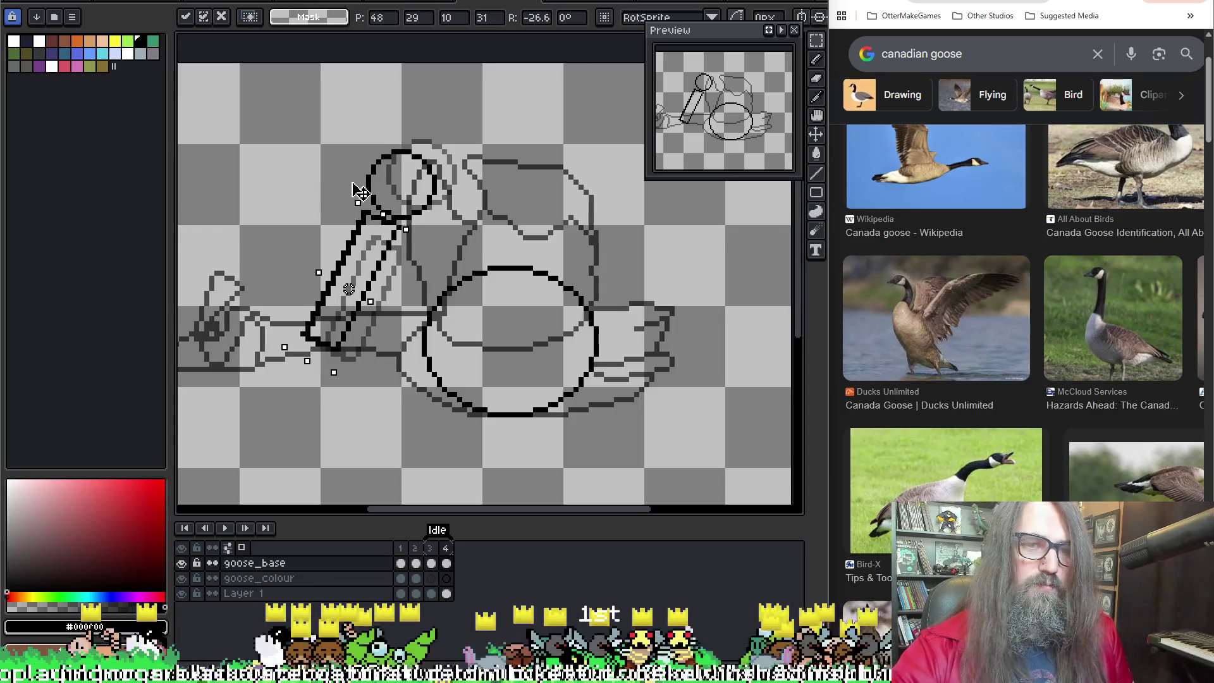
{"action": "left_click_drag", "start_coordinate": [349, 289], "coordinate": [344, 288]}
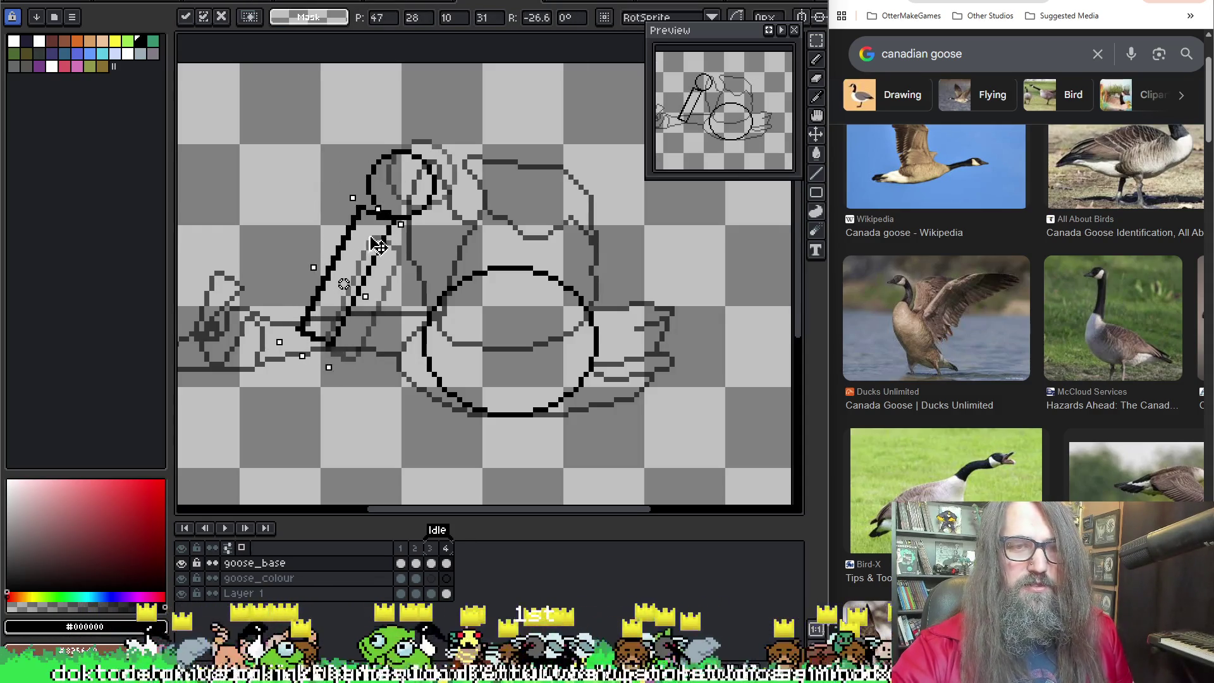
{"action": "left_click_drag", "start_coordinate": [377, 244], "coordinate": [375, 252]}
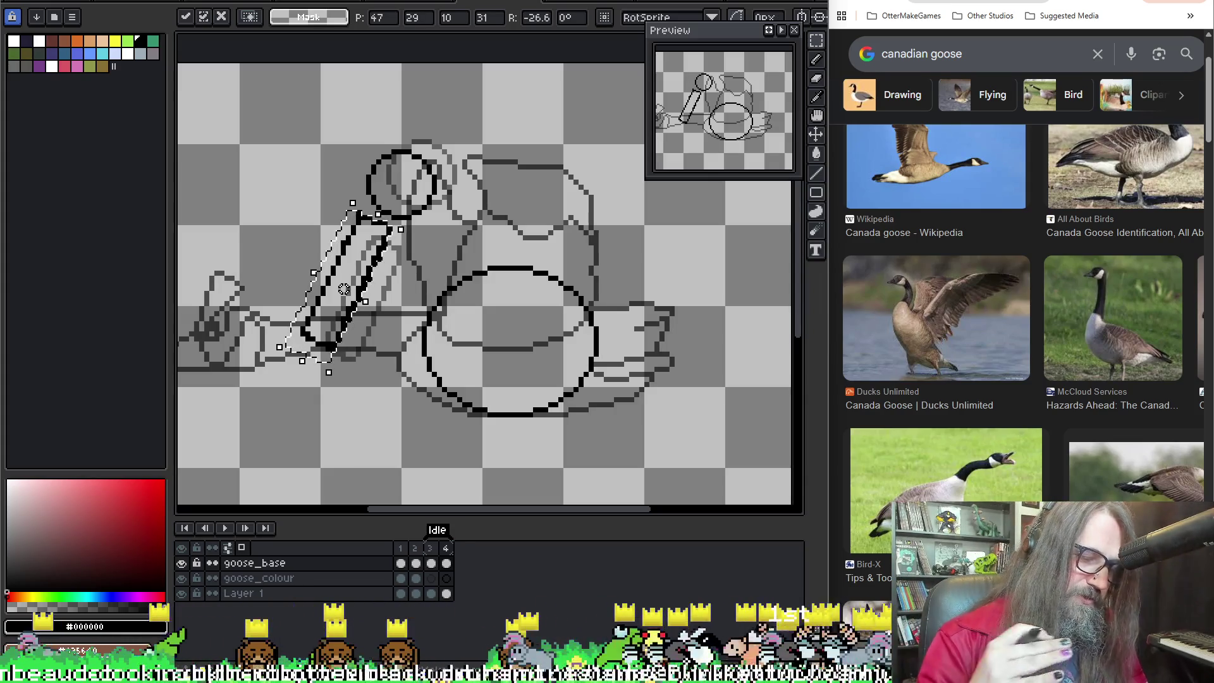
{"action": "key", "text": "Return"}
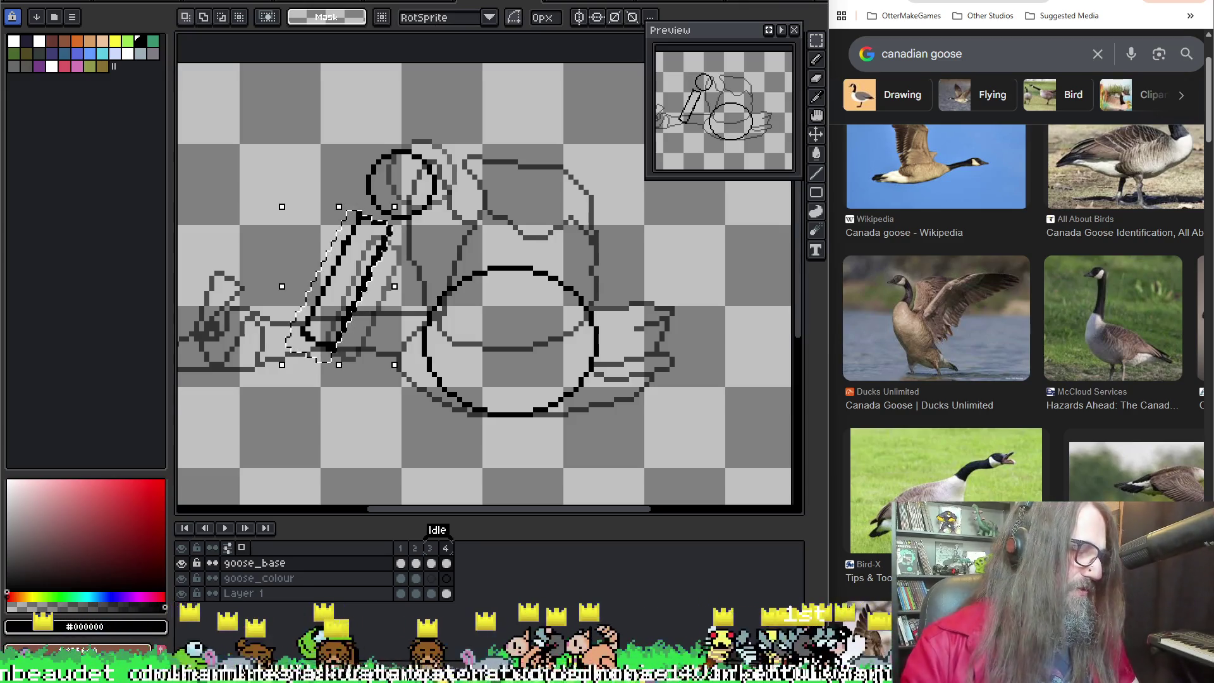
{"action": "key", "text": "Escape"}
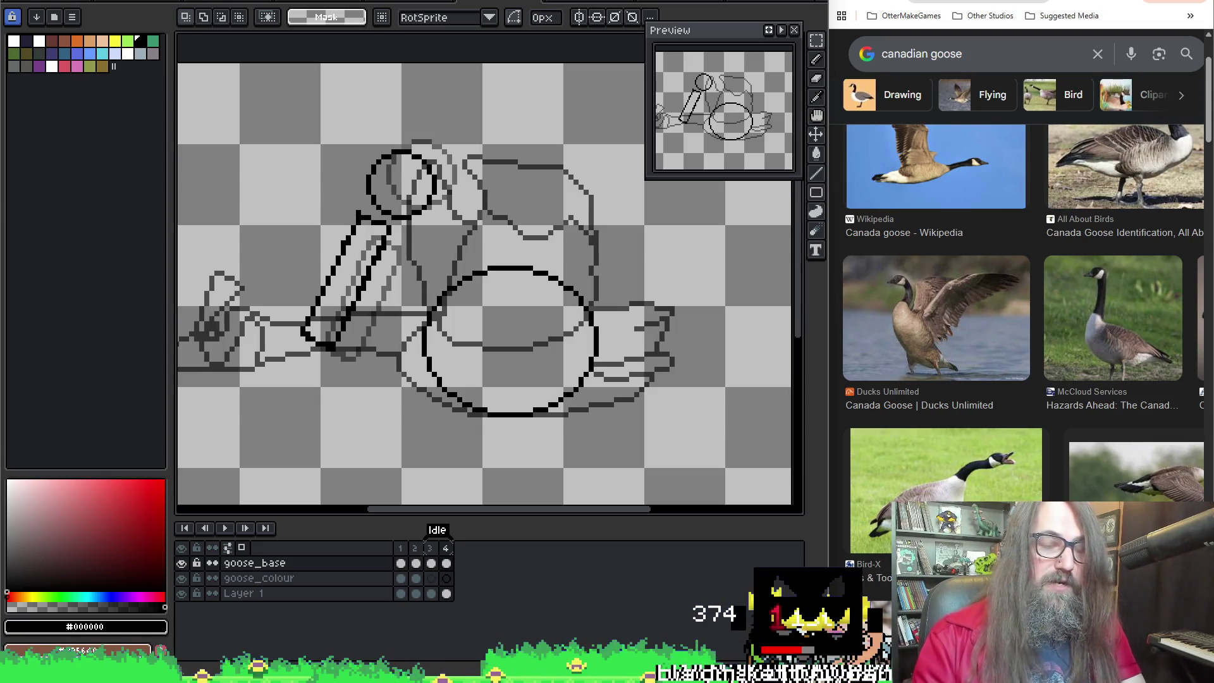
Step: Step through the frames to the wing sketch frame and switch to 1px Pencil drawing
{"action": "key", "text": "Right"}
{"action": "key", "text": "Left"}
{"action": "key", "text": "Right"}
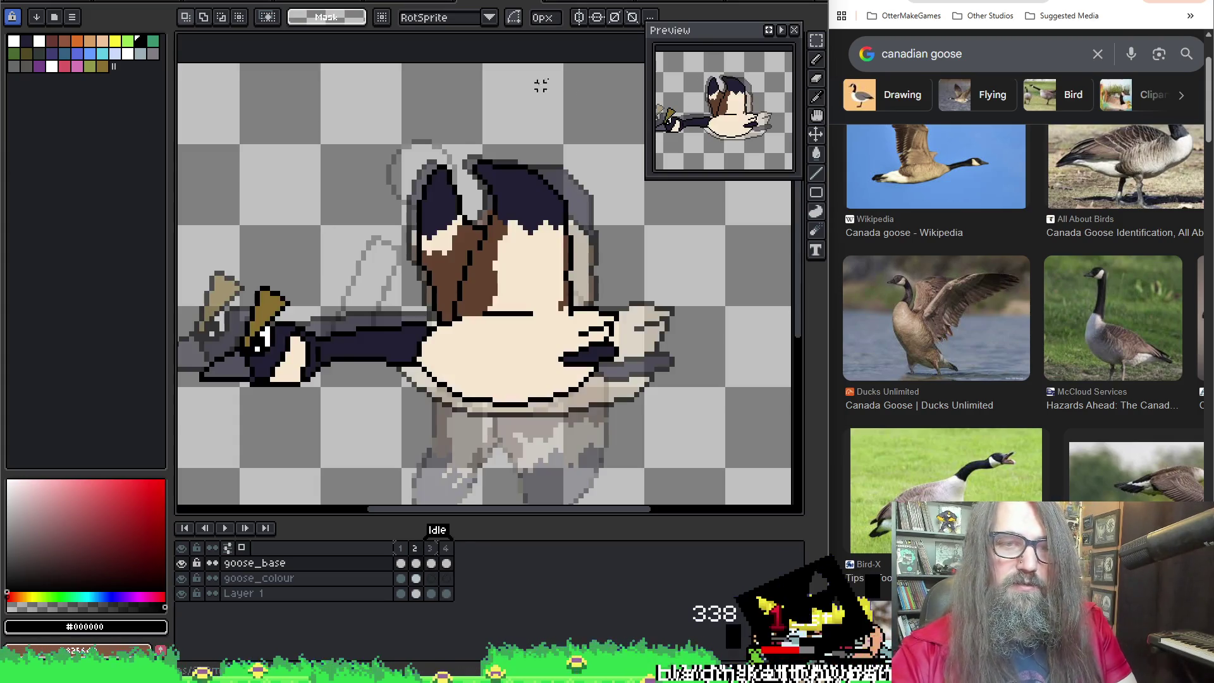
{"action": "key", "text": "Left"}
{"action": "key", "text": "Right"}
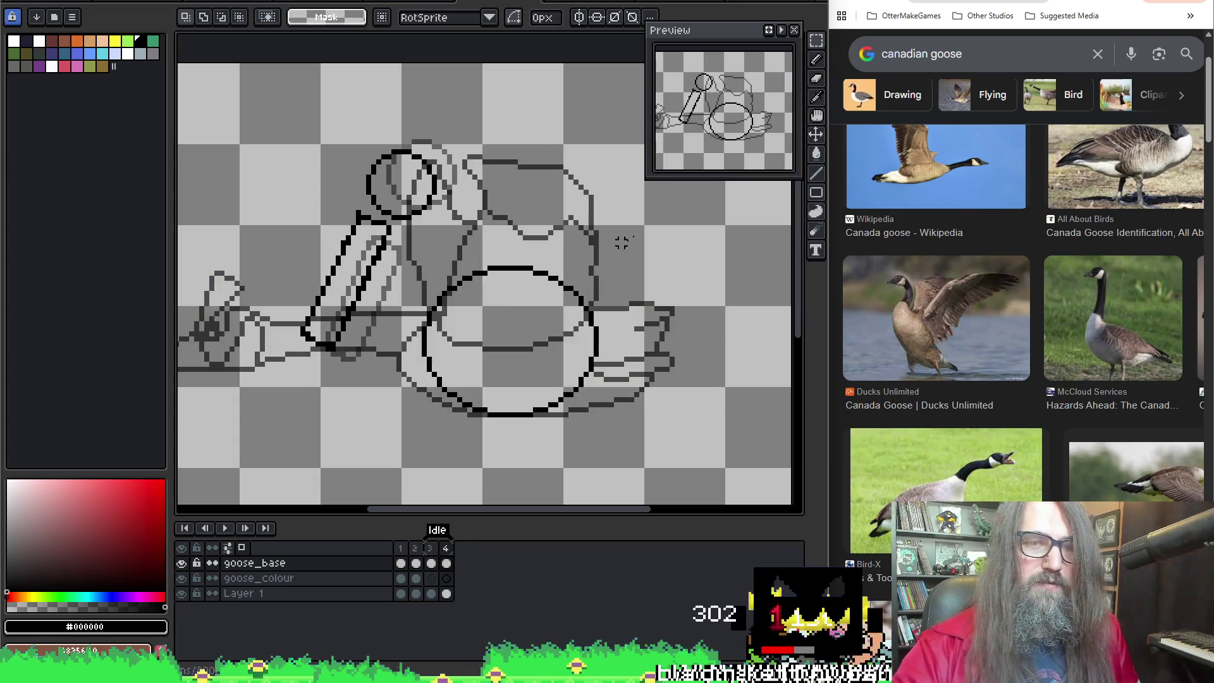
{"action": "key", "text": "b"}
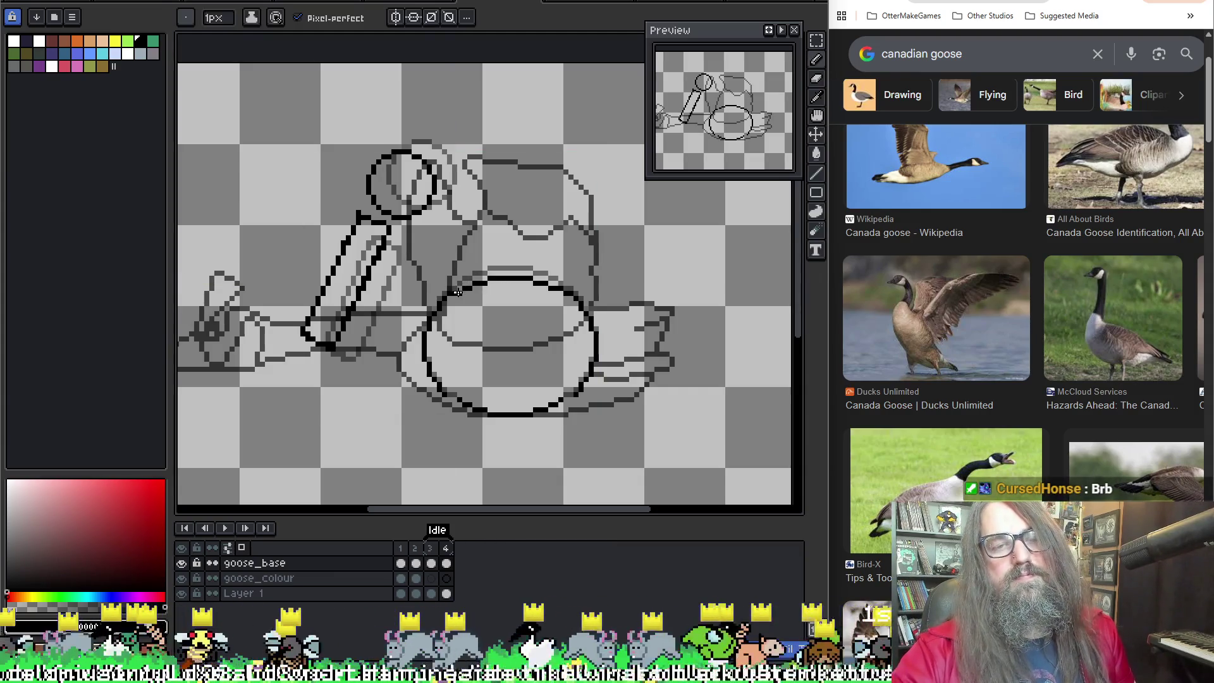
{"action": "scroll", "coordinate": [614, 132], "scroll_direction": "down", "scroll_amount": 1}
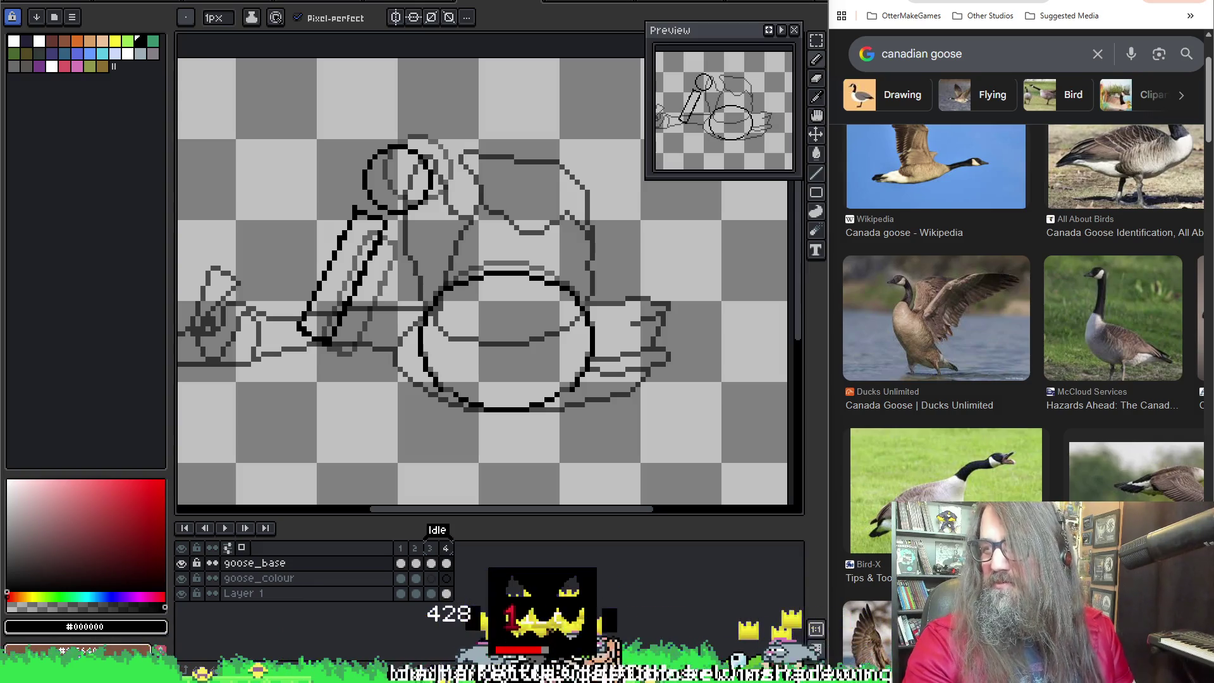
{"action": "left_click_drag", "start_coordinate": [375, 235], "coordinate": [389, 188]}
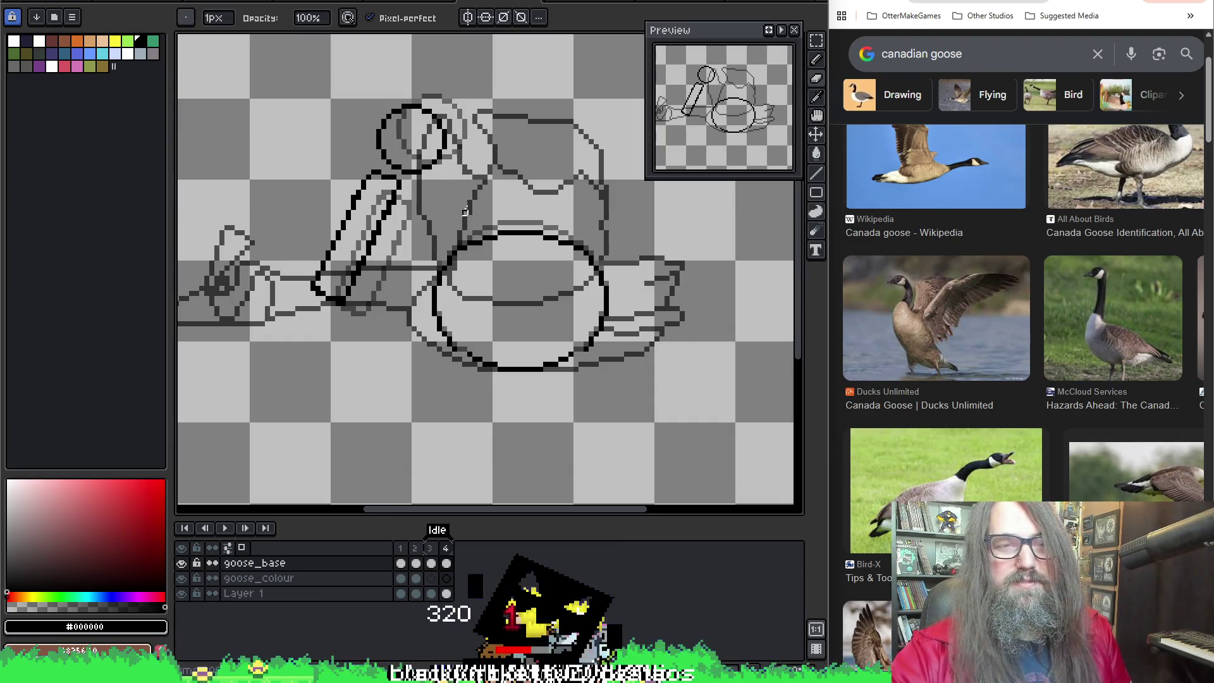
Step: Flip and play the flight animation, then stop on frame 4 and bring up frames 3–4 timing
{"action": "left_click_drag", "start_coordinate": [534, 167], "coordinate": [538, 175]}
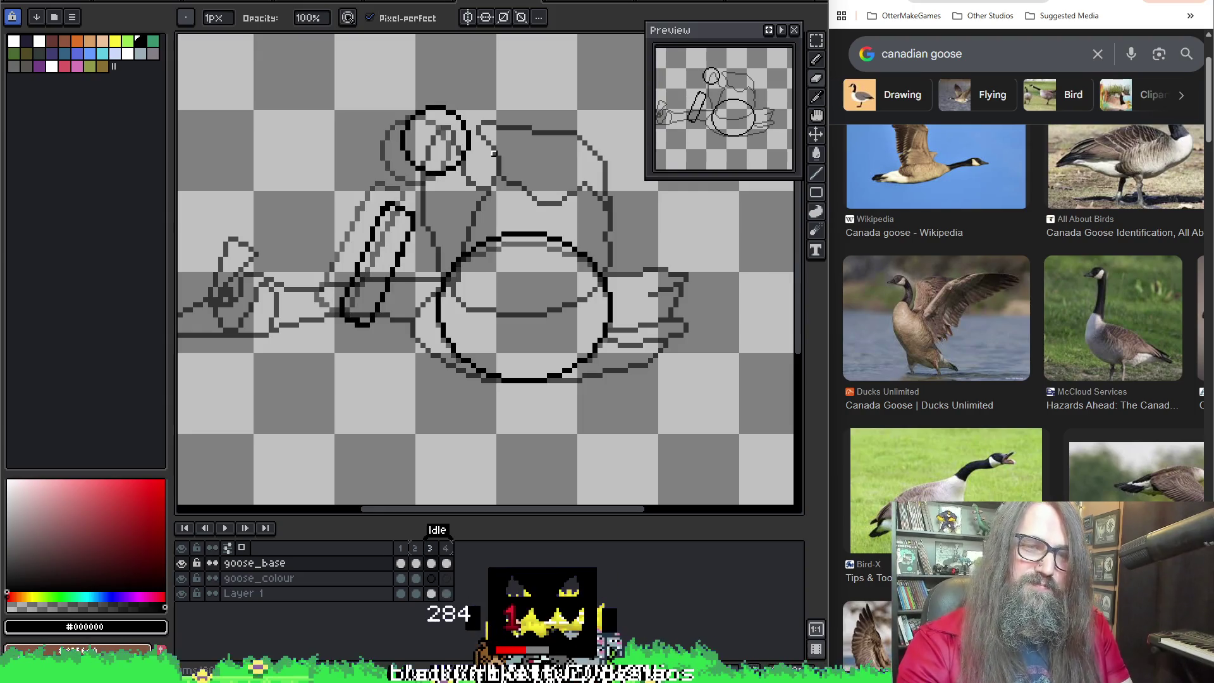
{"action": "key", "text": "Left"}
{"action": "key", "text": "Right"}
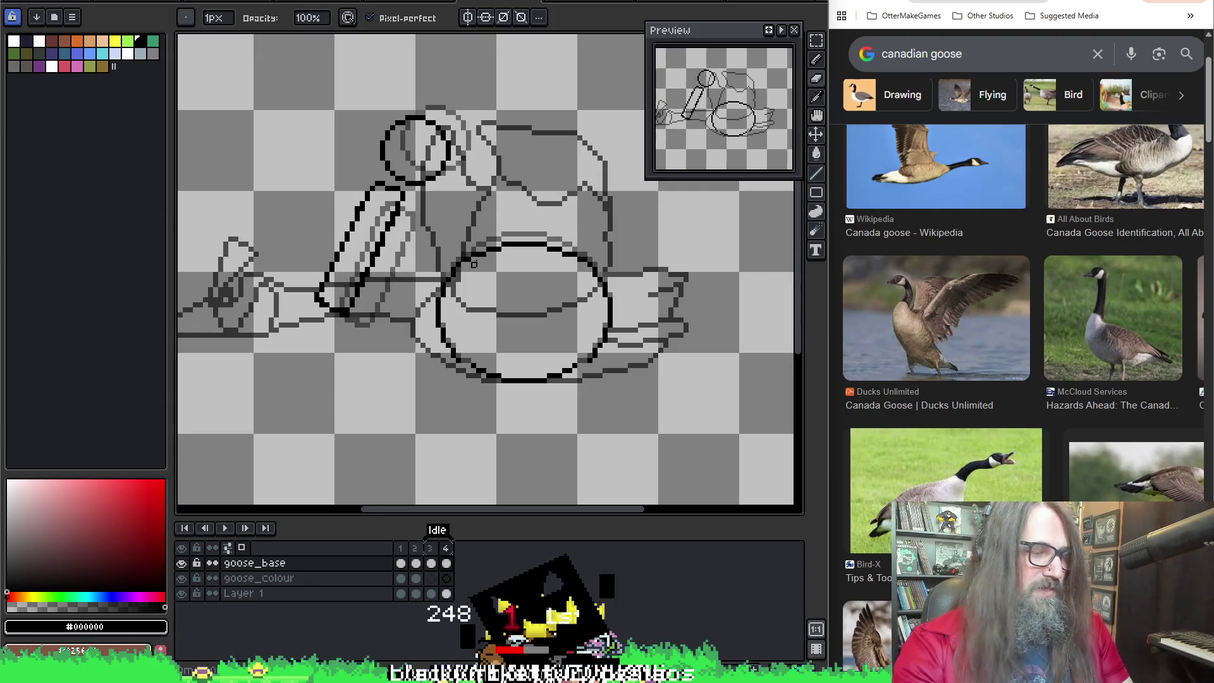
{"action": "key", "text": "Left"}
{"action": "key", "text": "Return"}
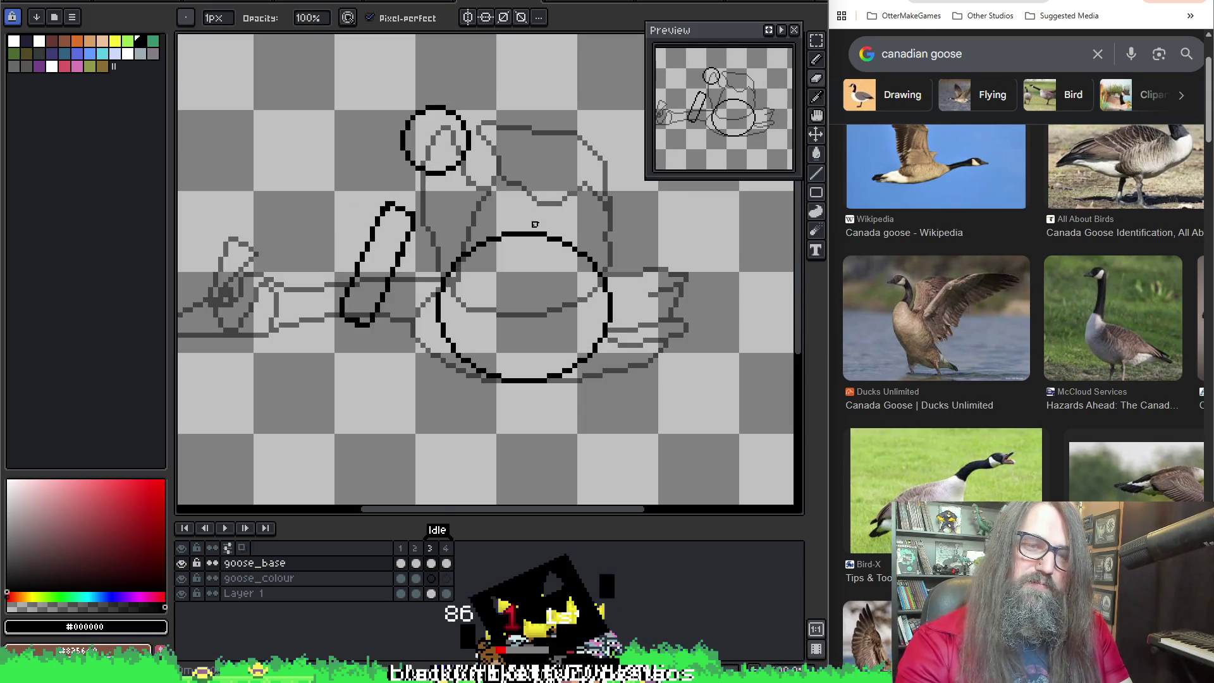
{"action": "left_click", "coordinate": [443, 562]}
{"action": "double_click", "coordinate": [444, 548]}
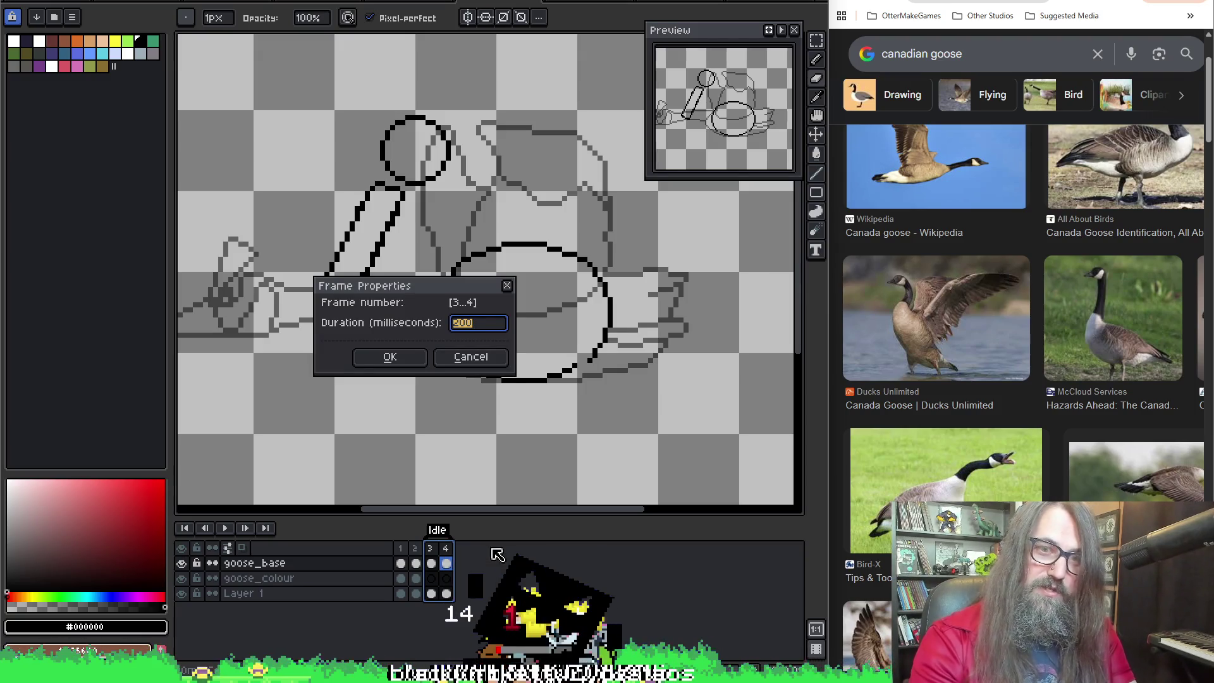
{"action": "type", "text": "300"}
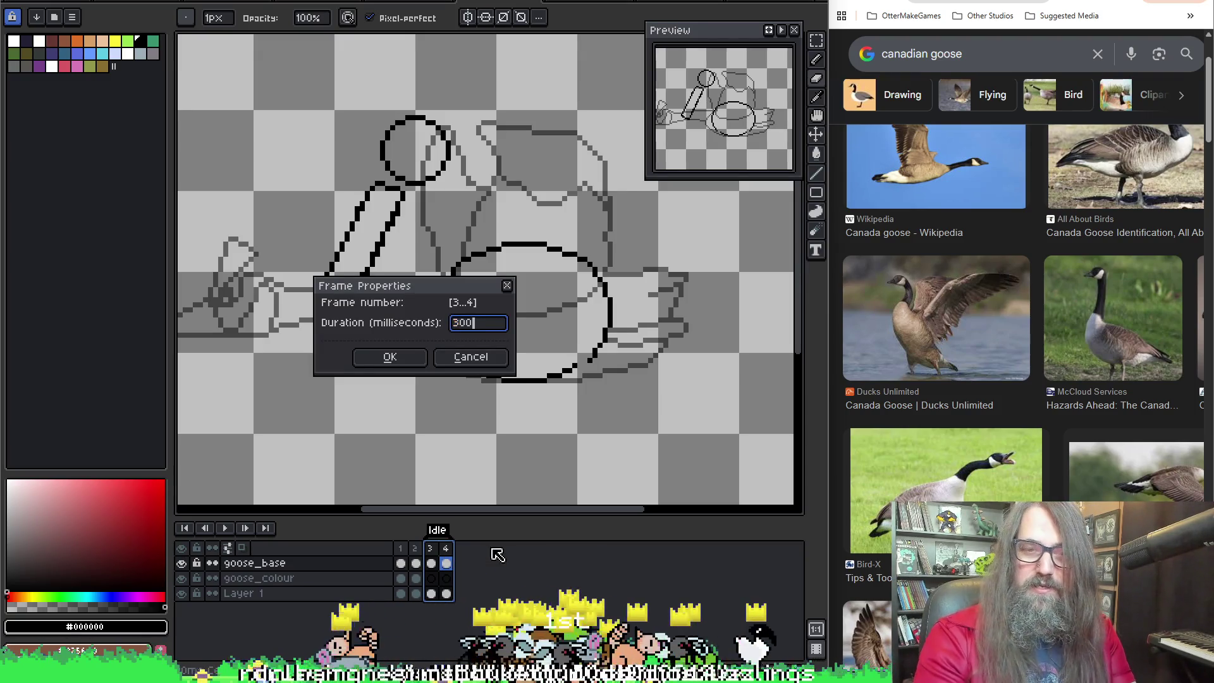
Step: Confirm the 300 ms duration for frames 3 and 4
{"action": "key", "text": "Return"}
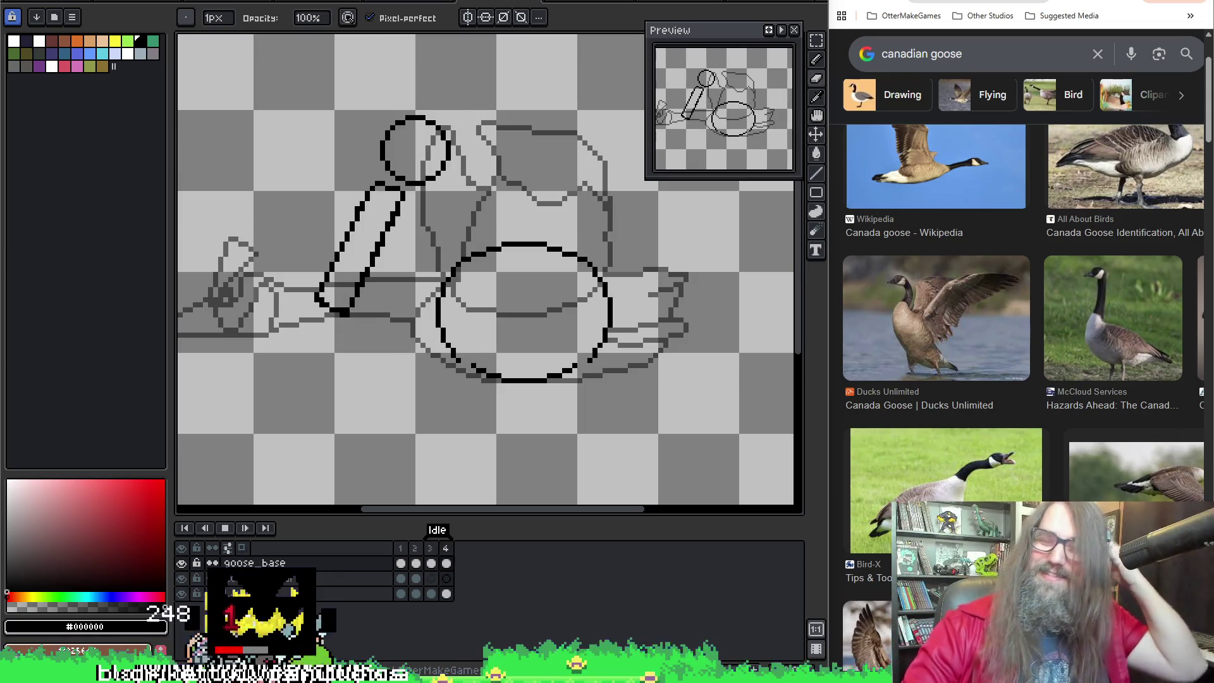
Step: Pan the canvas and play then stop the retimed animation
{"action": "key", "text": "h"}
{"action": "left_click_drag", "start_coordinate": [599, 333], "coordinate": [575, 336]}
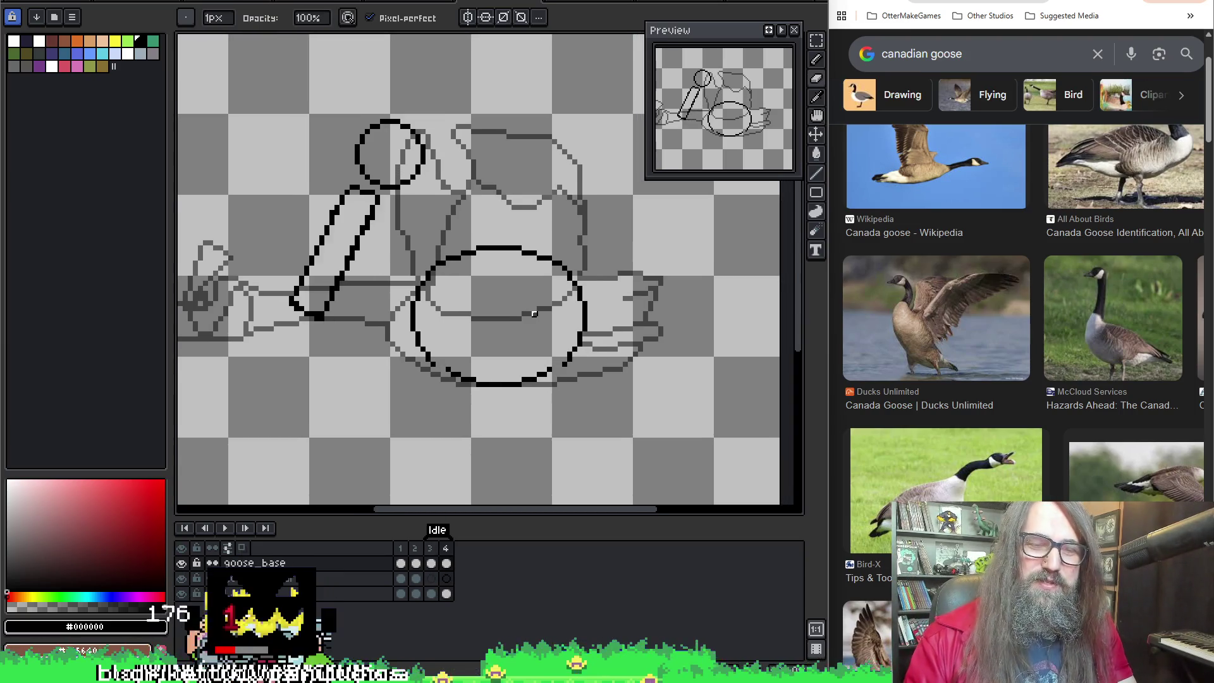
{"action": "key", "text": "Return"}
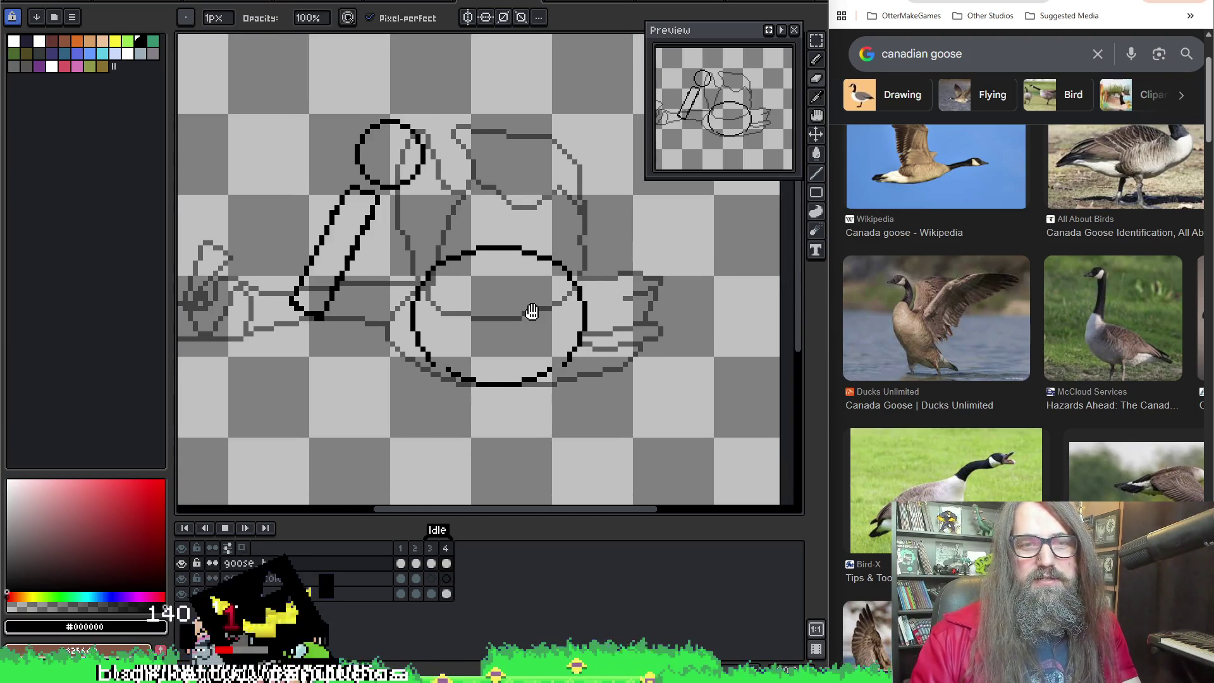
{"action": "key", "text": "Return"}
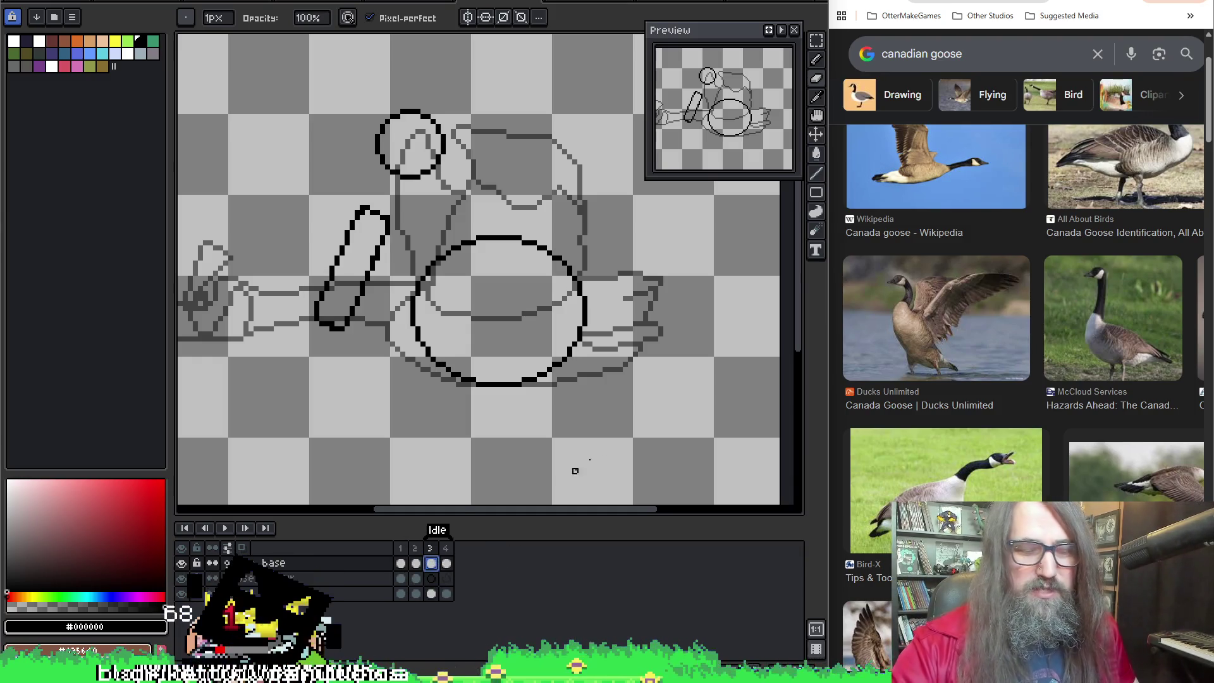
{"action": "scroll", "coordinate": [565, 436], "scroll_direction": "down", "scroll_amount": 1}
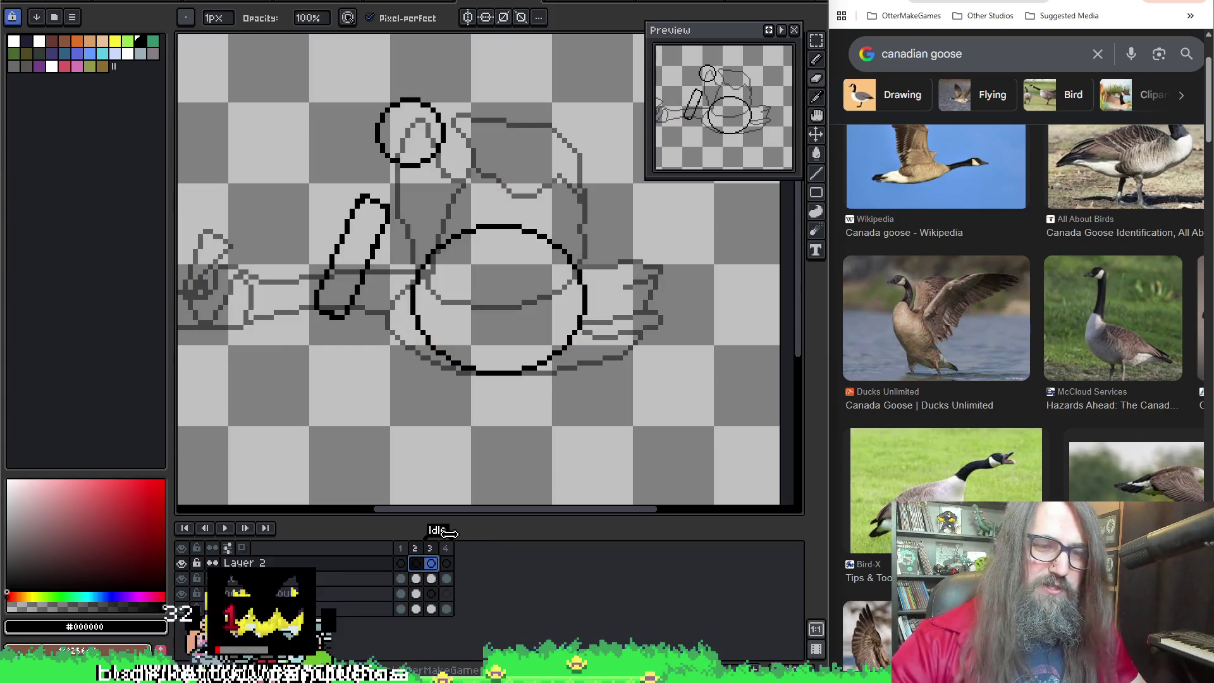
Step: Bring up Layer 2's properties to rename it 'wings &' and move the dialog off the sketch
{"action": "double_click", "coordinate": [247, 564]}
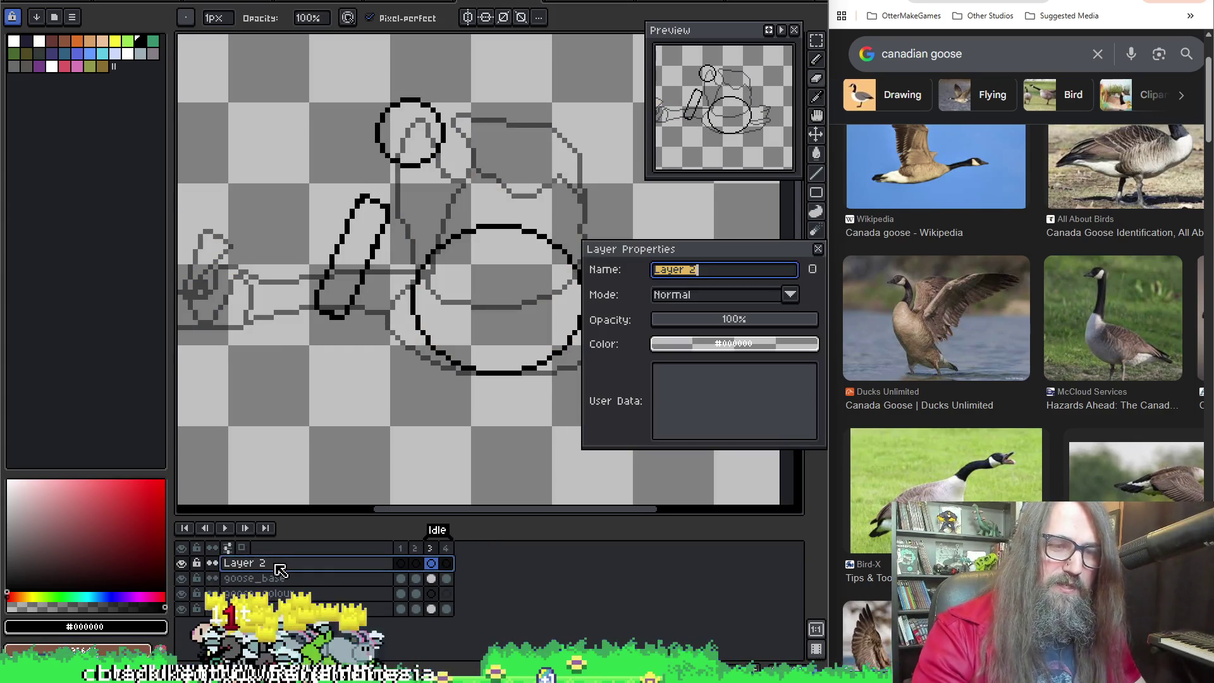
{"action": "type", "text": "wings"}
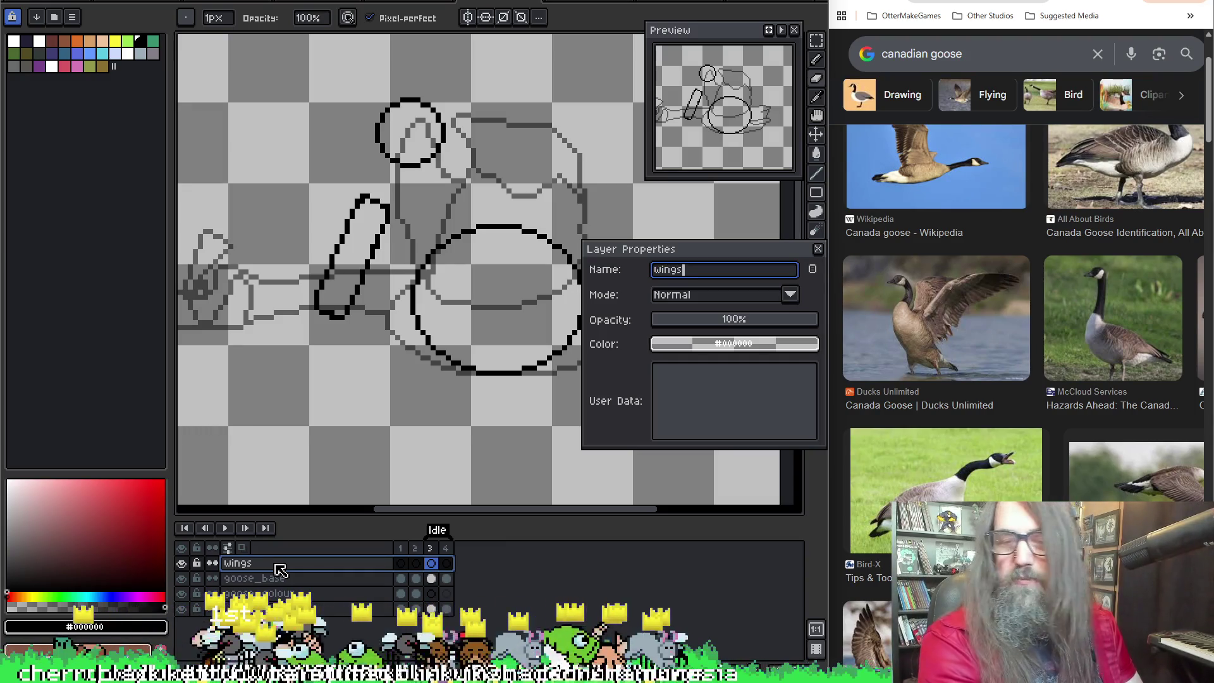
{"action": "type", "text": " &"}
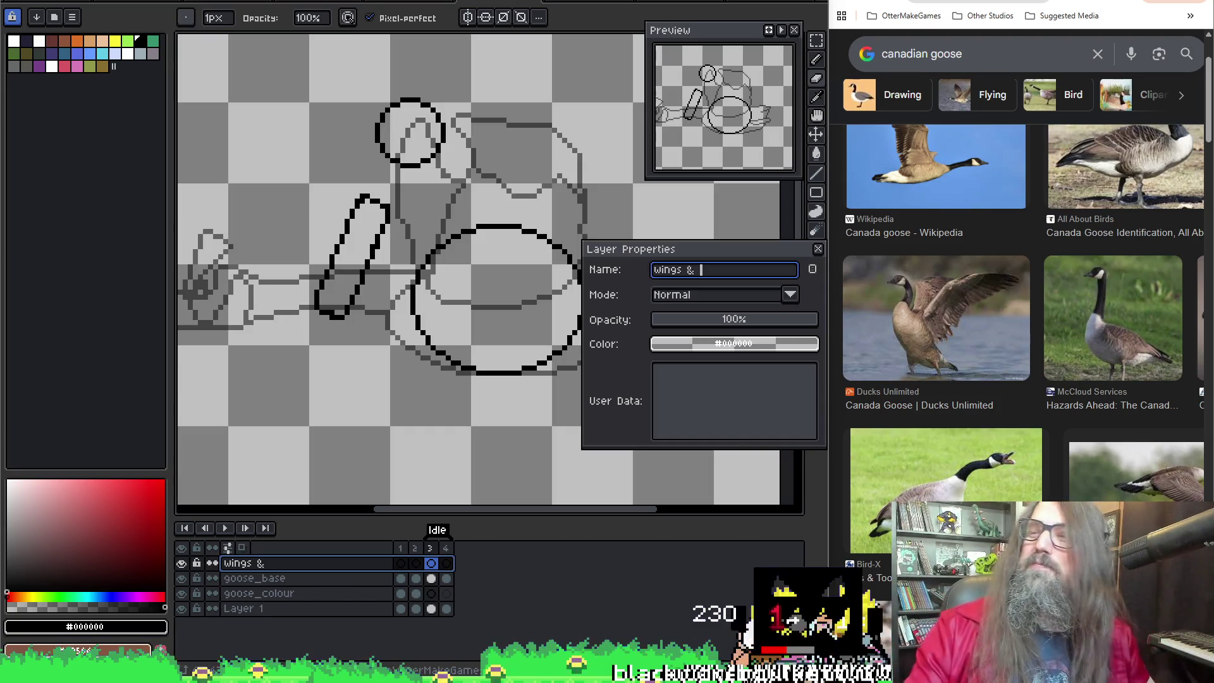
{"action": "left_click_drag", "start_coordinate": [295, 302], "coordinate": [592, 220]}
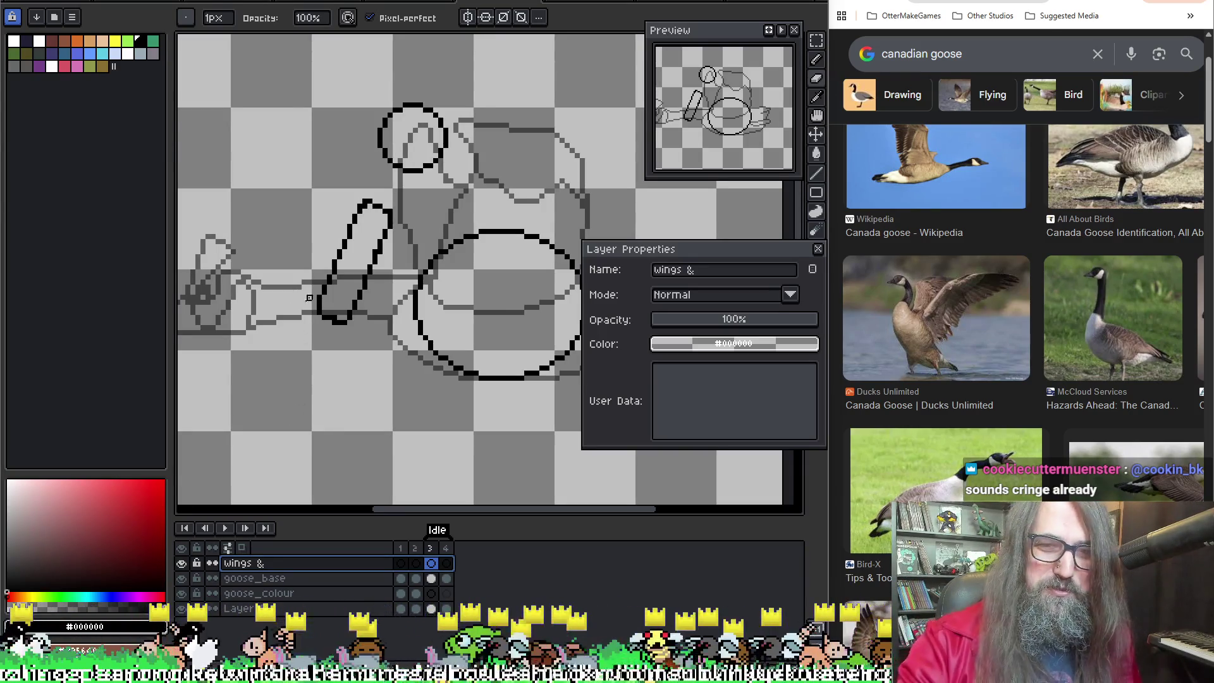
{"action": "left_click_drag", "start_coordinate": [683, 248], "coordinate": [649, 420]}
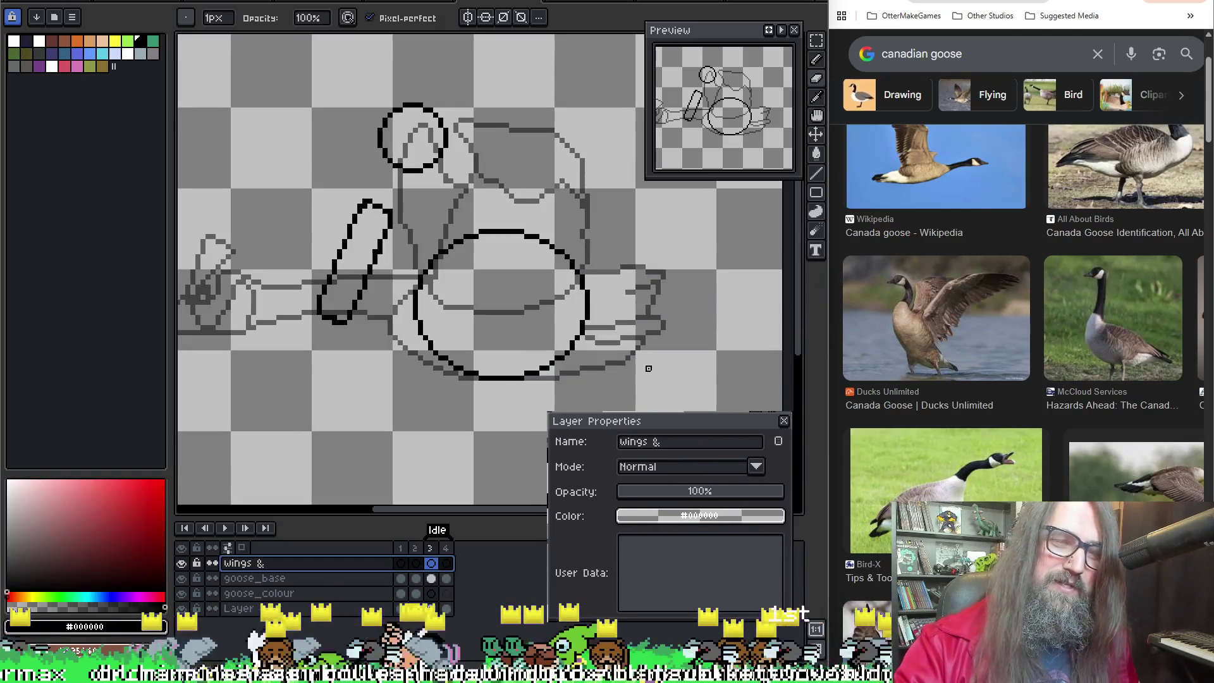
{"action": "left_click_drag", "start_coordinate": [427, 245], "coordinate": [453, 250]}
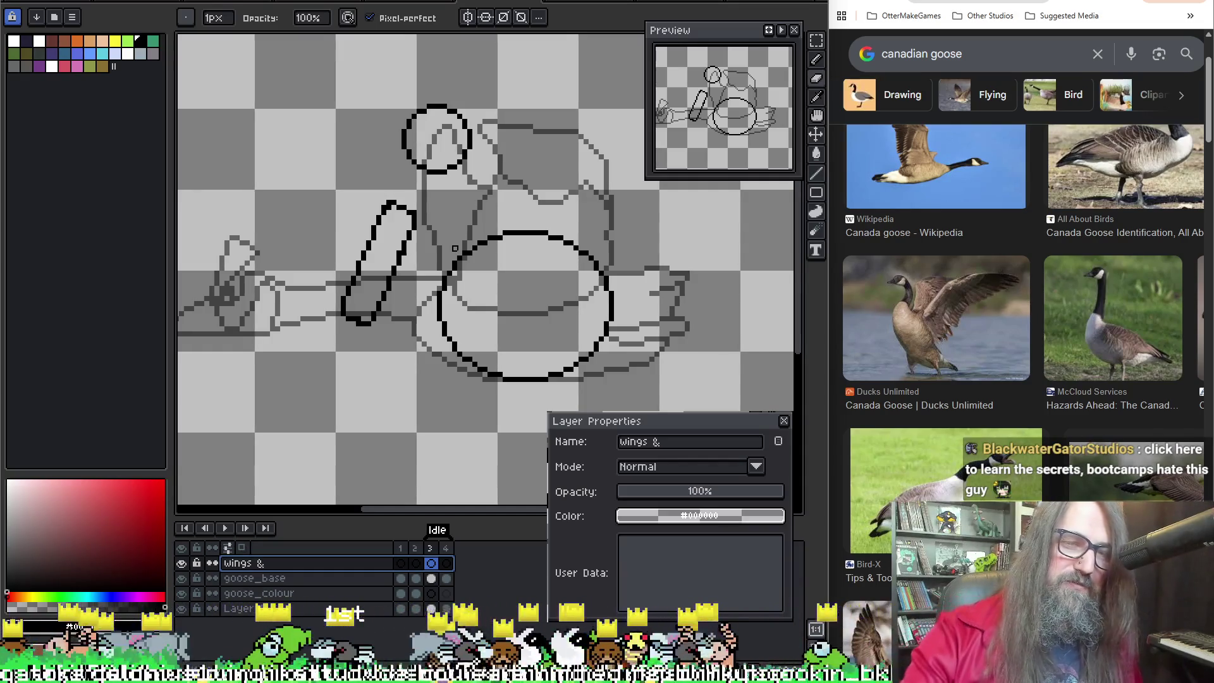
Step: Step through the frames to check the wing sketches while renaming
{"action": "key", "text": "Left"}
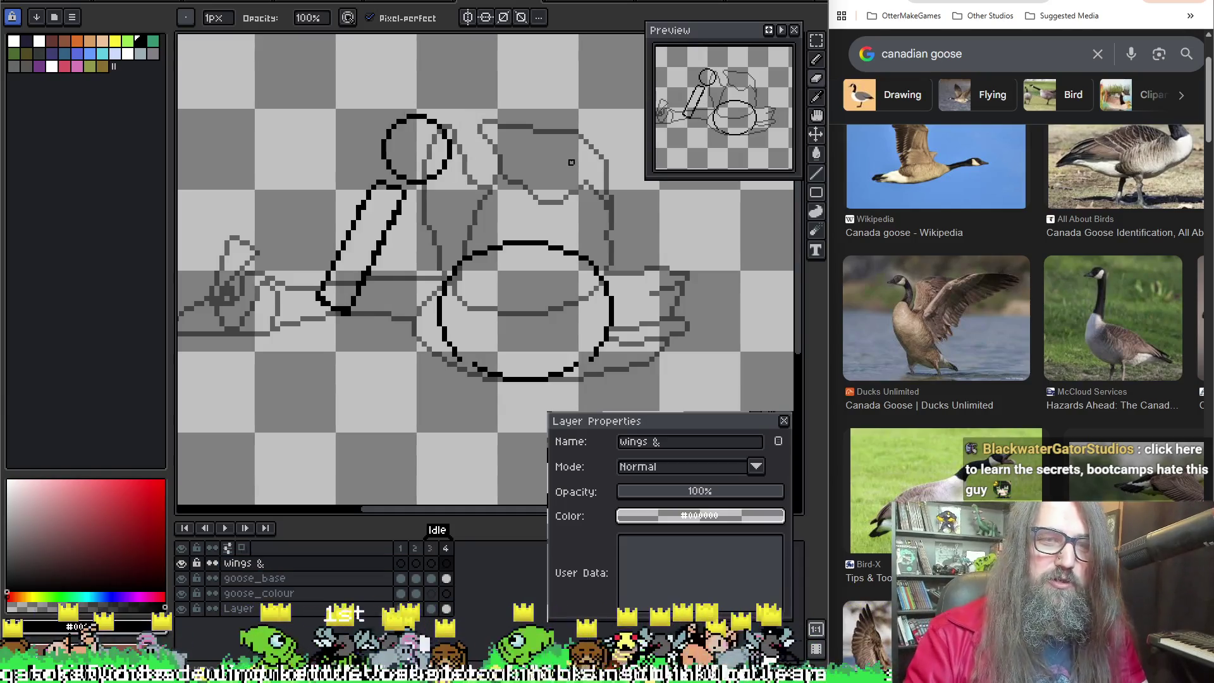
{"action": "key", "text": "Left"}
{"action": "key", "text": "Right"}
{"action": "key", "text": "Right"}
{"action": "key", "text": "Left"}
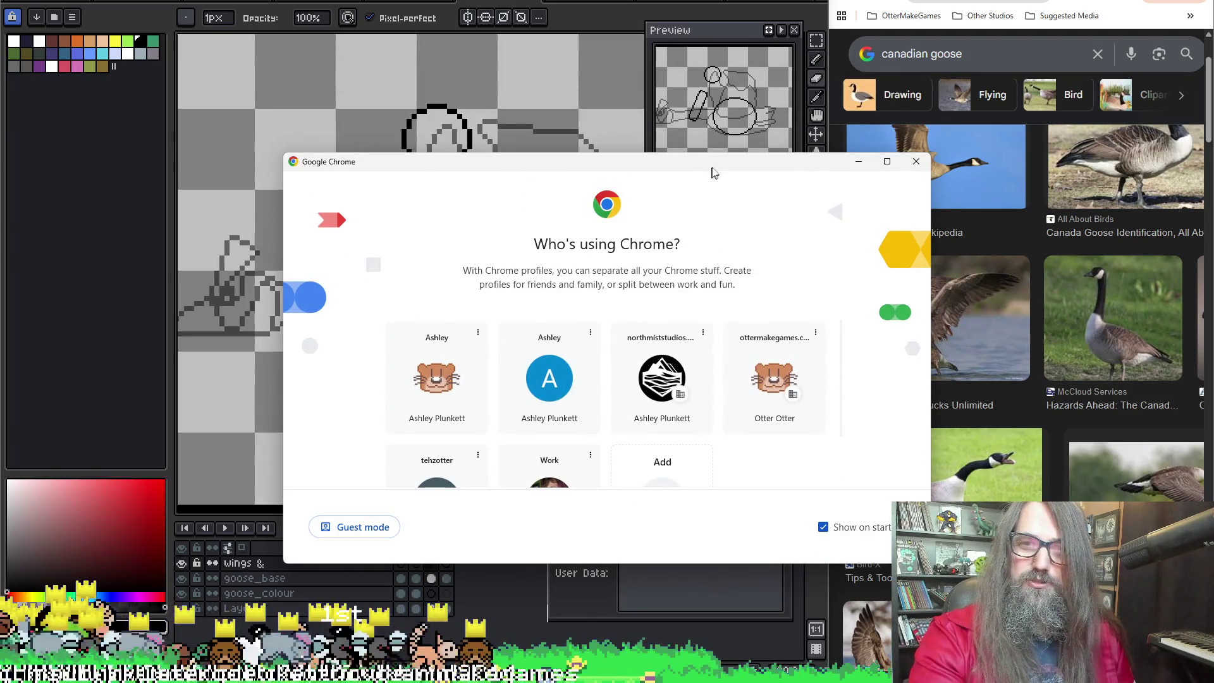
Step: Close the 'Who's using Chrome?' profile picker with Alt+F4
{"action": "key", "text": "alt+F4"}
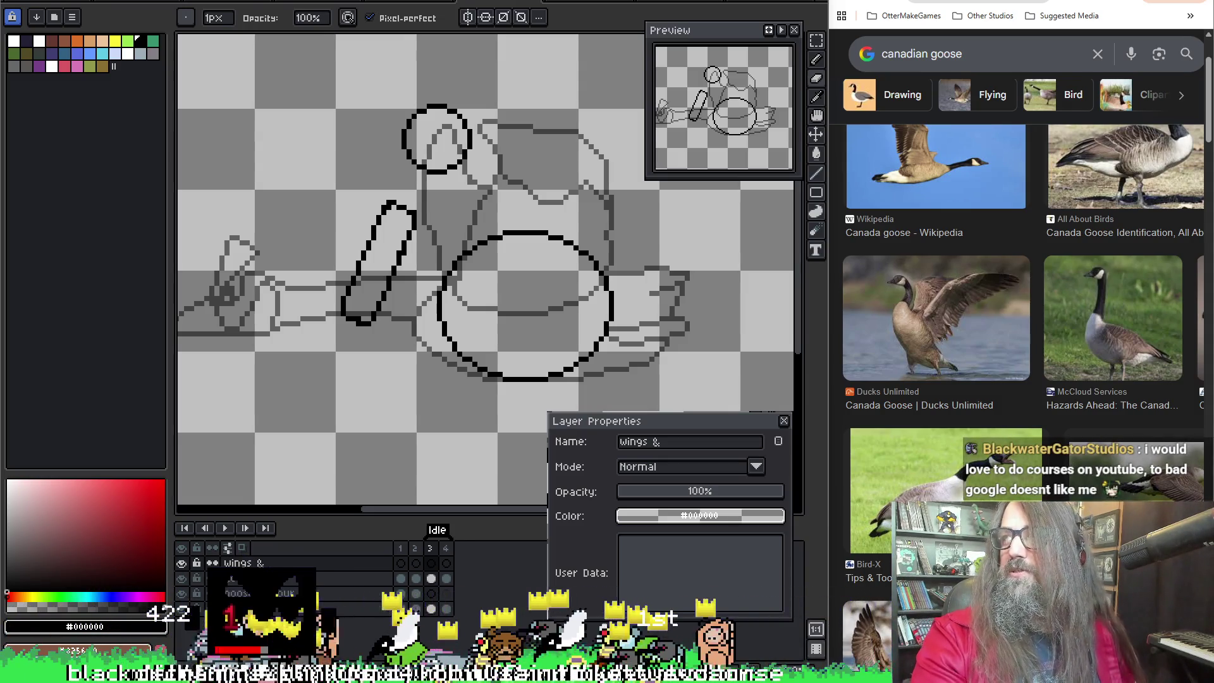
{"action": "scroll", "coordinate": [662, 287], "scroll_direction": "down", "scroll_amount": 3}
{"action": "scroll", "coordinate": [519, 335], "scroll_direction": "up", "scroll_amount": 3}
{"action": "scroll", "coordinate": [518, 334], "scroll_direction": "down", "scroll_amount": 3}
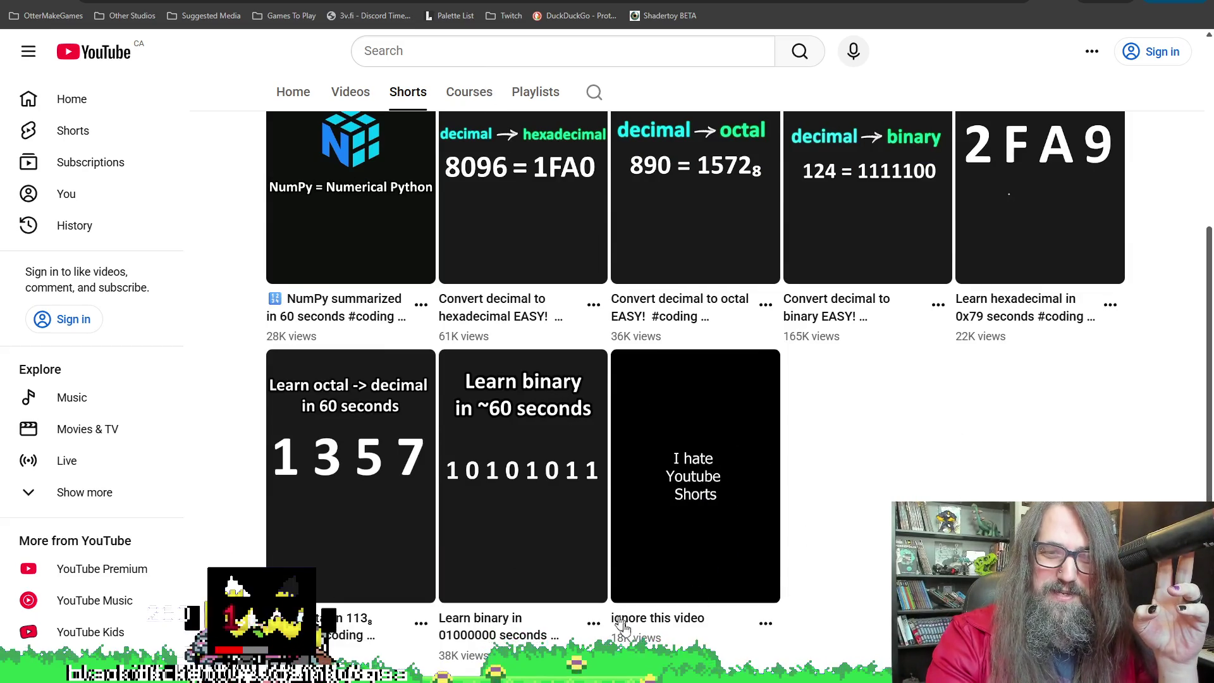
{"action": "scroll", "coordinate": [619, 474], "scroll_direction": "up", "scroll_amount": 4}
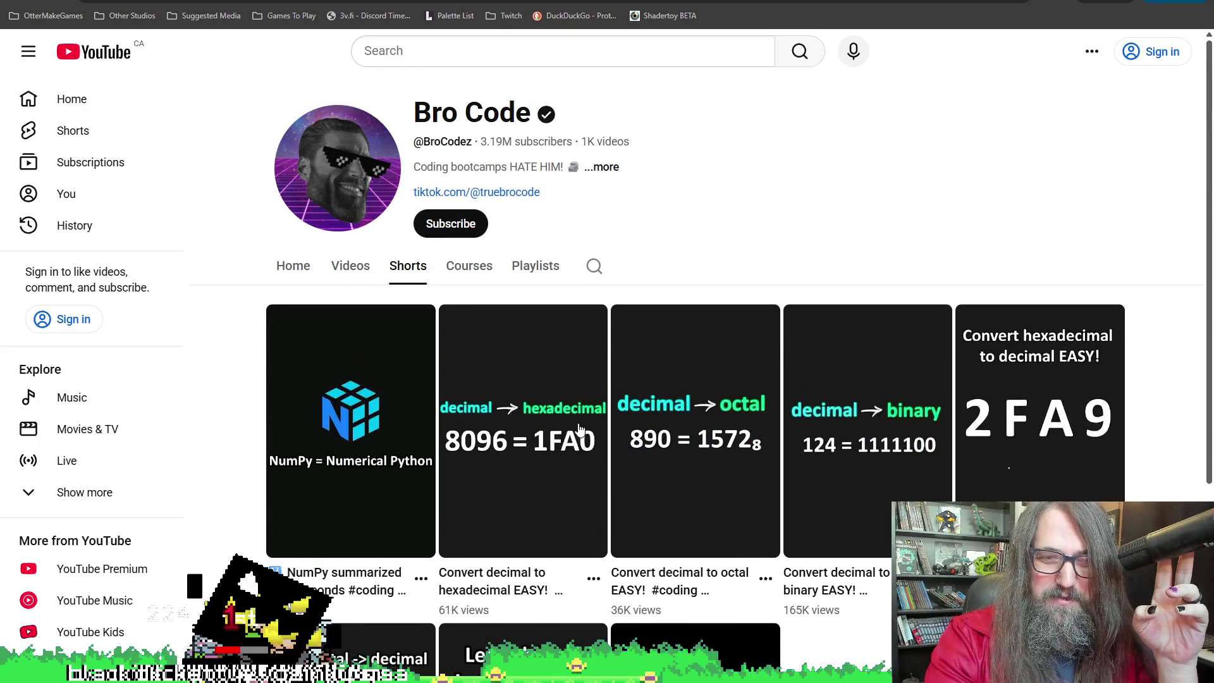
Step: Go to the coding channel's home page and then its Shorts videos
{"action": "left_click", "coordinate": [294, 265]}
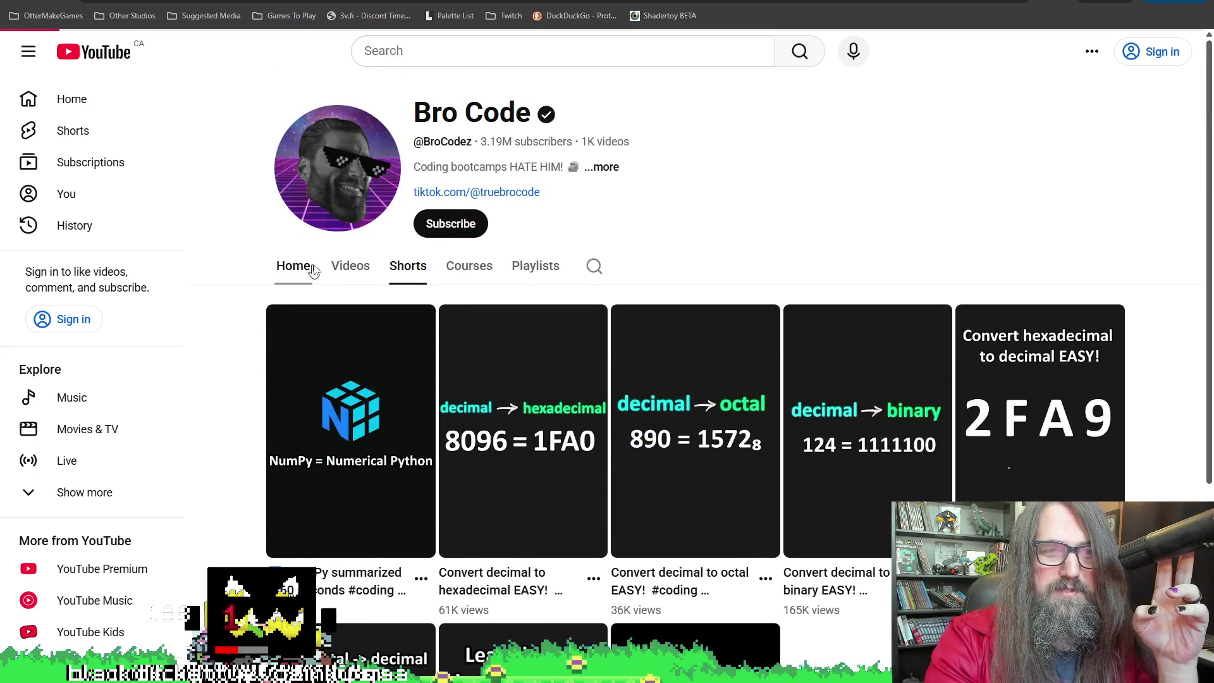
{"action": "scroll", "coordinate": [525, 414], "scroll_direction": "down", "scroll_amount": 2}
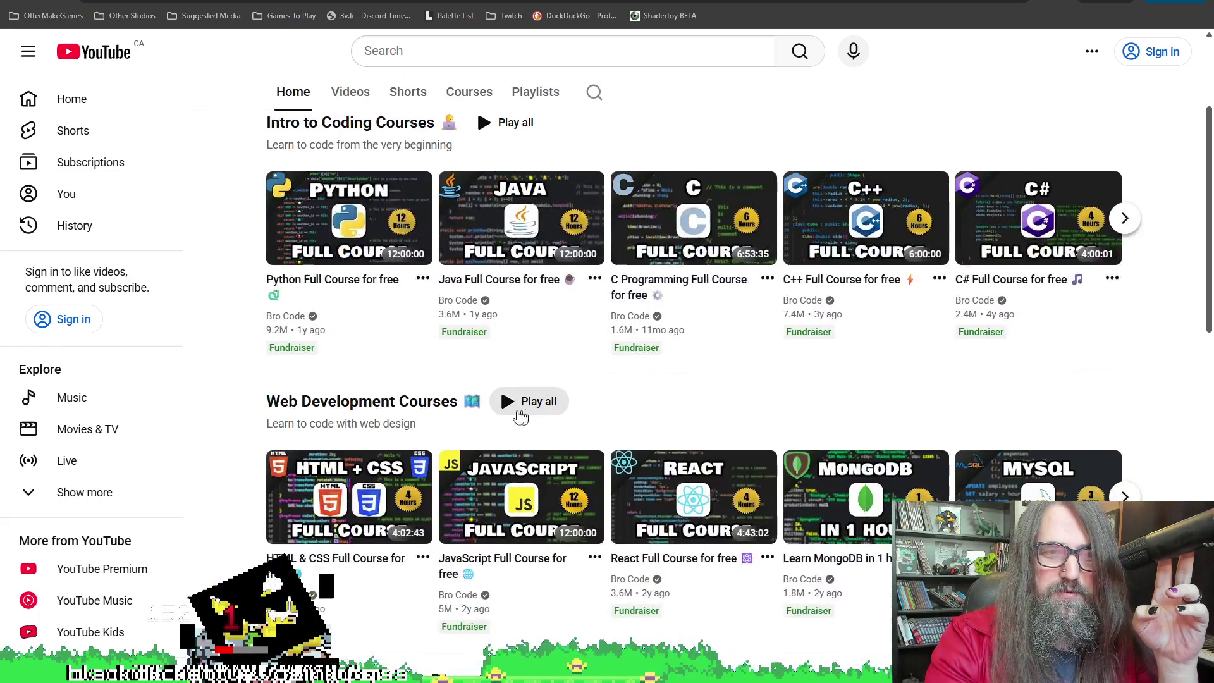
{"action": "scroll", "coordinate": [331, 362], "scroll_direction": "down", "scroll_amount": 3}
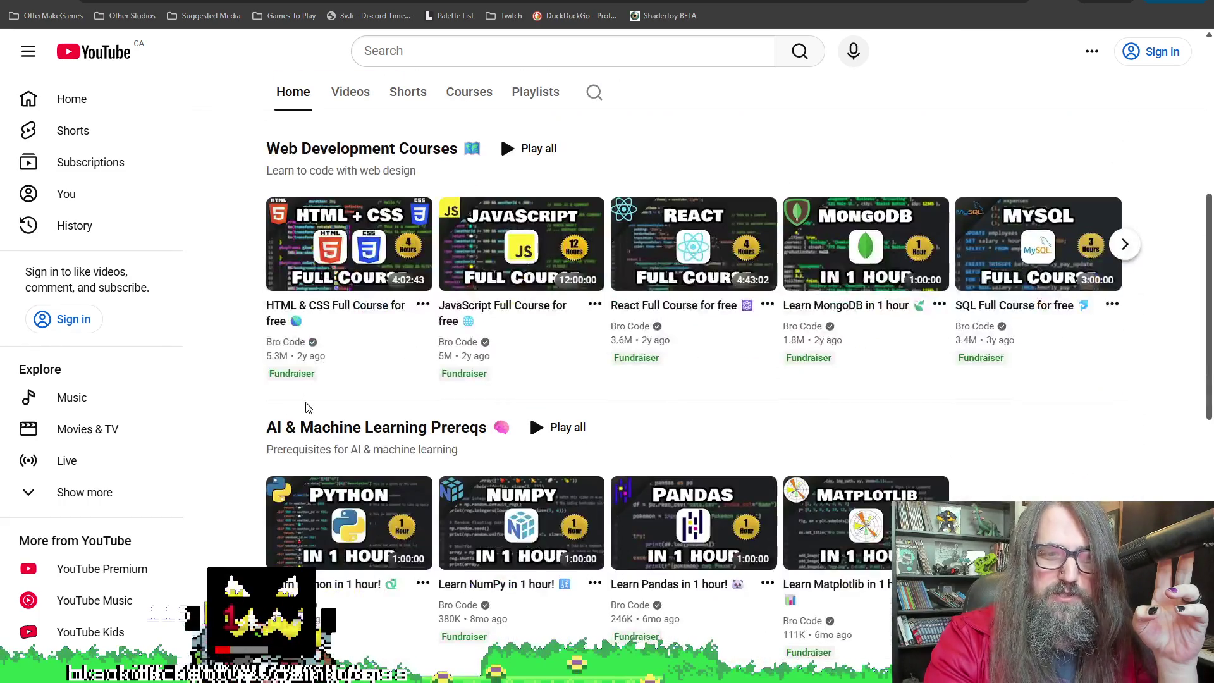
{"action": "scroll", "coordinate": [304, 408], "scroll_direction": "down", "scroll_amount": 2}
{"action": "scroll", "coordinate": [258, 409], "scroll_direction": "down", "scroll_amount": 3}
{"action": "scroll", "coordinate": [246, 406], "scroll_direction": "down", "scroll_amount": 3}
{"action": "scroll", "coordinate": [242, 403], "scroll_direction": "down", "scroll_amount": 2}
{"action": "scroll", "coordinate": [242, 404], "scroll_direction": "up", "scroll_amount": 5}
{"action": "scroll", "coordinate": [379, 379], "scroll_direction": "up", "scroll_amount": 5}
{"action": "scroll", "coordinate": [464, 359], "scroll_direction": "up", "scroll_amount": 5}
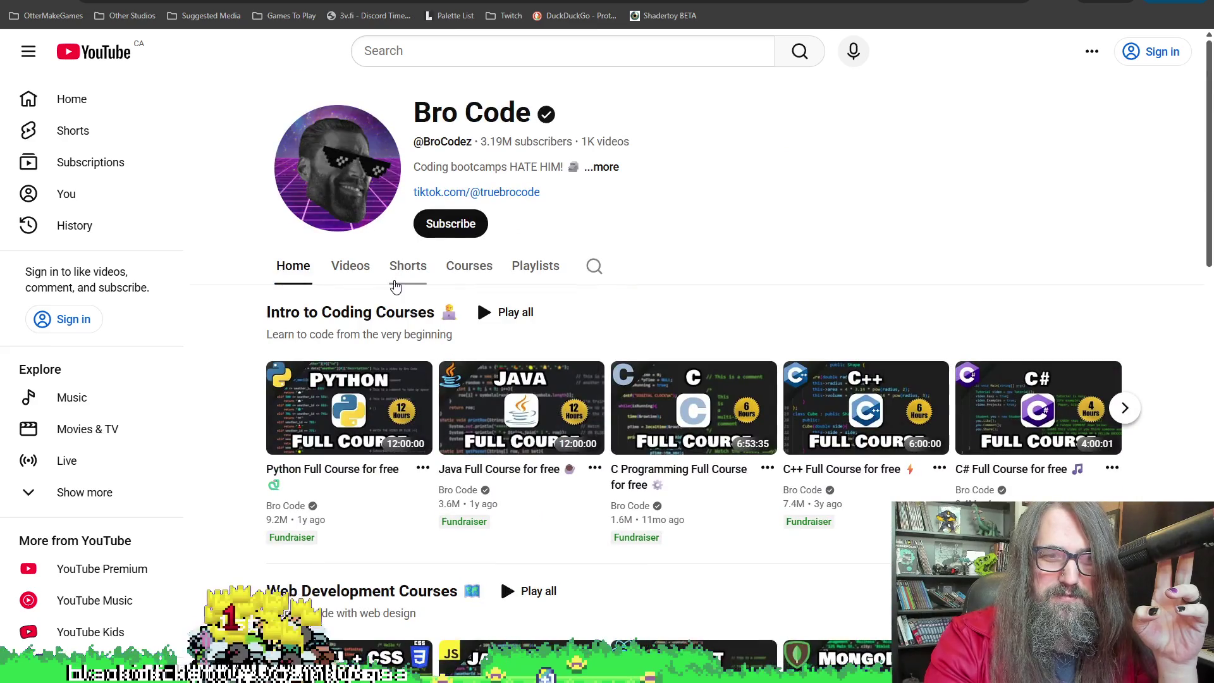
{"action": "left_click", "coordinate": [408, 266]}
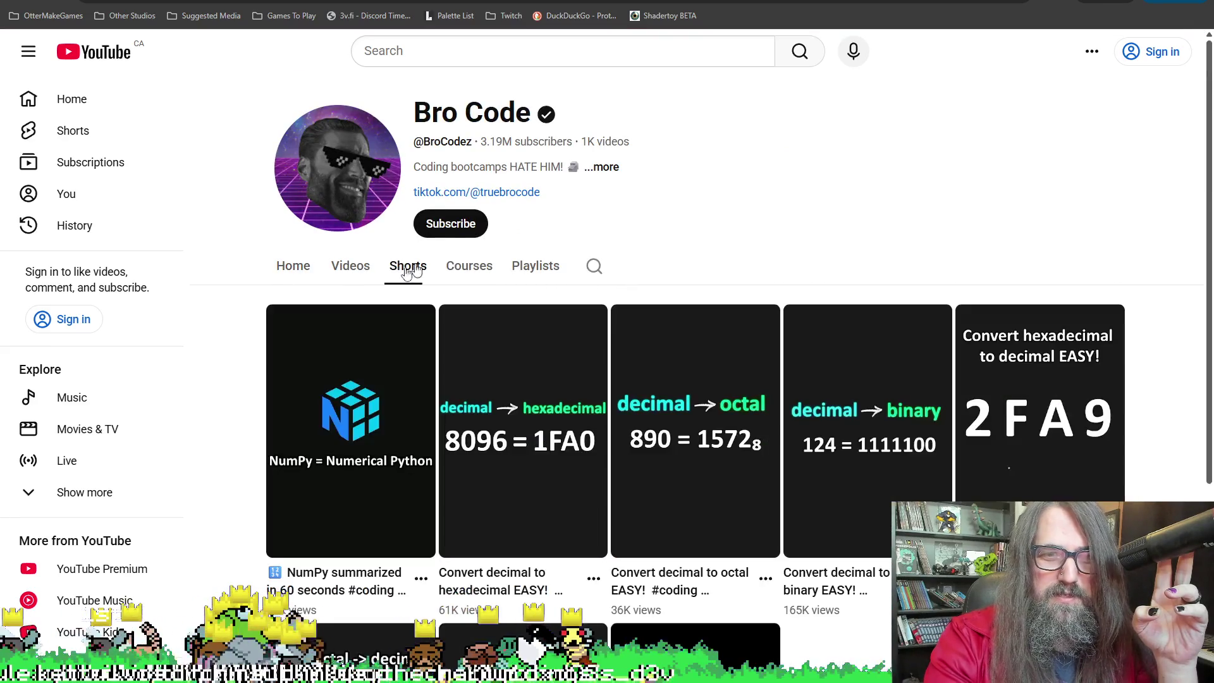
{"action": "scroll", "coordinate": [461, 443], "scroll_direction": "down", "scroll_amount": 3}
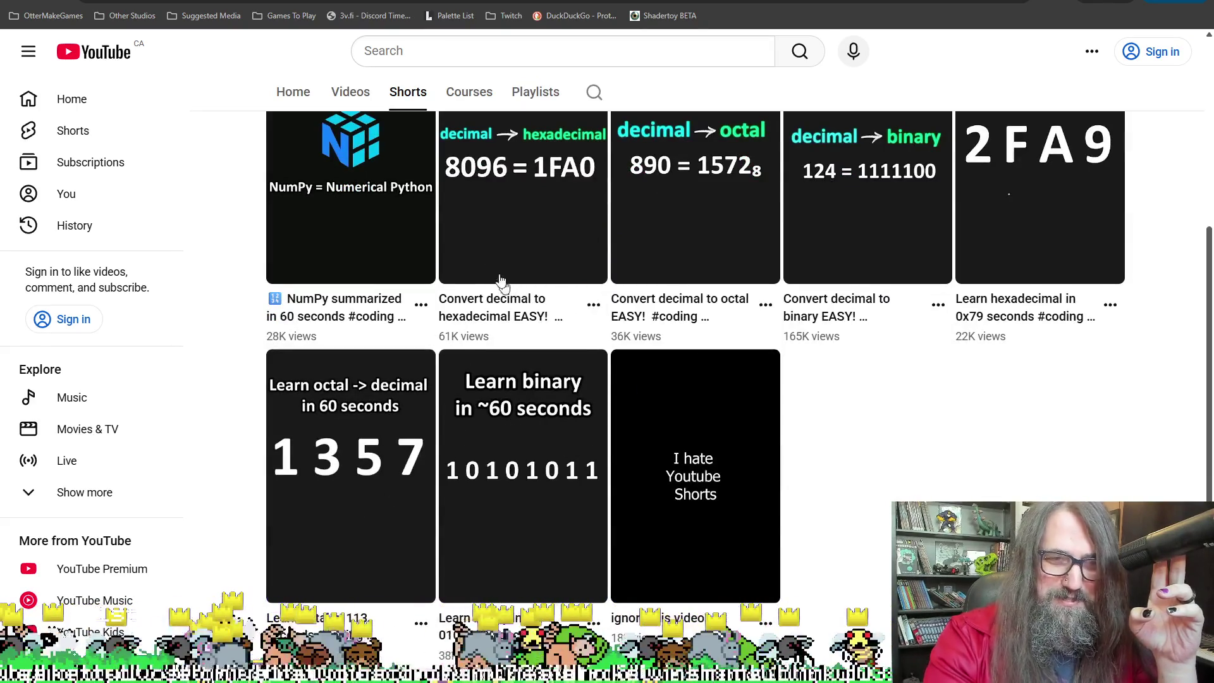
{"action": "scroll", "coordinate": [379, 285], "scroll_direction": "up", "scroll_amount": 4}
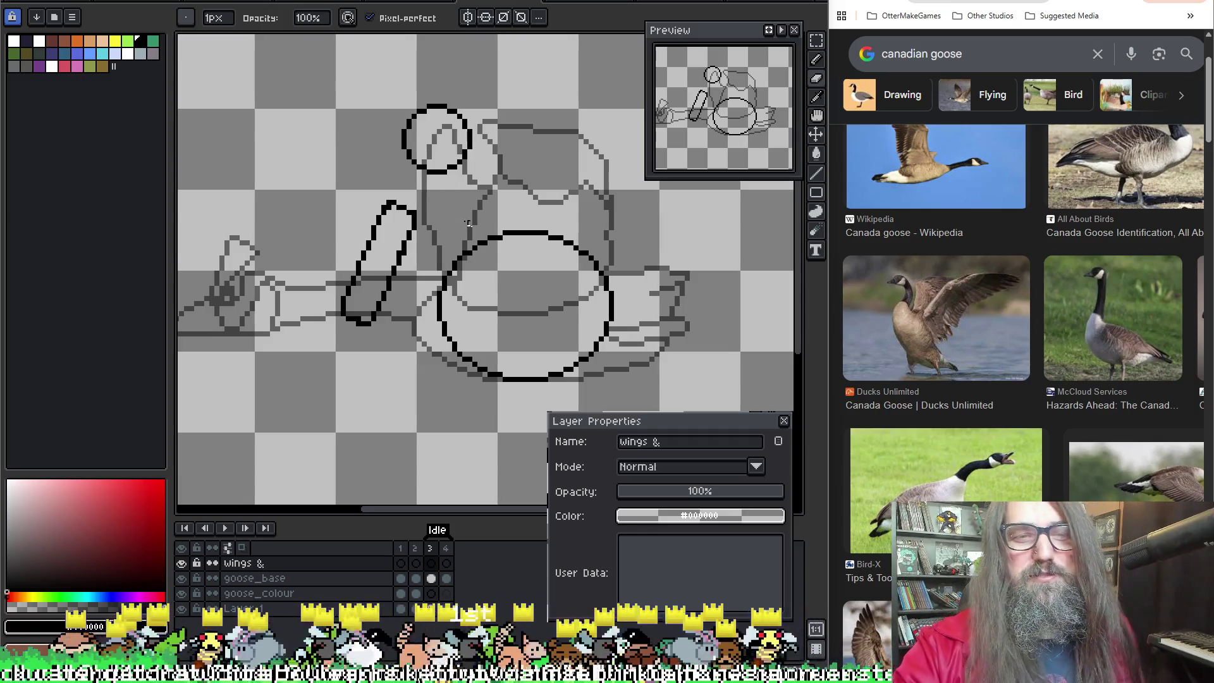
{"action": "scroll", "coordinate": [459, 213], "scroll_direction": "down", "scroll_amount": 1}
{"action": "scroll", "coordinate": [459, 212], "scroll_direction": "up", "scroll_amount": 1}
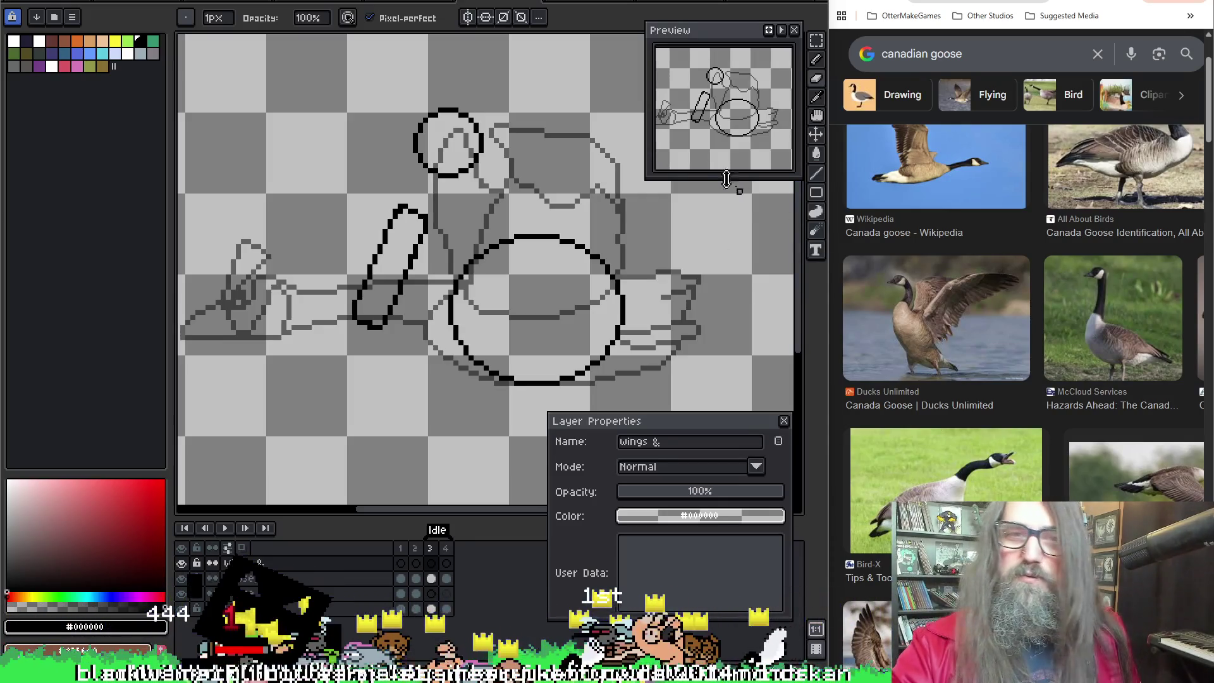
{"action": "left_click_drag", "start_coordinate": [489, 283], "coordinate": [441, 255]}
{"action": "key", "text": "space"}
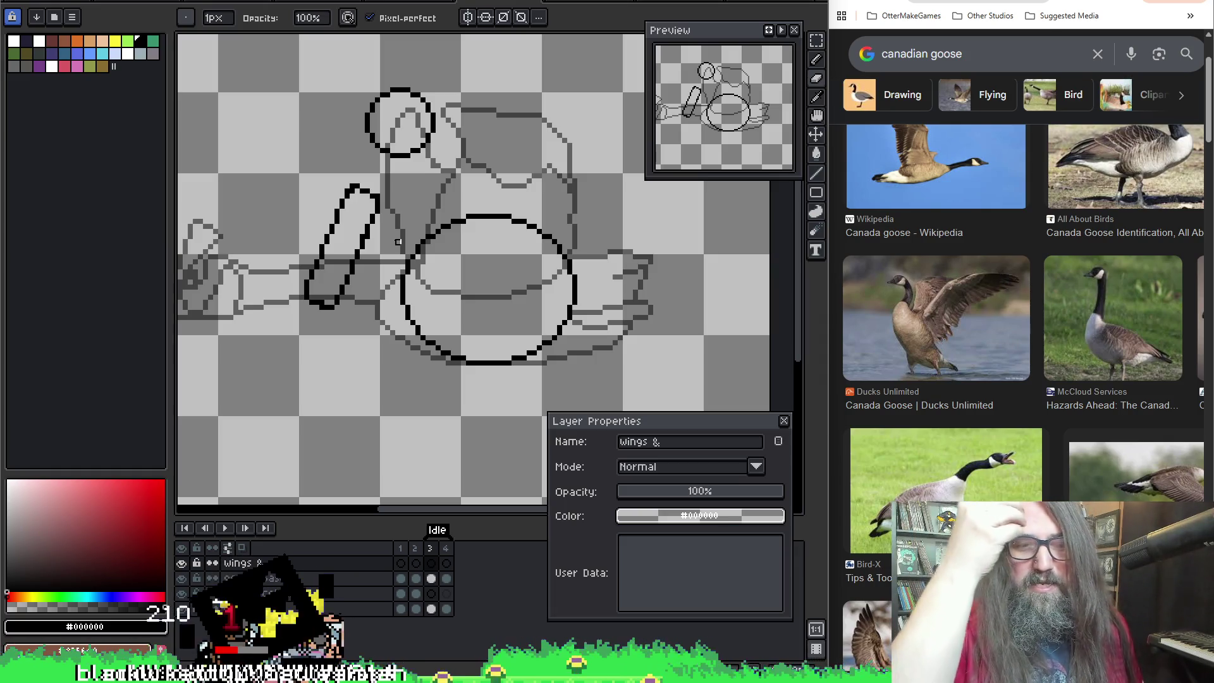
{"action": "scroll", "coordinate": [501, 216], "scroll_direction": "down", "scroll_amount": 1}
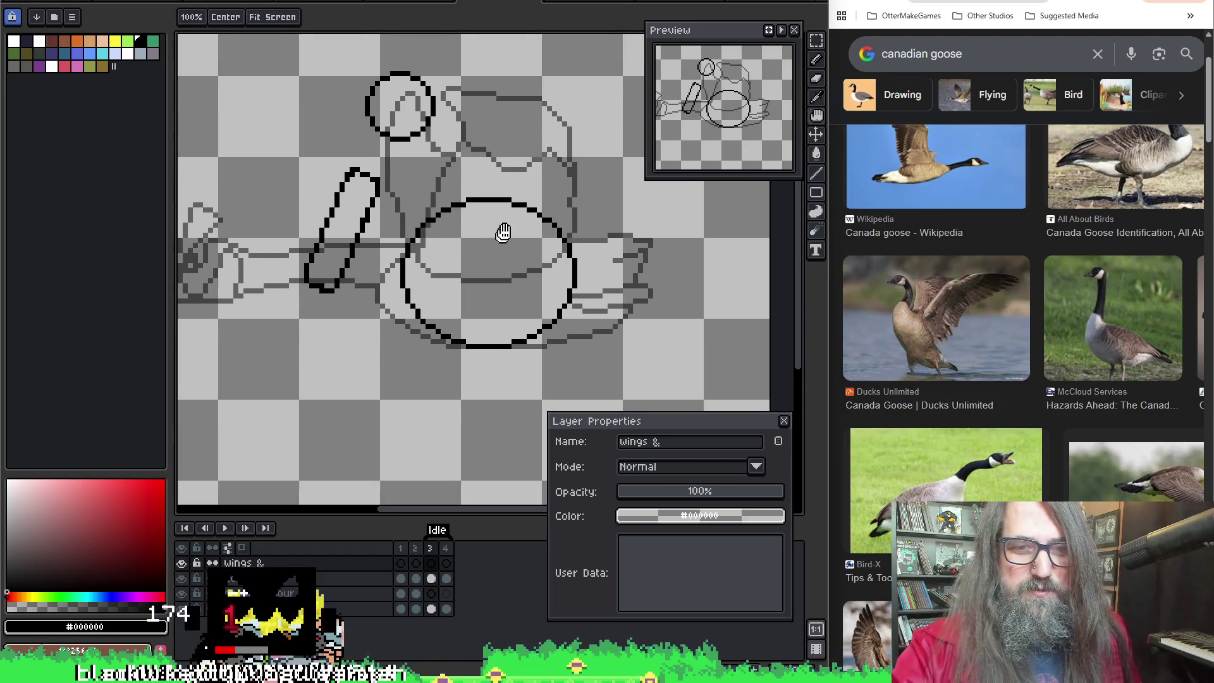
{"action": "scroll", "coordinate": [502, 216], "scroll_direction": "up", "scroll_amount": 1}
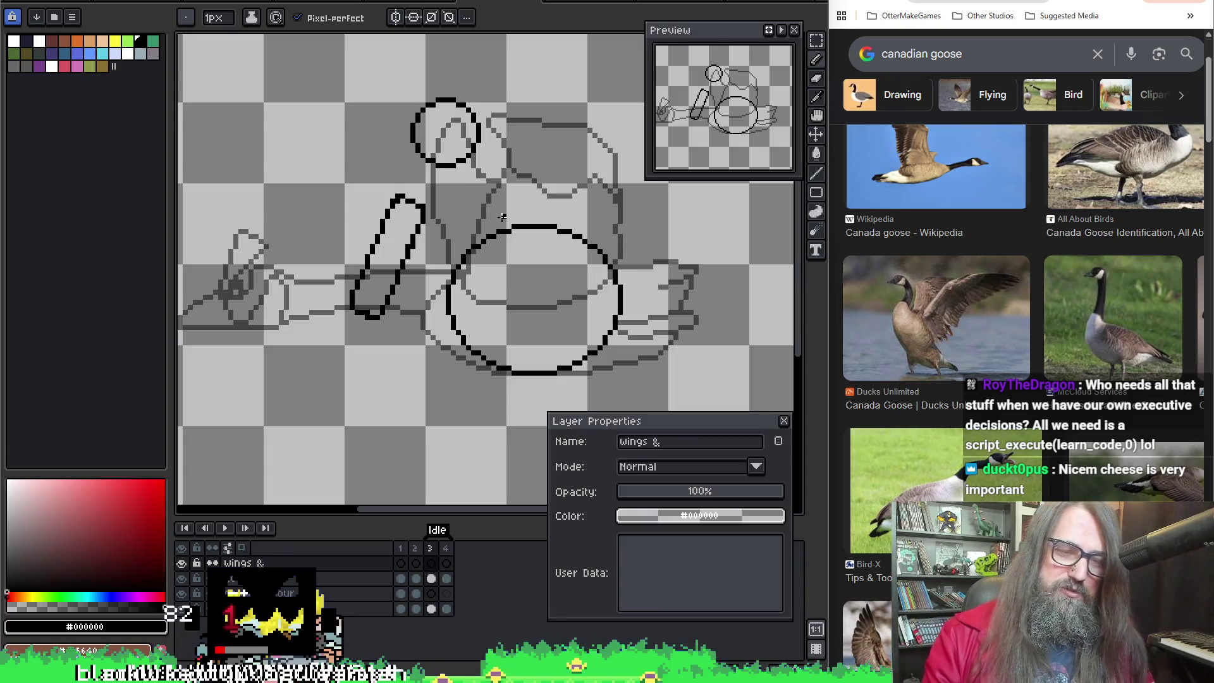
{"action": "key", "text": "Return"}
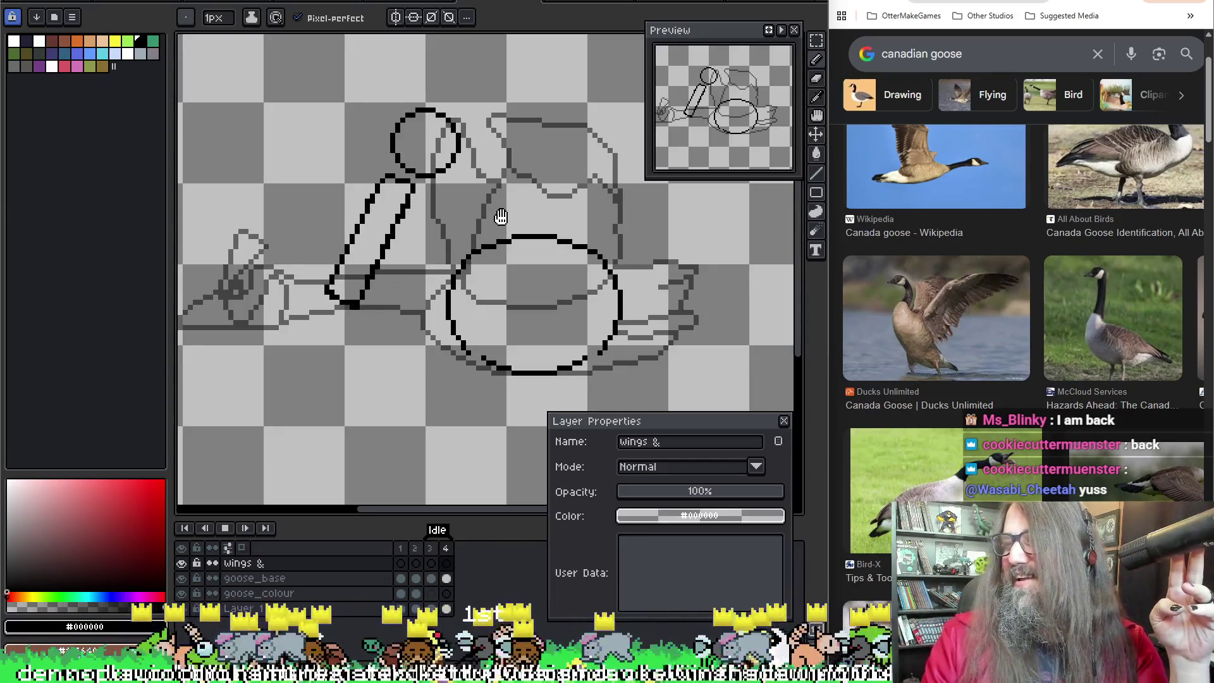
{"action": "key", "text": "Left"}
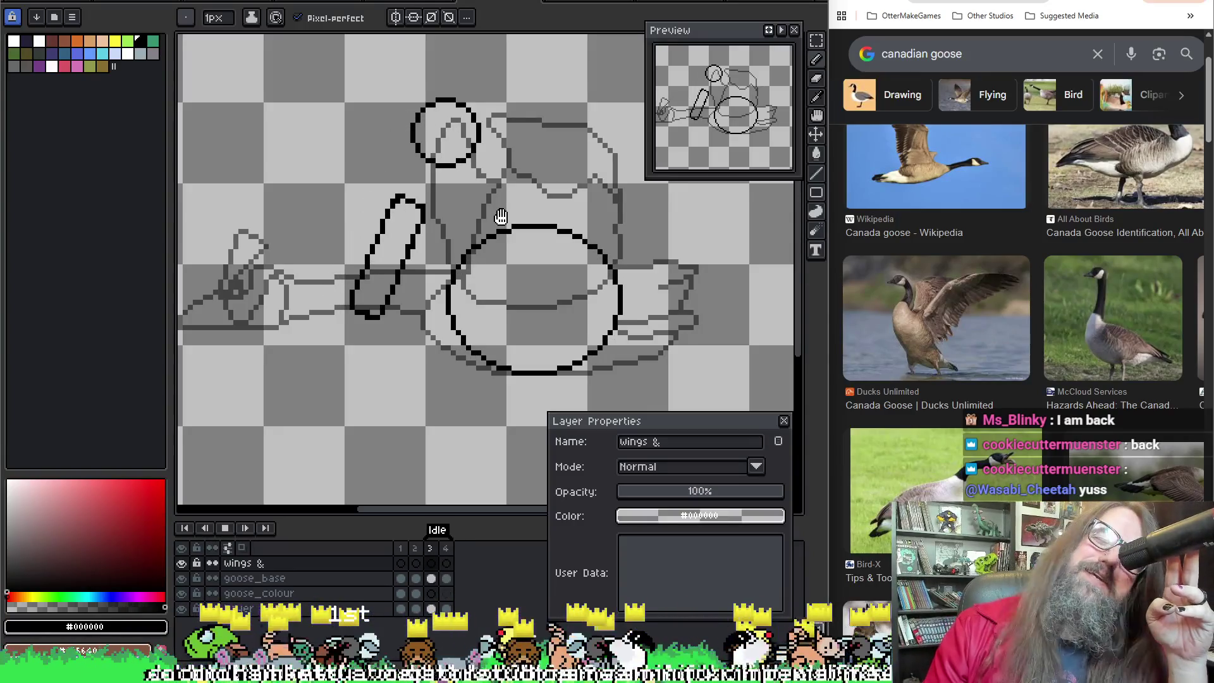
{"action": "key", "text": "Left"}
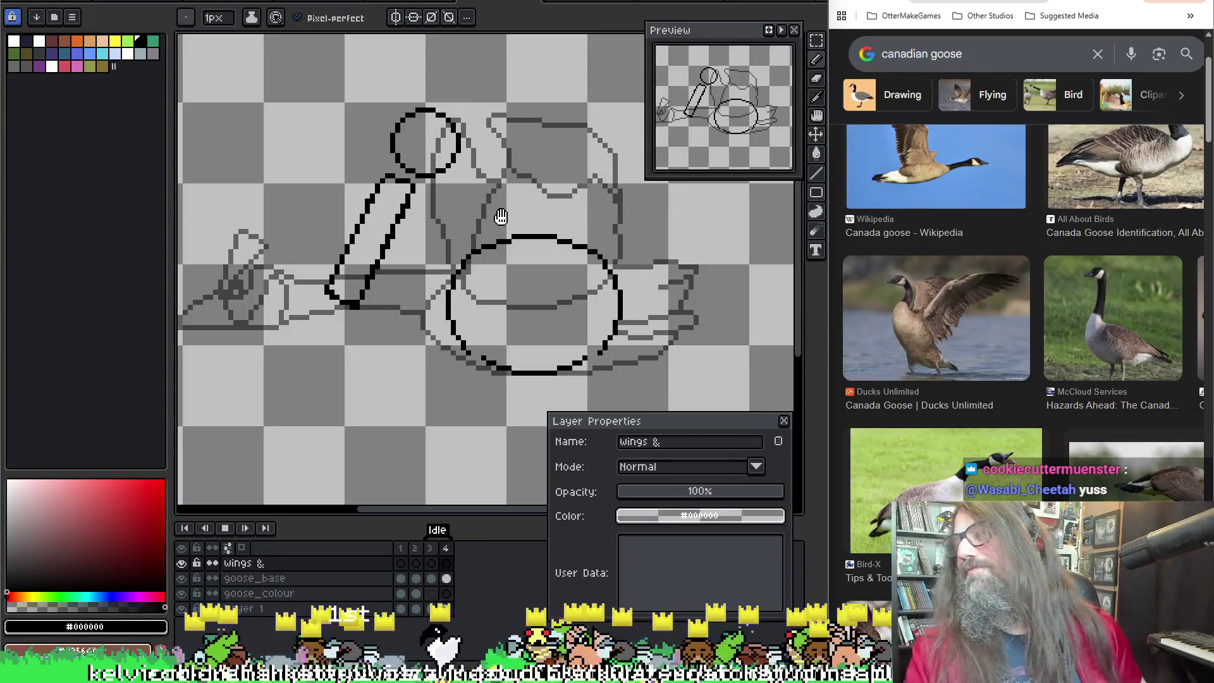
{"action": "key", "text": "Right"}
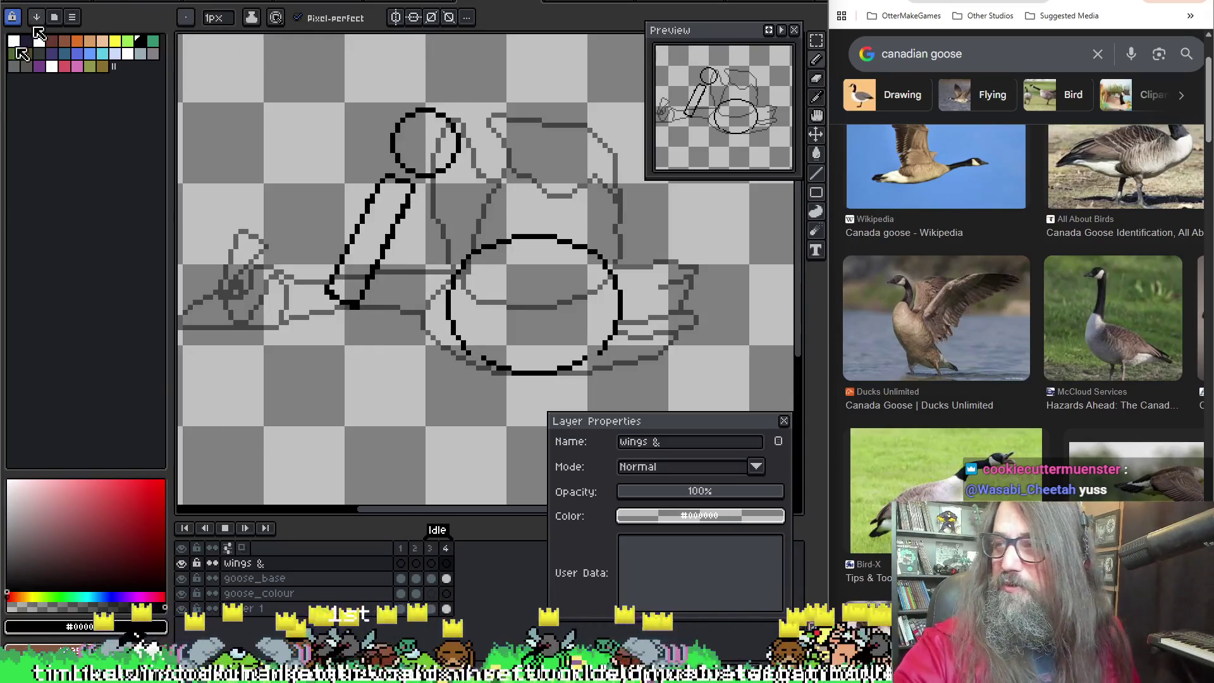
{"action": "scroll", "coordinate": [582, 181], "scroll_direction": "up", "scroll_amount": 1}
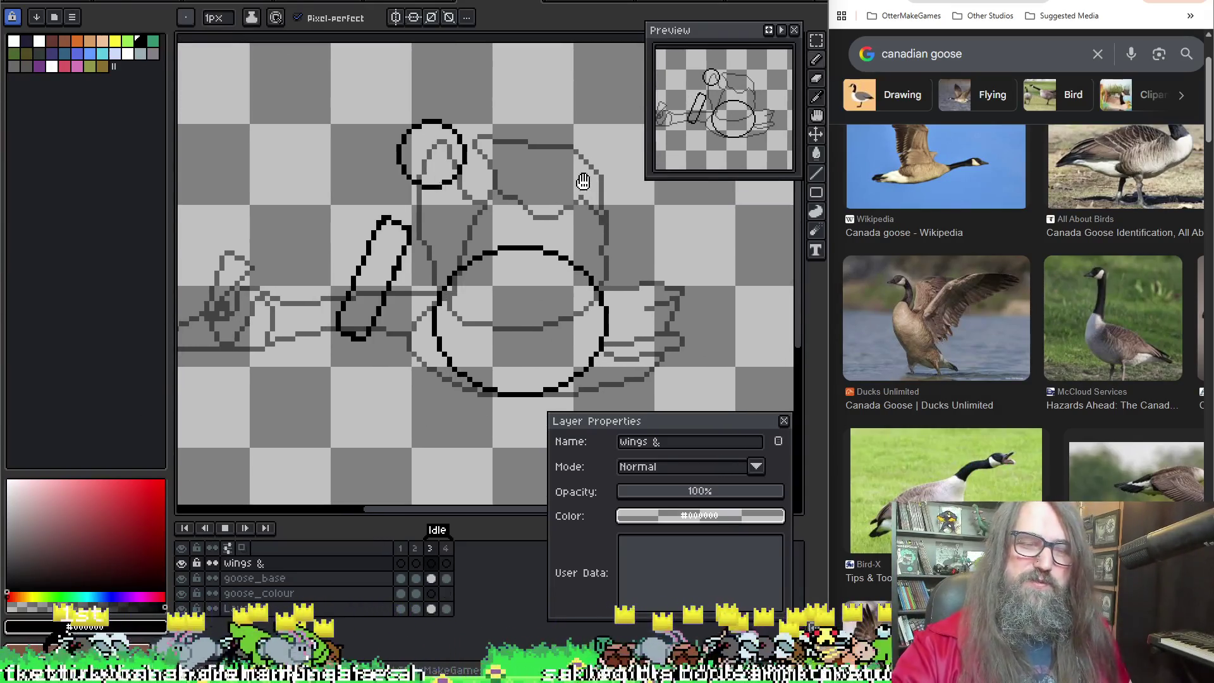
{"action": "key", "text": "Left"}
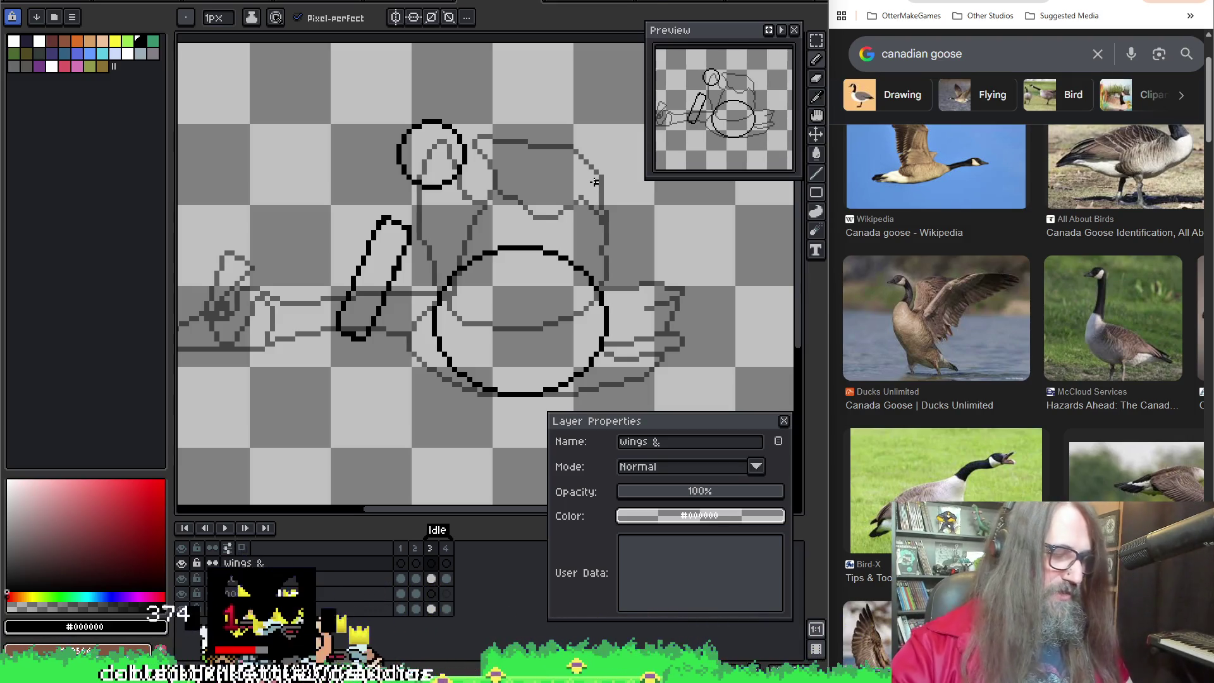
Step: Move the head circle up and to the right on goose_base with the Move tool, then commit
{"action": "key", "text": "v"}
{"action": "left_click_drag", "start_coordinate": [379, 95], "coordinate": [482, 190]}
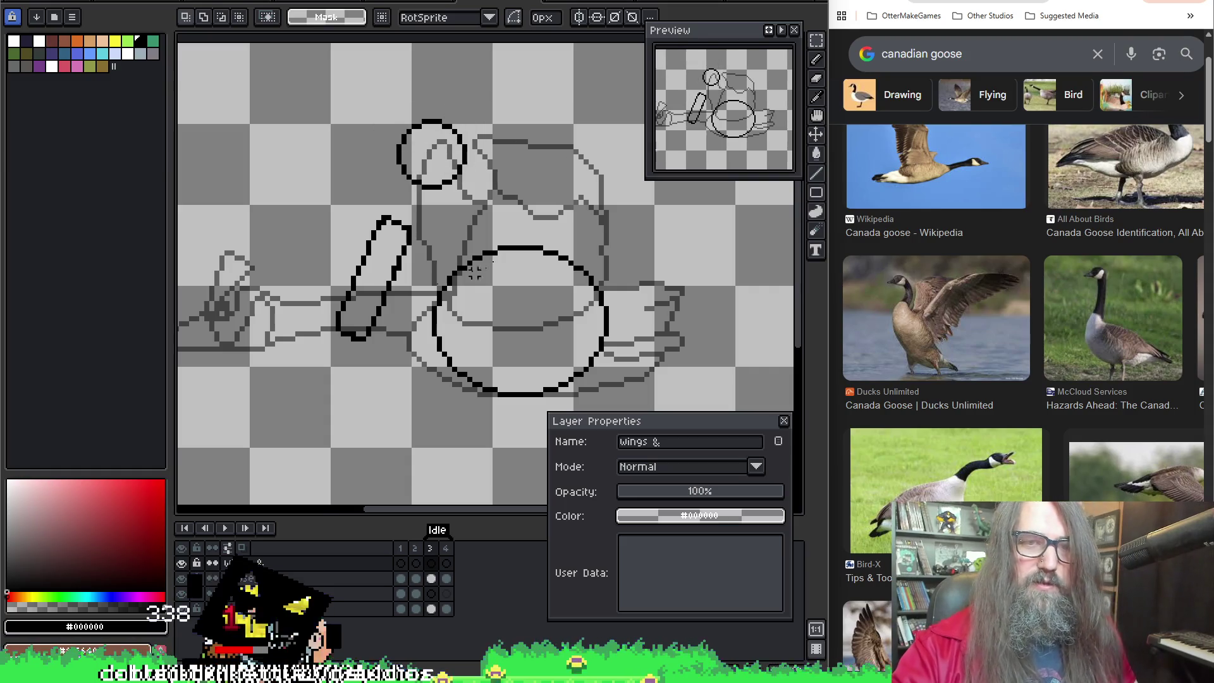
{"action": "mouse_move", "coordinate": [359, 81]}
{"action": "left_mouse_down"}
{"action": "mouse_move", "coordinate": [503, 204]}
{"action": "mouse_move", "coordinate": [514, 137]}
{"action": "mouse_move", "coordinate": [488, 140]}
{"action": "left_mouse_up"}
{"action": "key", "text": "Escape"}
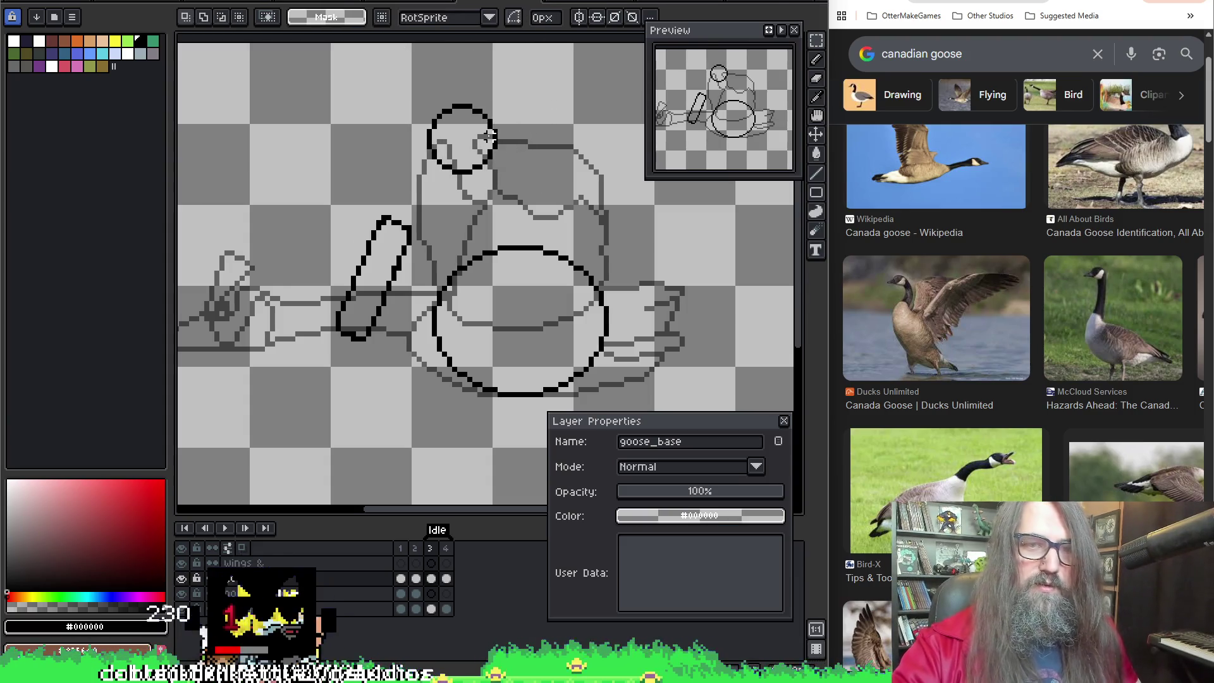
Step: Flip between neighbouring frames to compare the head and neck pose
{"action": "key", "text": "Right"}
{"action": "key", "text": "Left"}
{"action": "key", "text": "Right"}
{"action": "key", "text": "Left"}
{"action": "key", "text": "Left"}
{"action": "key", "text": "Right"}
{"action": "key", "text": "Left"}
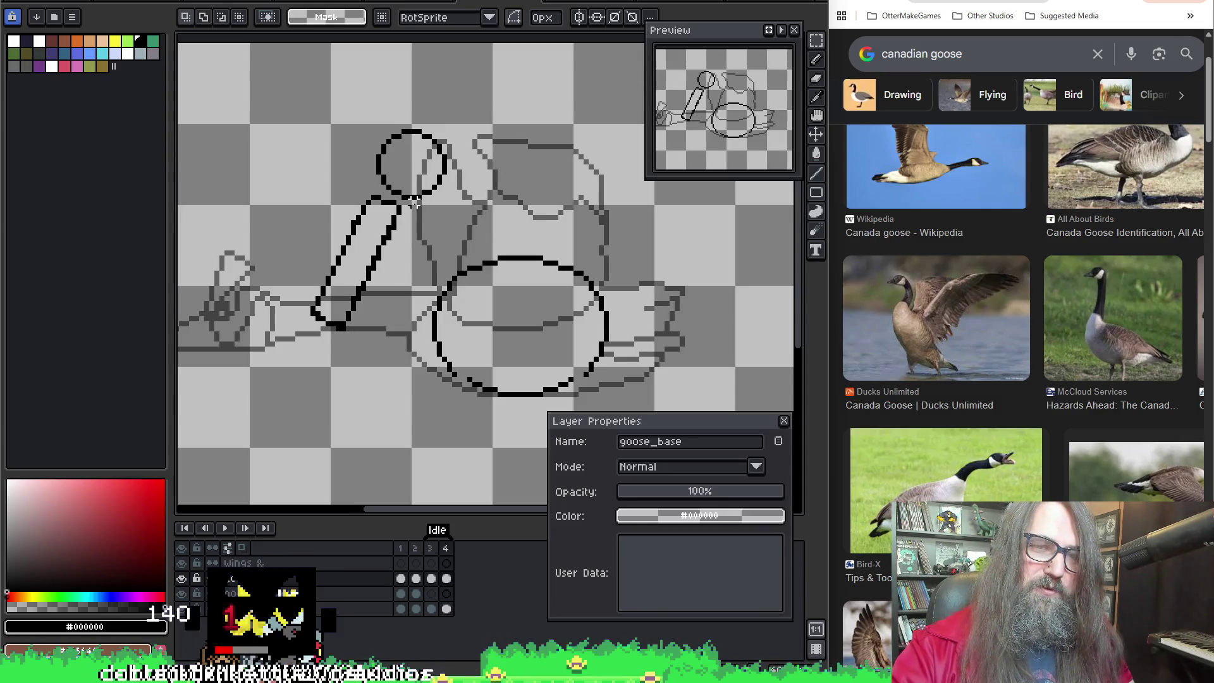
{"action": "key", "text": "Left"}
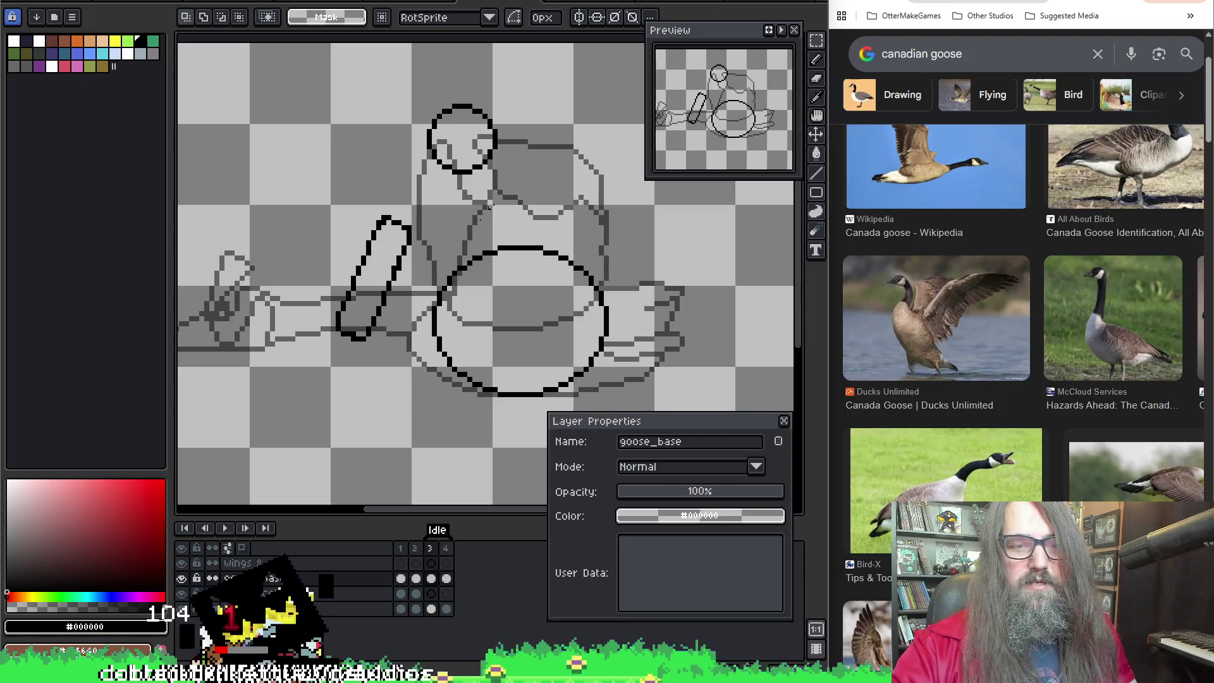
{"action": "key", "text": "Right"}
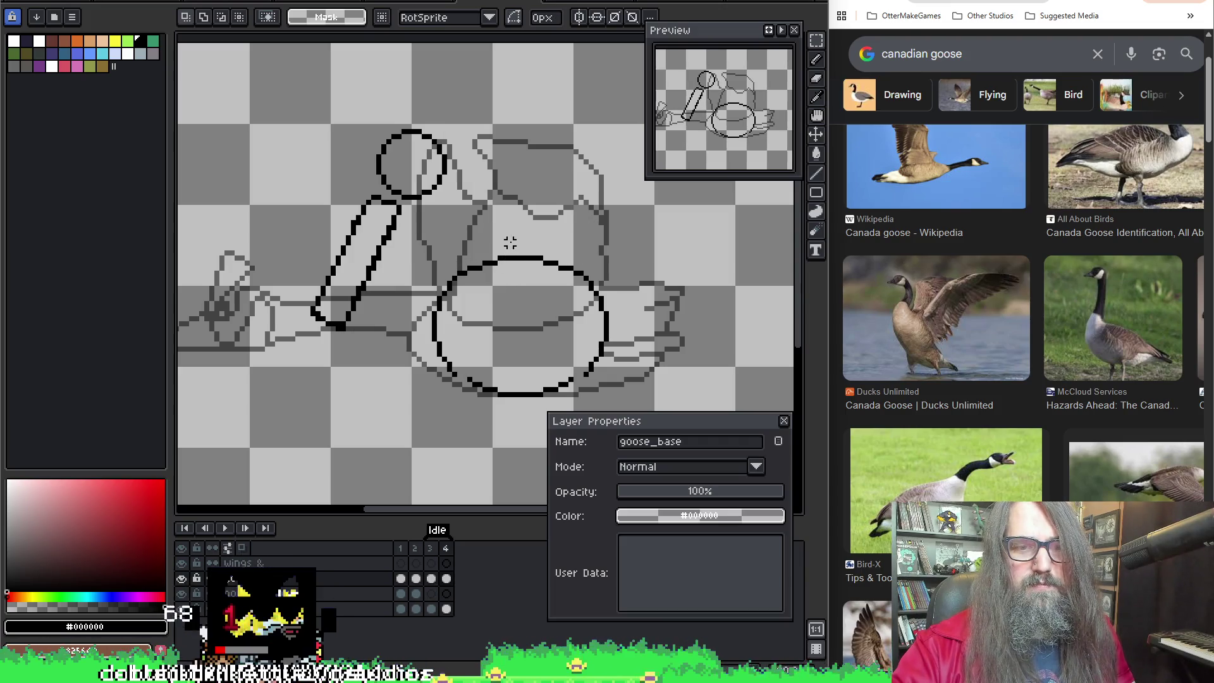
{"action": "key", "text": "Left"}
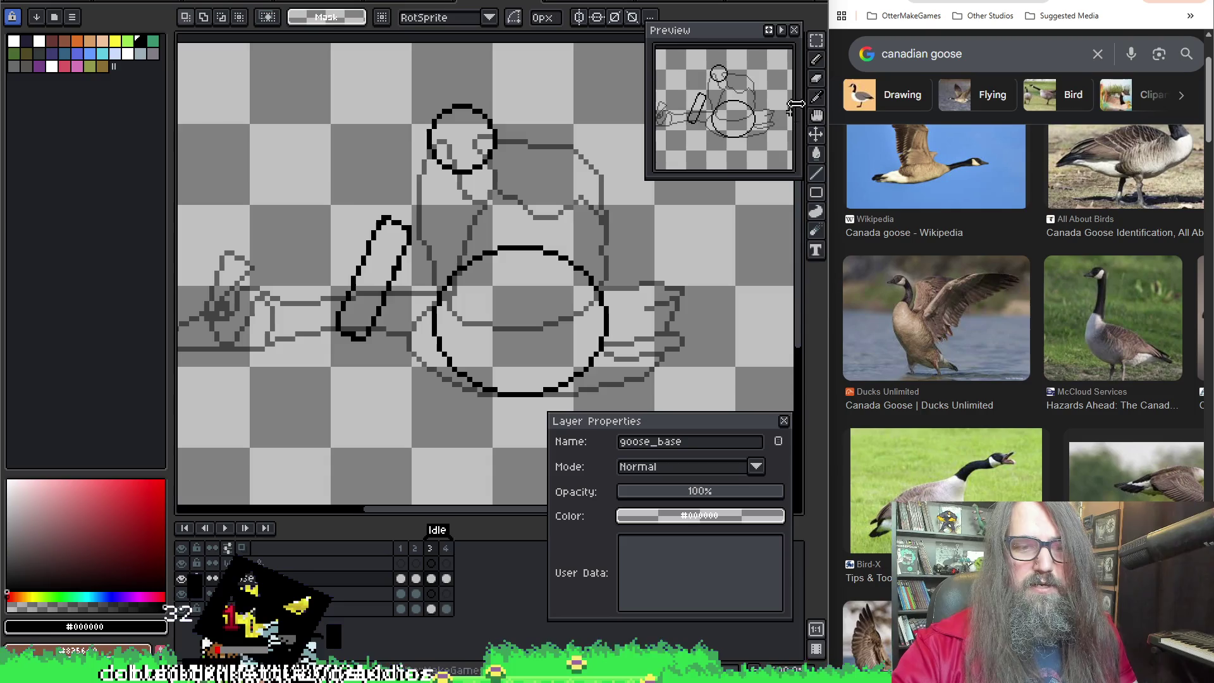
{"action": "key", "text": "Right"}
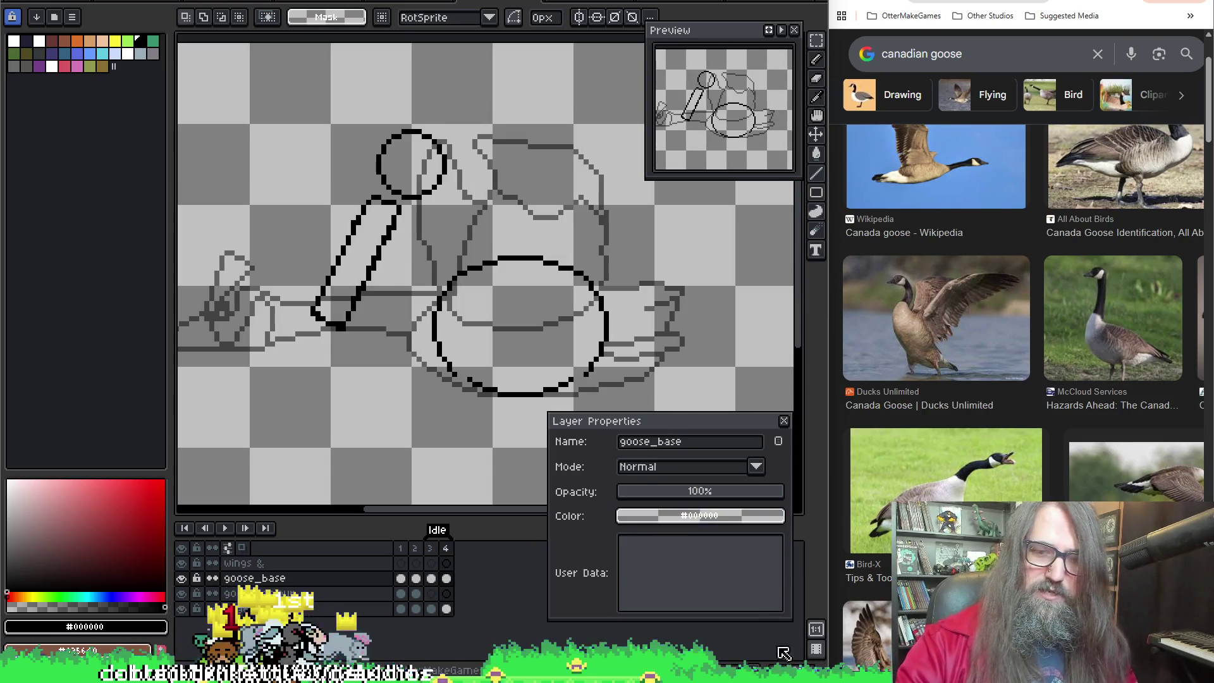
{"action": "left_click_drag", "start_coordinate": [686, 425], "coordinate": [684, 433]}
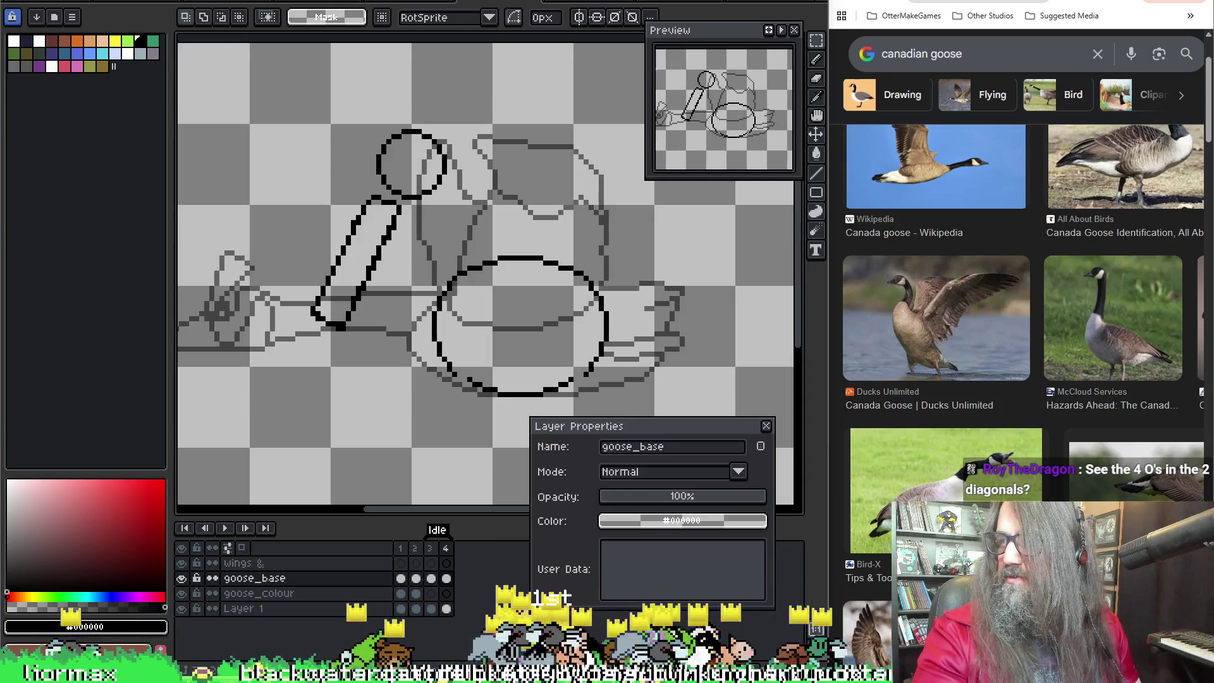
Step: Bring up the Discord letter-grid picture and move its window upward
{"action": "key", "text": "alt+Tab"}
{"action": "mouse_move", "coordinate": [376, 288]}
{"action": "left_mouse_down"}
{"action": "mouse_move", "coordinate": [474, 182]}
{"action": "mouse_move", "coordinate": [486, 188]}
{"action": "left_mouse_up"}
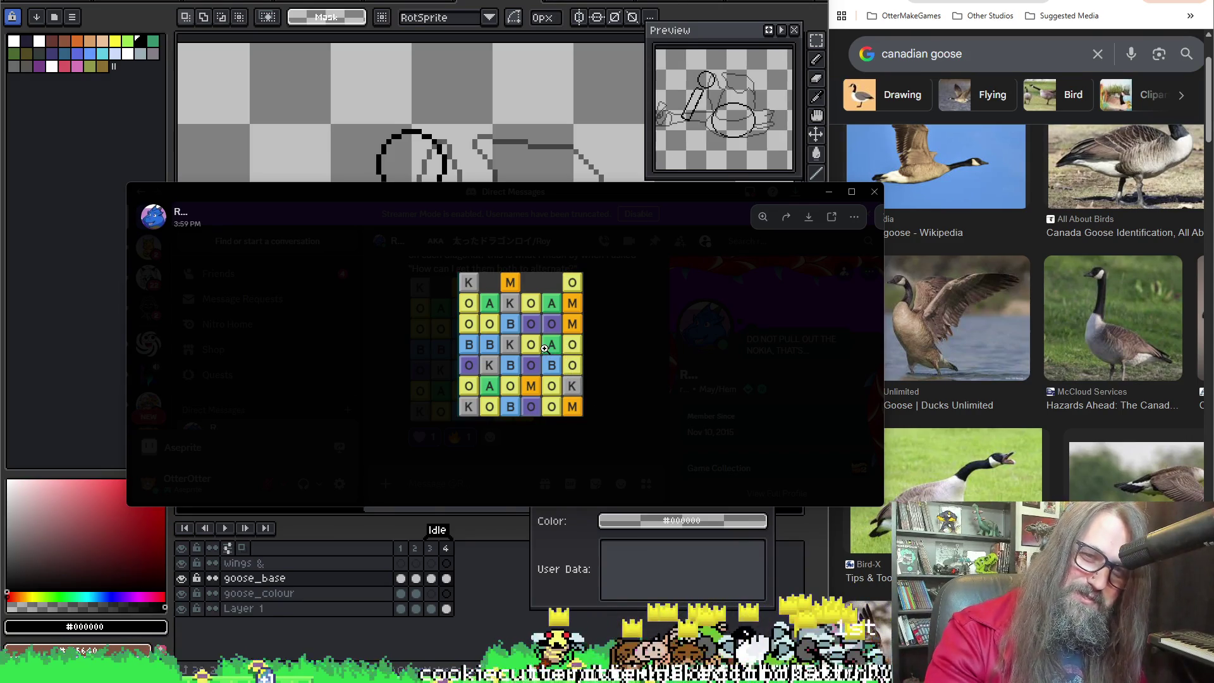
Step: Hide the Discord letter-grid picture, then show it again
{"action": "key", "text": "Escape"}
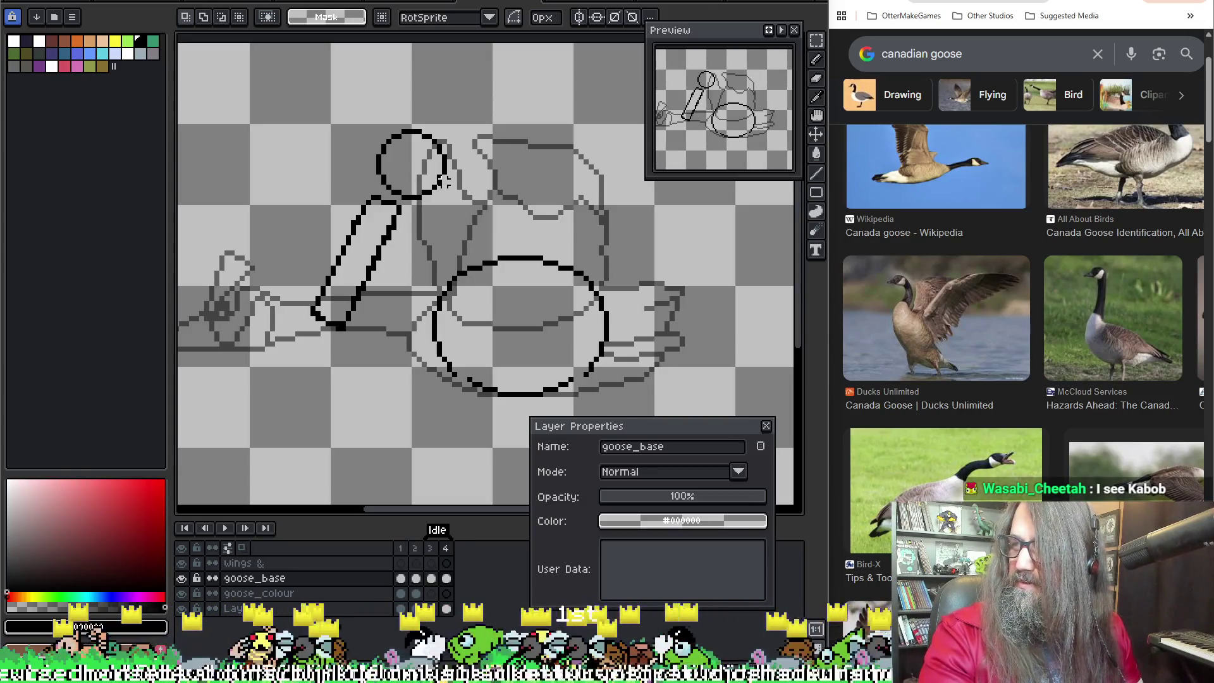
{"action": "key", "text": "alt+Tab"}
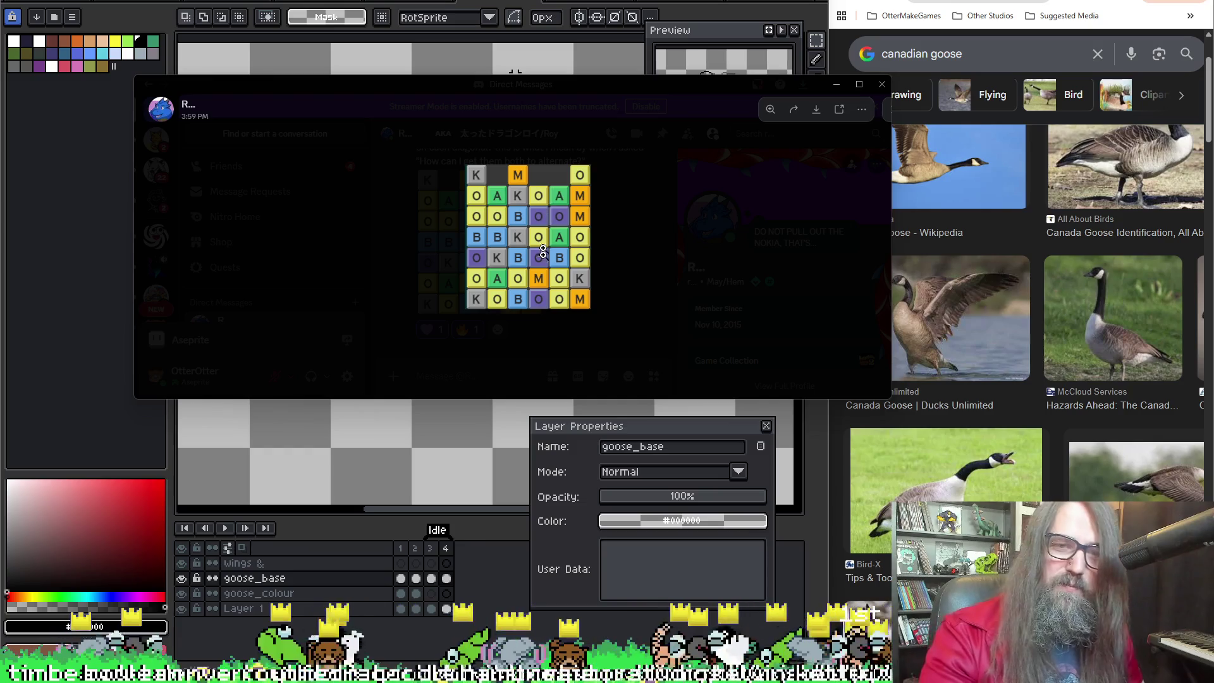
Step: Dismiss the Discord letter-grid popup so the goose sketch shows fully
{"action": "left_click", "coordinate": [430, 86]}
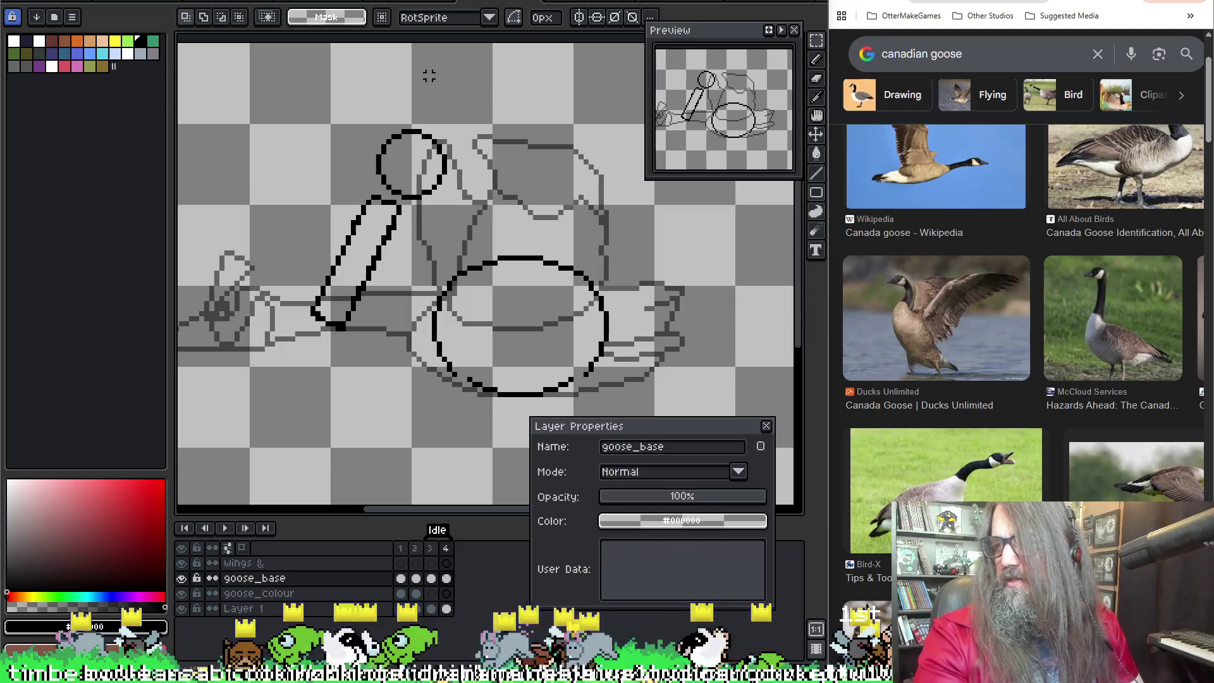
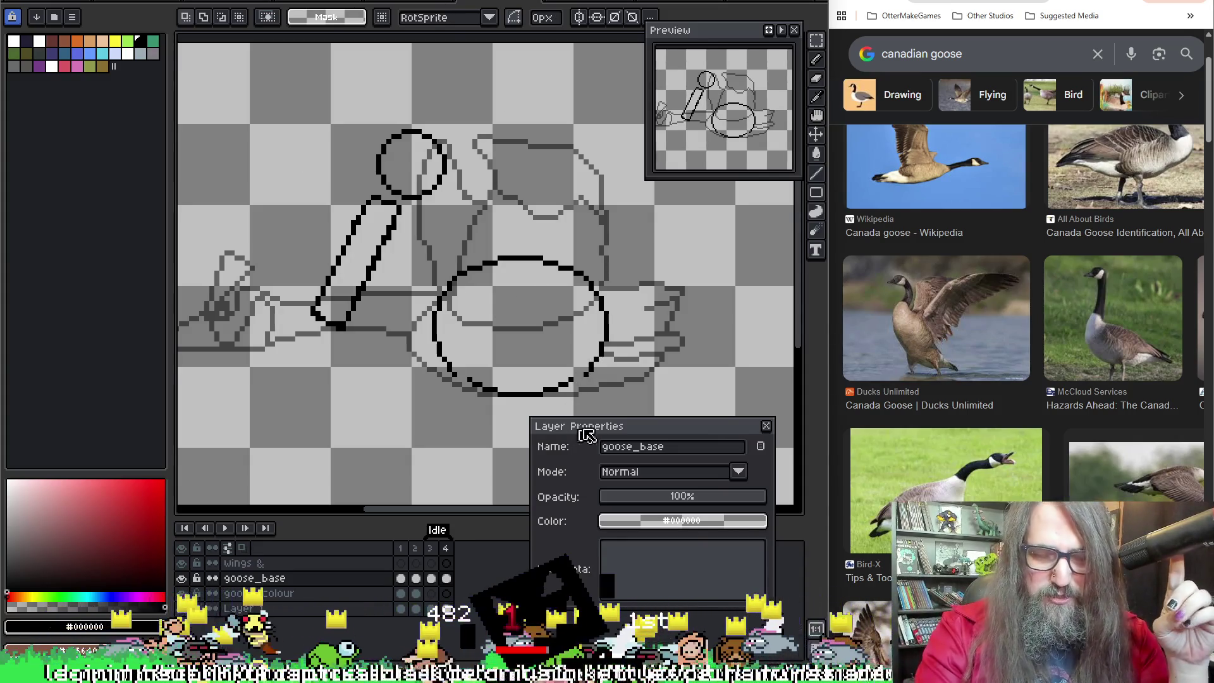
Step: Reposition the Layer Properties dialog lower and to the right, out of the way
{"action": "left_click_drag", "start_coordinate": [583, 435], "coordinate": [647, 490]}
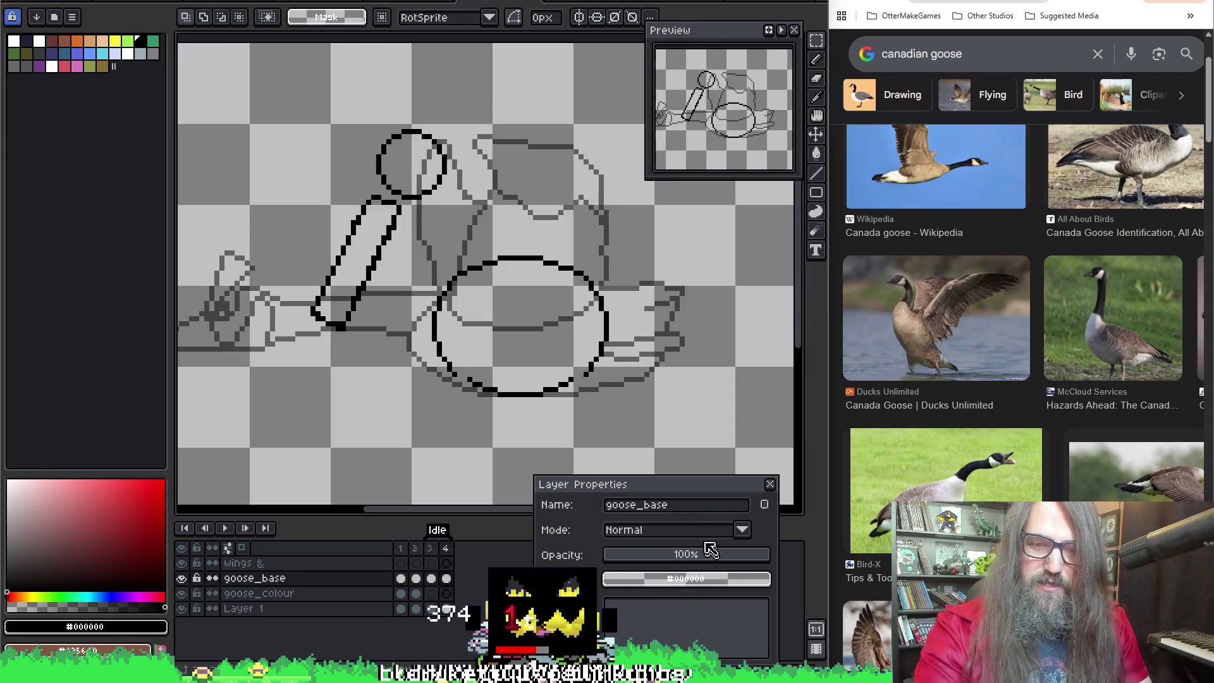
{"action": "left_click_drag", "start_coordinate": [707, 486], "coordinate": [709, 465]}
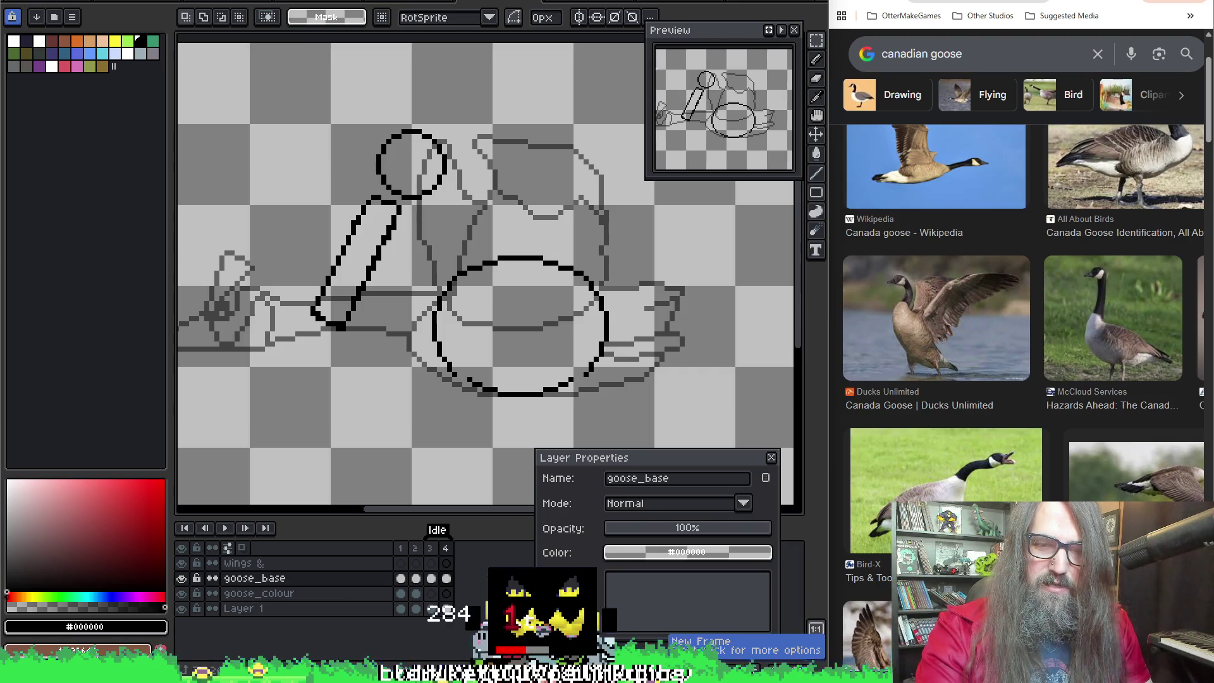
Step: Add a fifth frame to the goose idle animation and flip between frames to compare poses
{"action": "key", "text": "Left"}
{"action": "key", "text": "Left"}
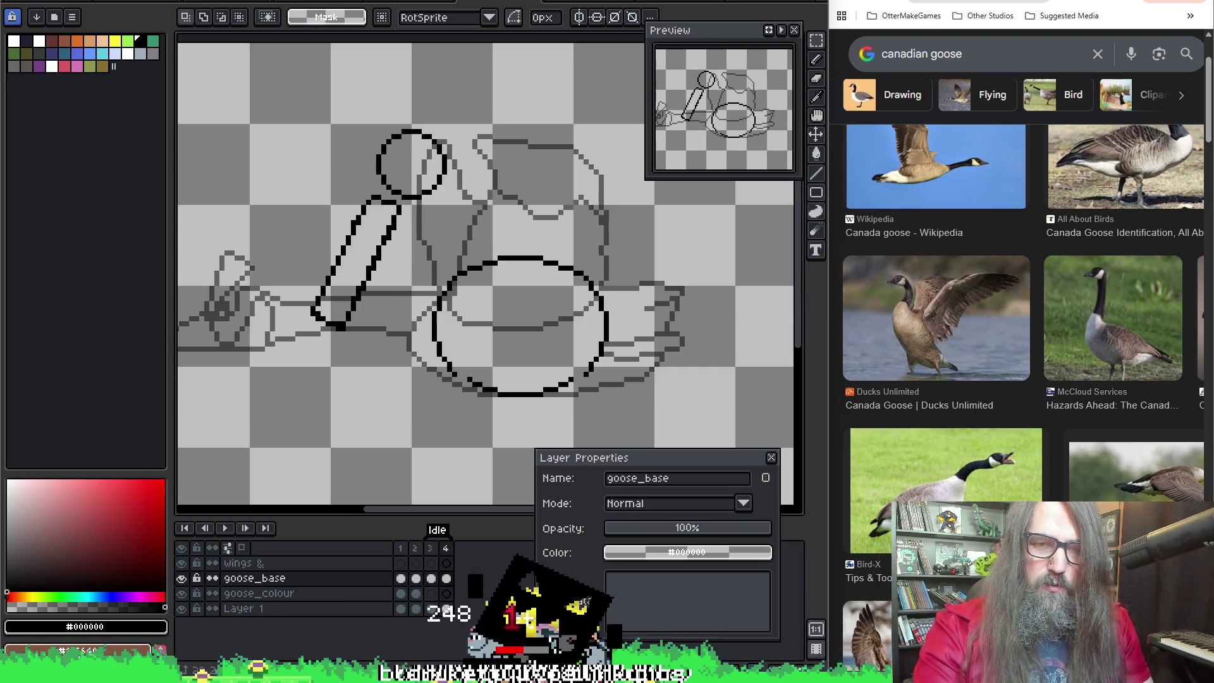
{"action": "key", "text": "Left"}
{"action": "key", "text": "Right"}
{"action": "key", "text": "Left"}
{"action": "key", "text": "Right"}
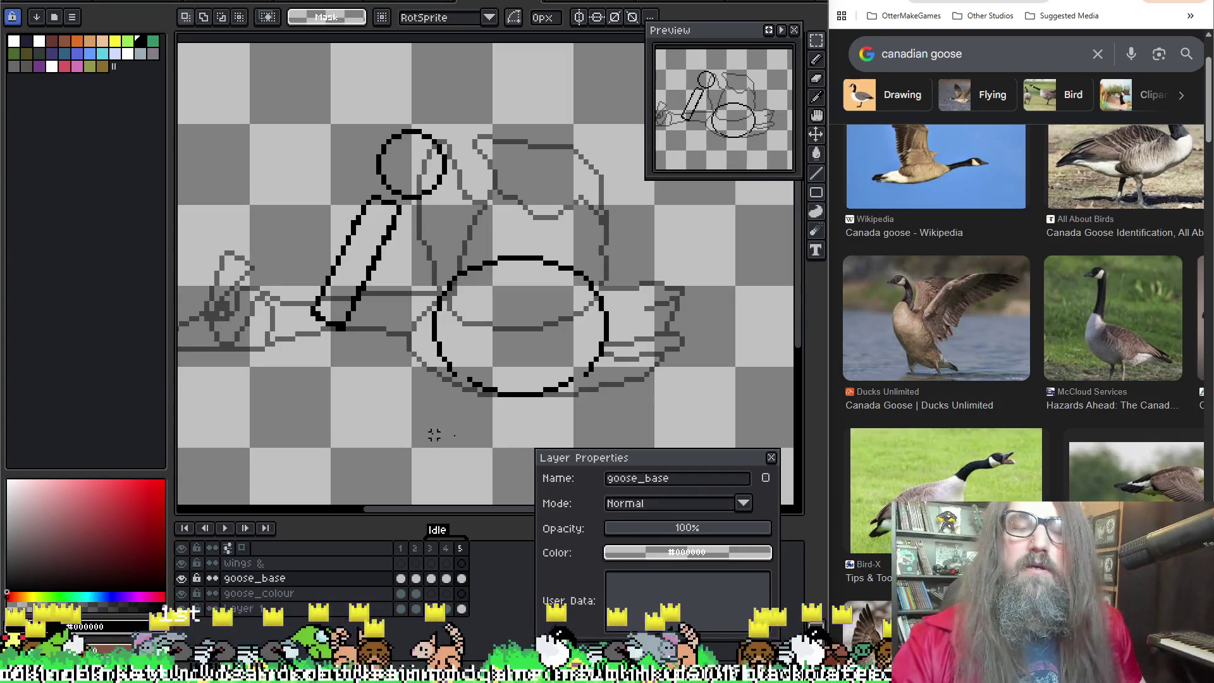
Step: Pan the canvas, sample a colour with the eyedropper and return to the 1px pixel-perfect pencil
{"action": "left_click_drag", "start_coordinate": [540, 323], "coordinate": [551, 298]}
{"action": "key", "text": "alt"}
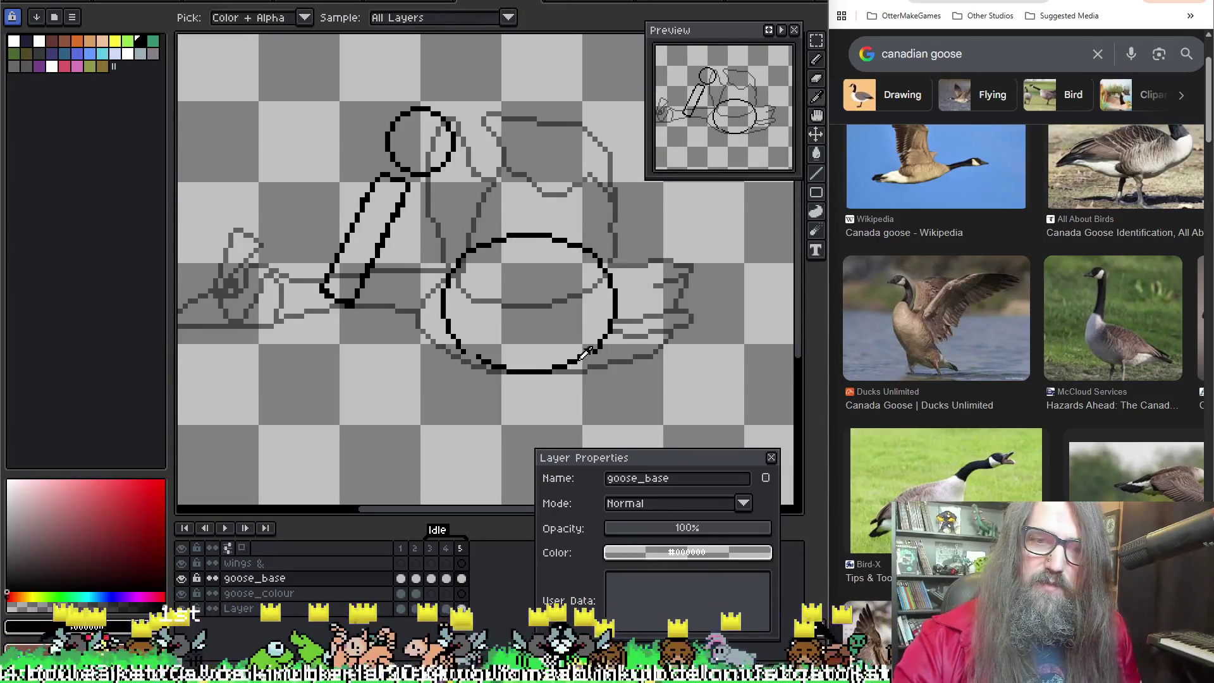
{"action": "key", "text": "alt"}
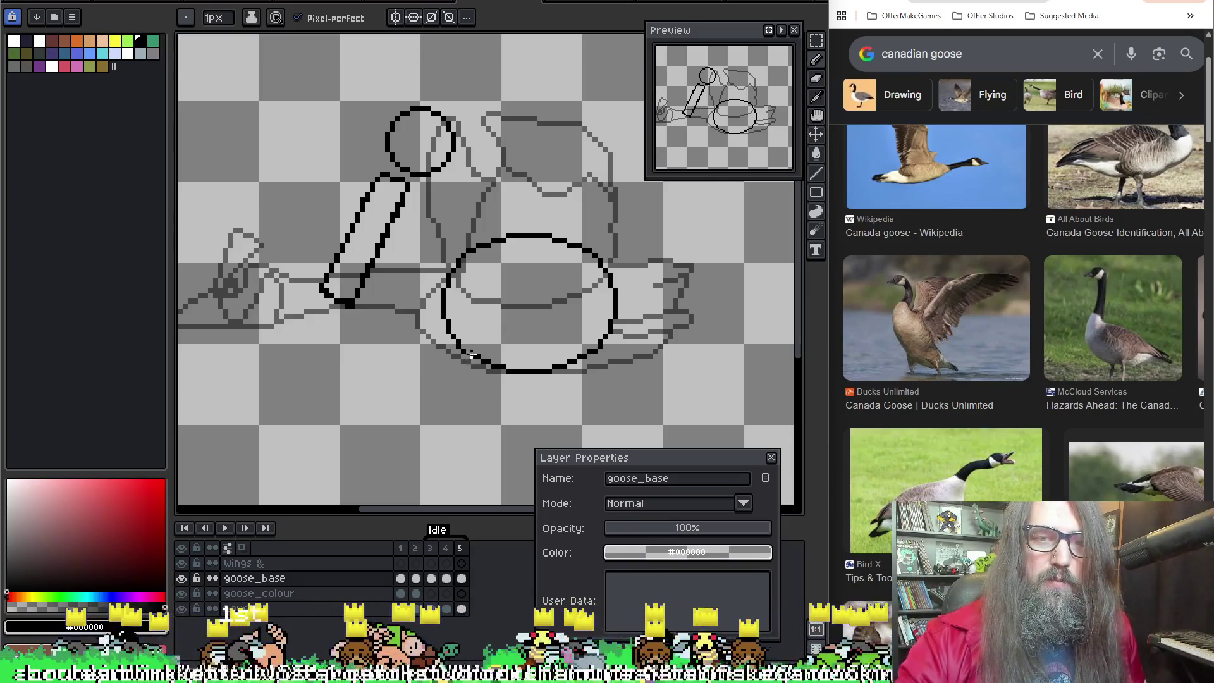
{"action": "left_click_drag", "start_coordinate": [664, 304], "coordinate": [682, 287]}
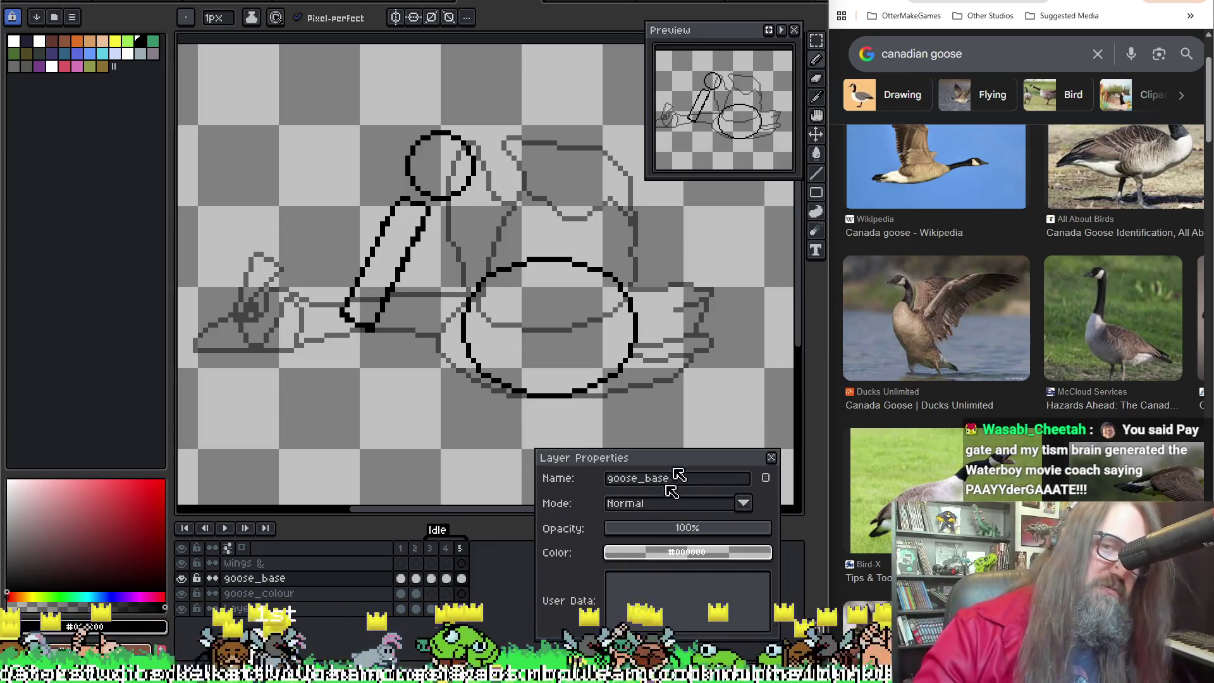
{"action": "scroll", "coordinate": [529, 280], "scroll_direction": "up", "scroll_amount": 1}
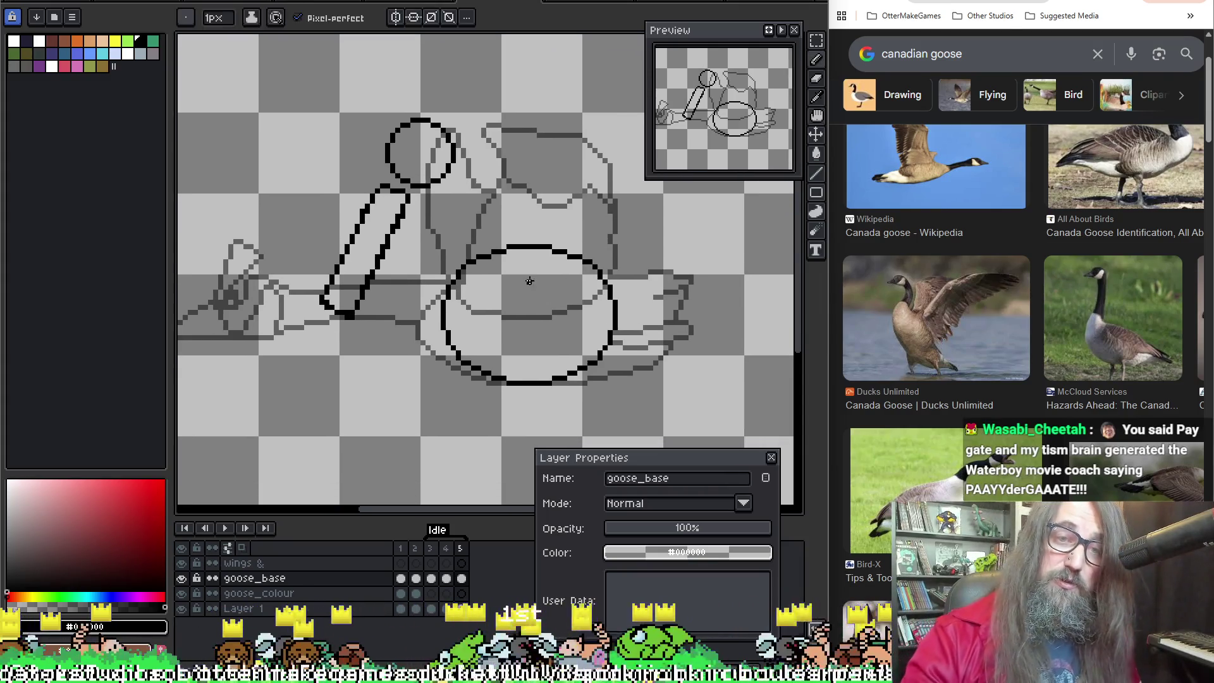
Step: Step to frame 3 and then advance to frame 4 of the goose animation
{"action": "key", "text": "Left"}
{"action": "key", "text": "Left"}
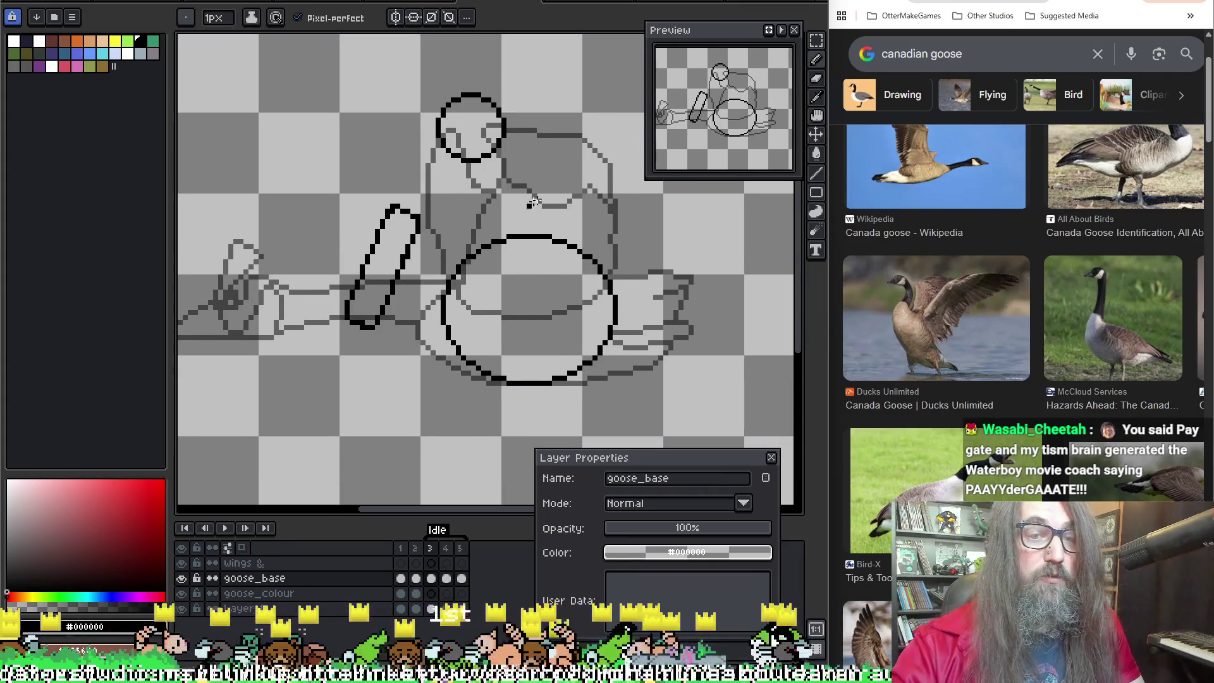
{"action": "key", "text": "Right"}
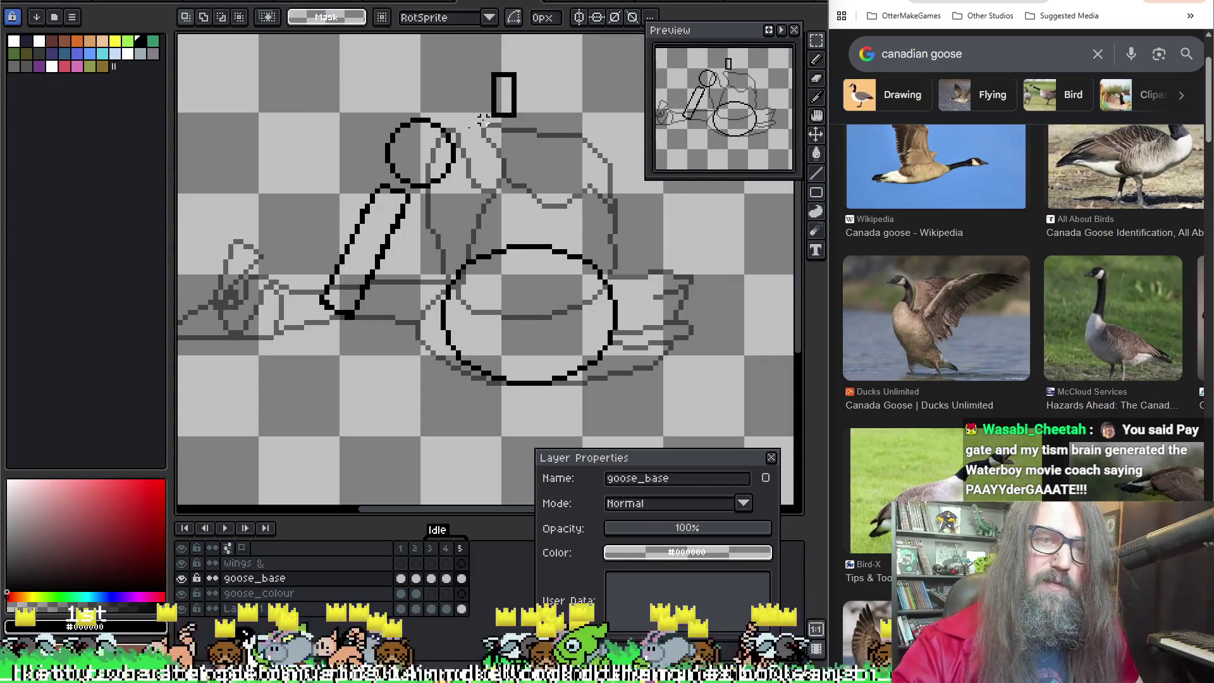
Step: Marquee-select the goose head in frame 4 and start transforming the selected pixels
{"action": "left_click_drag", "start_coordinate": [521, 69], "coordinate": [377, 178]}
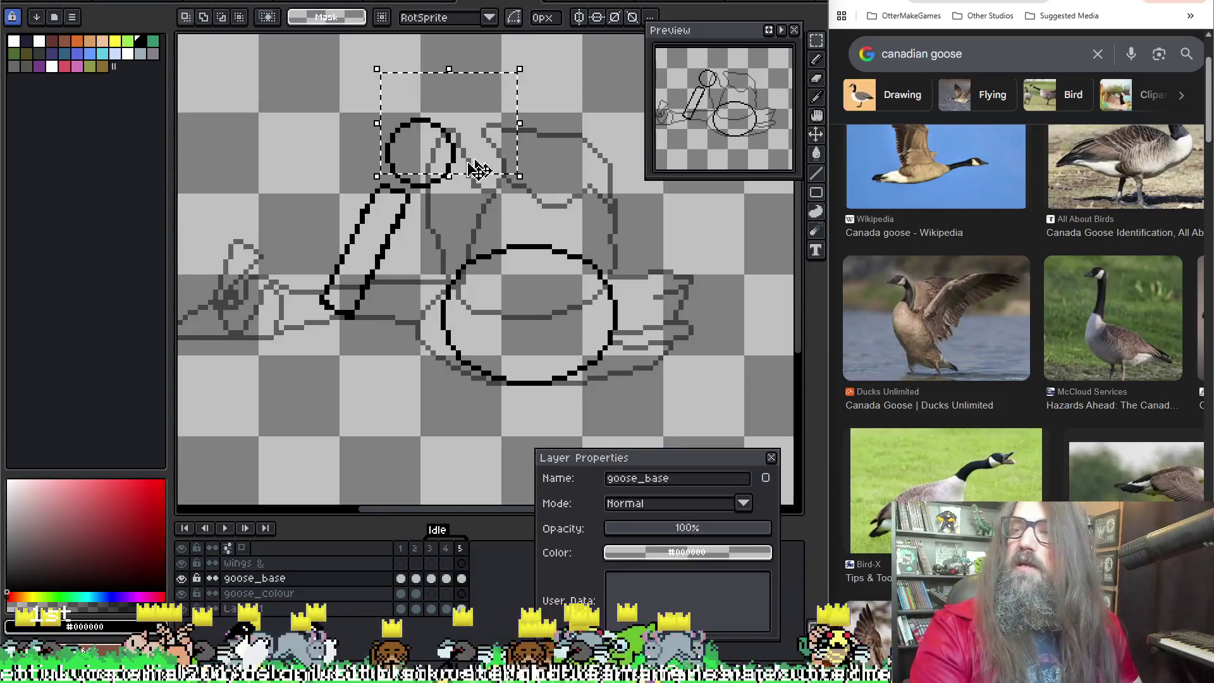
{"action": "scroll", "coordinate": [493, 163], "scroll_direction": "up", "scroll_amount": 1}
{"action": "scroll", "coordinate": [408, 278], "scroll_direction": "up", "scroll_amount": 2}
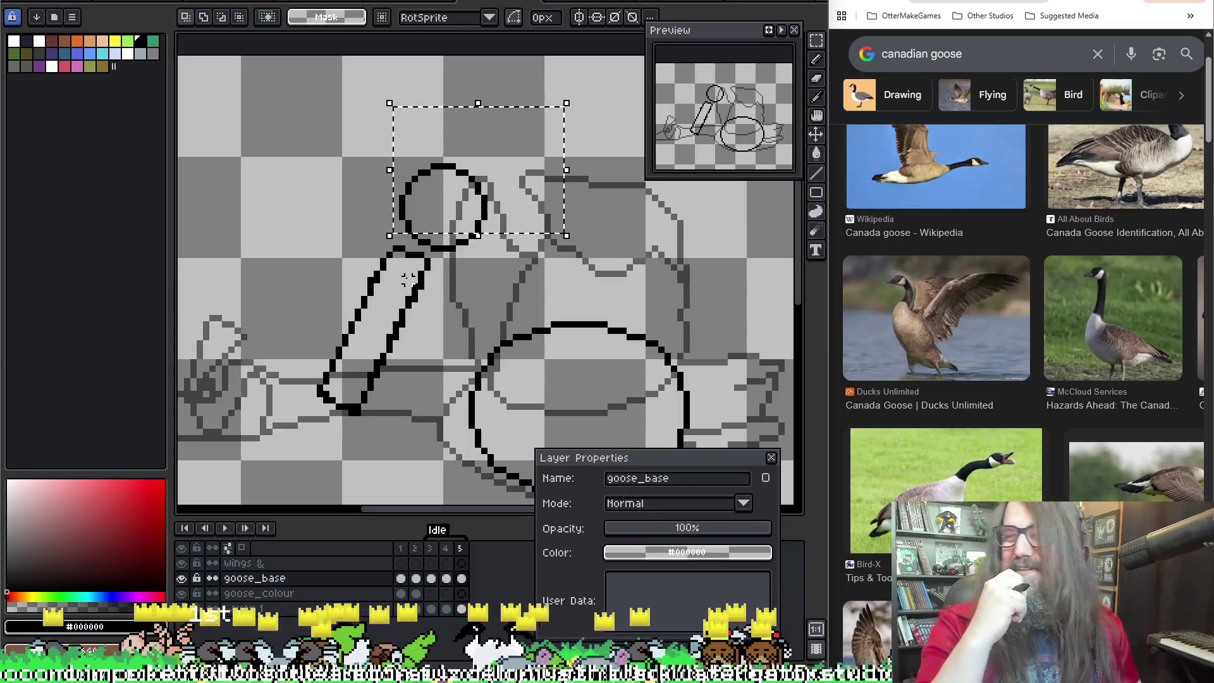
{"action": "scroll", "coordinate": [418, 233], "scroll_direction": "up", "scroll_amount": 1}
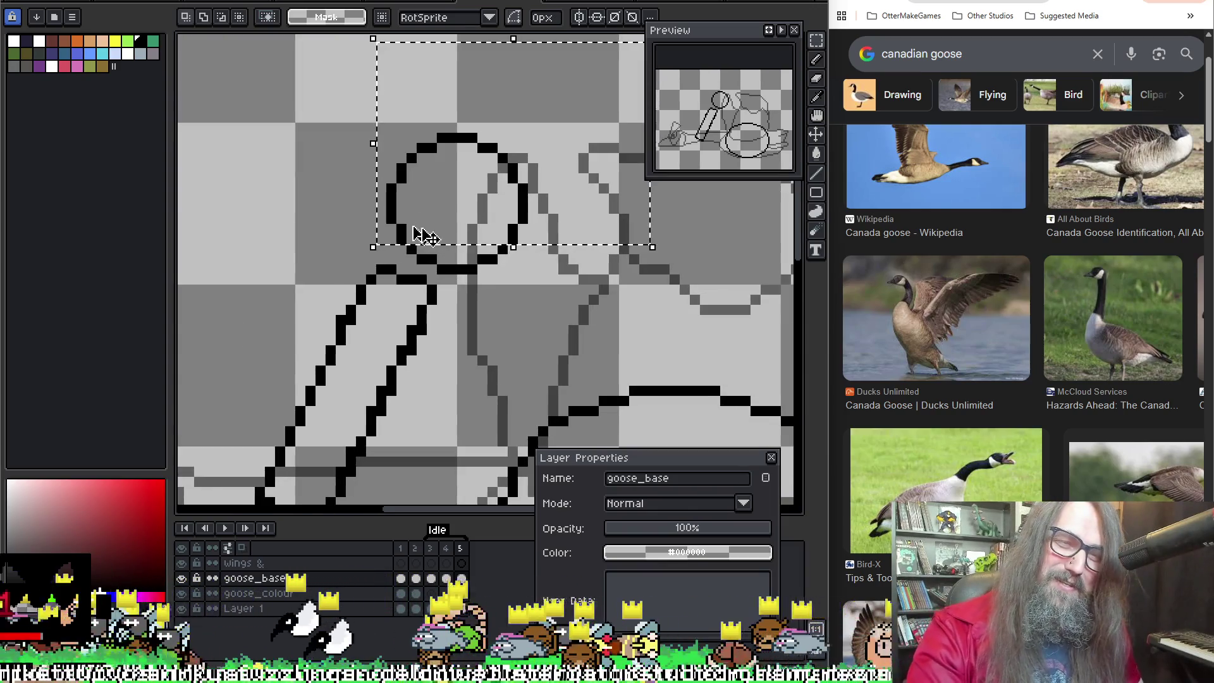
{"action": "left_click_drag", "start_coordinate": [550, 190], "coordinate": [404, 228]}
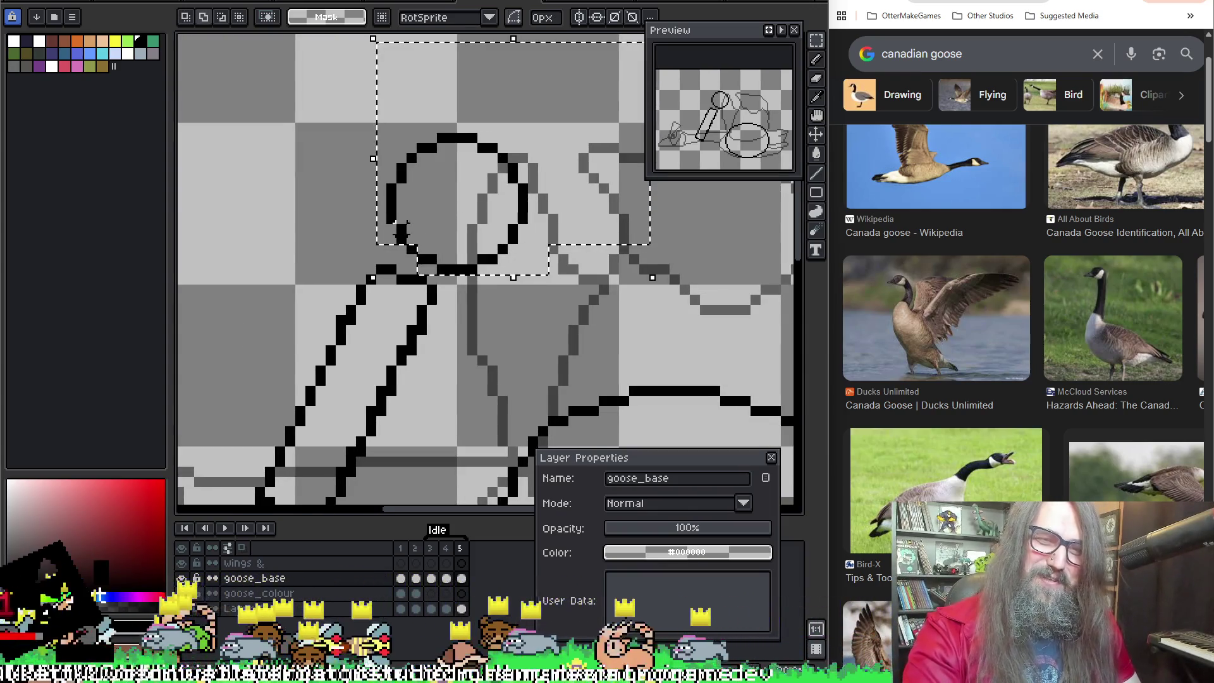
{"action": "scroll", "coordinate": [503, 236], "scroll_direction": "down", "scroll_amount": 1}
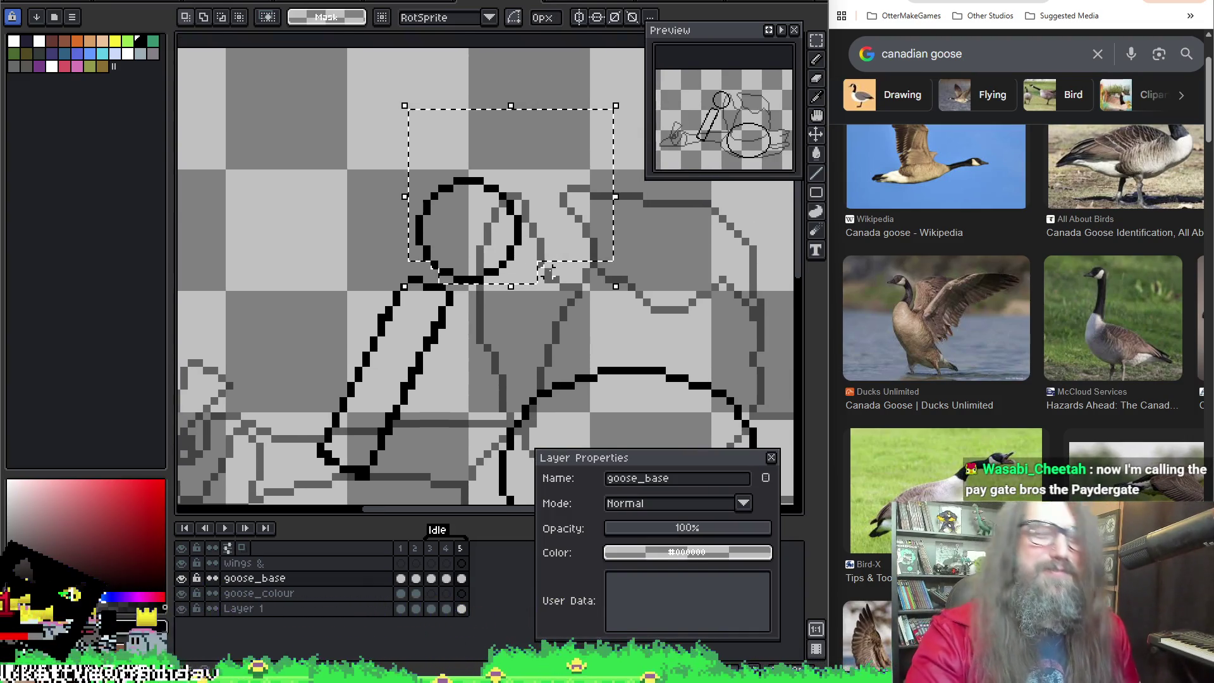
{"action": "key", "text": "ctrl+d"}
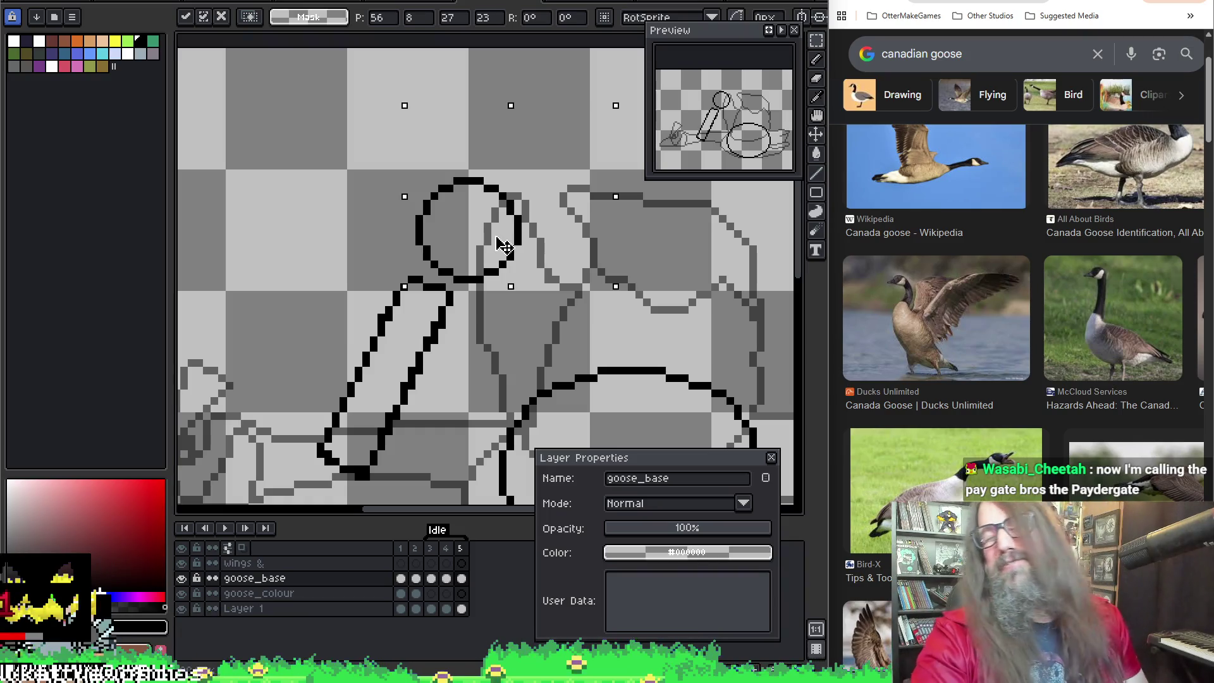
Step: Nudge the head circle down and across until it sits two pixels lower, Y reading 10
{"action": "key", "text": "Down"}
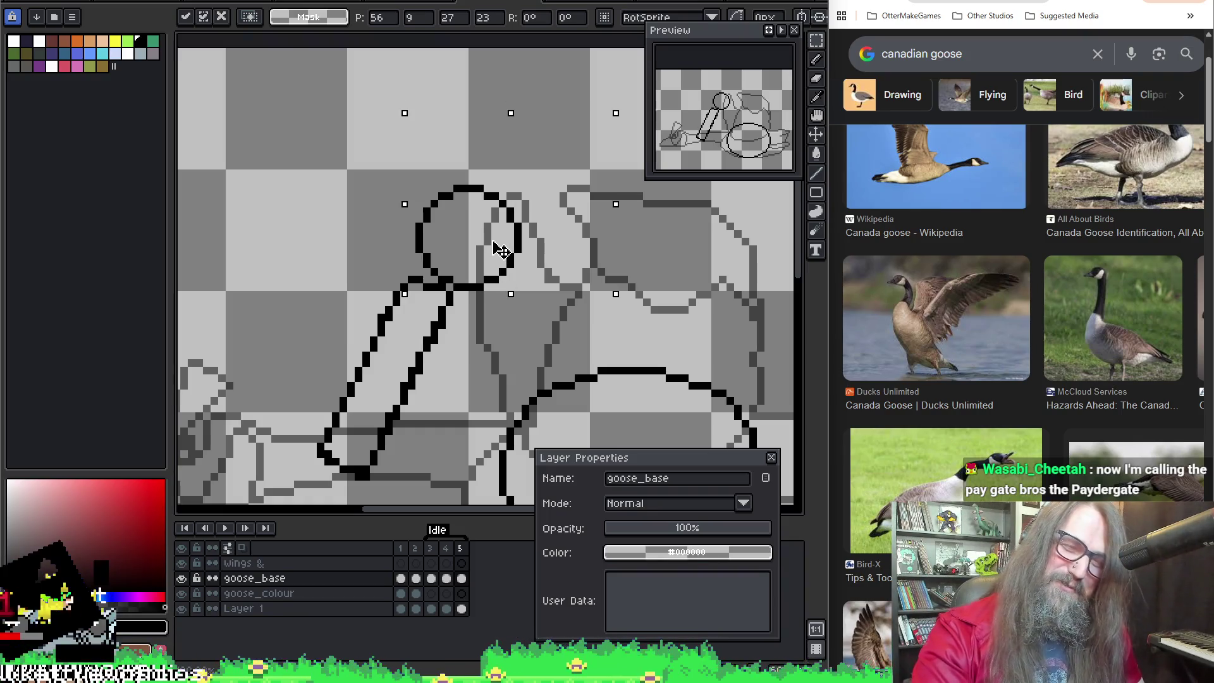
{"action": "key", "text": "Left"}
{"action": "left_click_drag", "start_coordinate": [493, 255], "coordinate": [503, 258]}
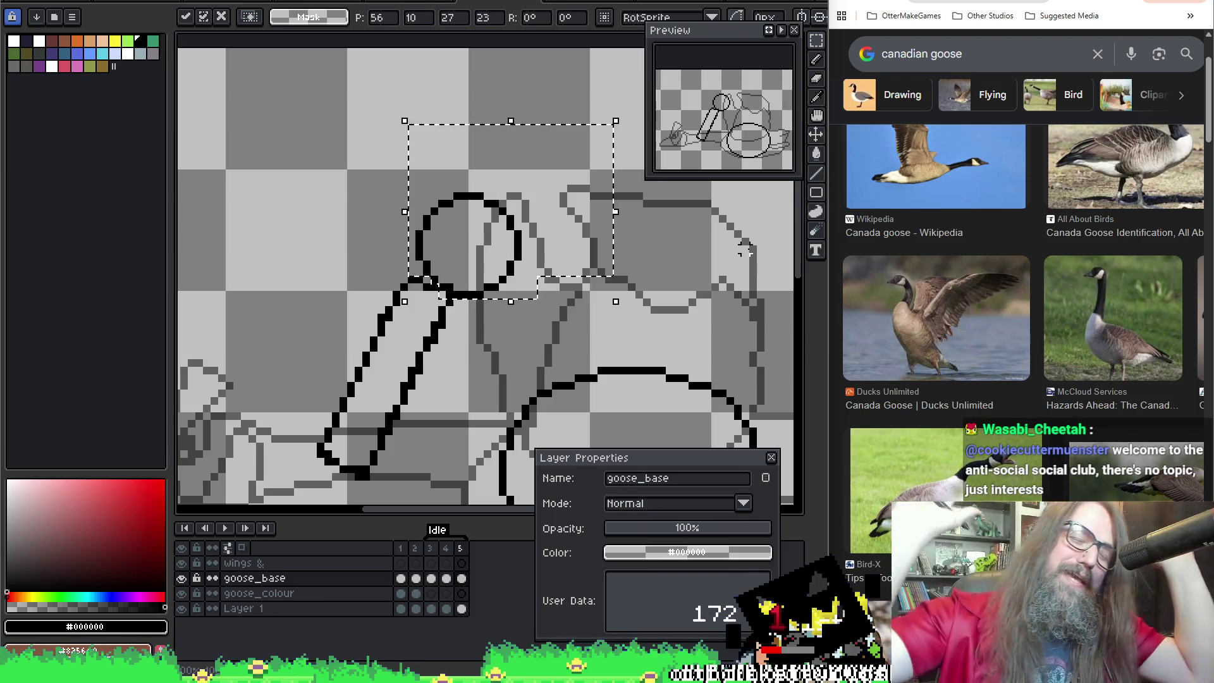
{"action": "left_click_drag", "start_coordinate": [634, 287], "coordinate": [658, 297]}
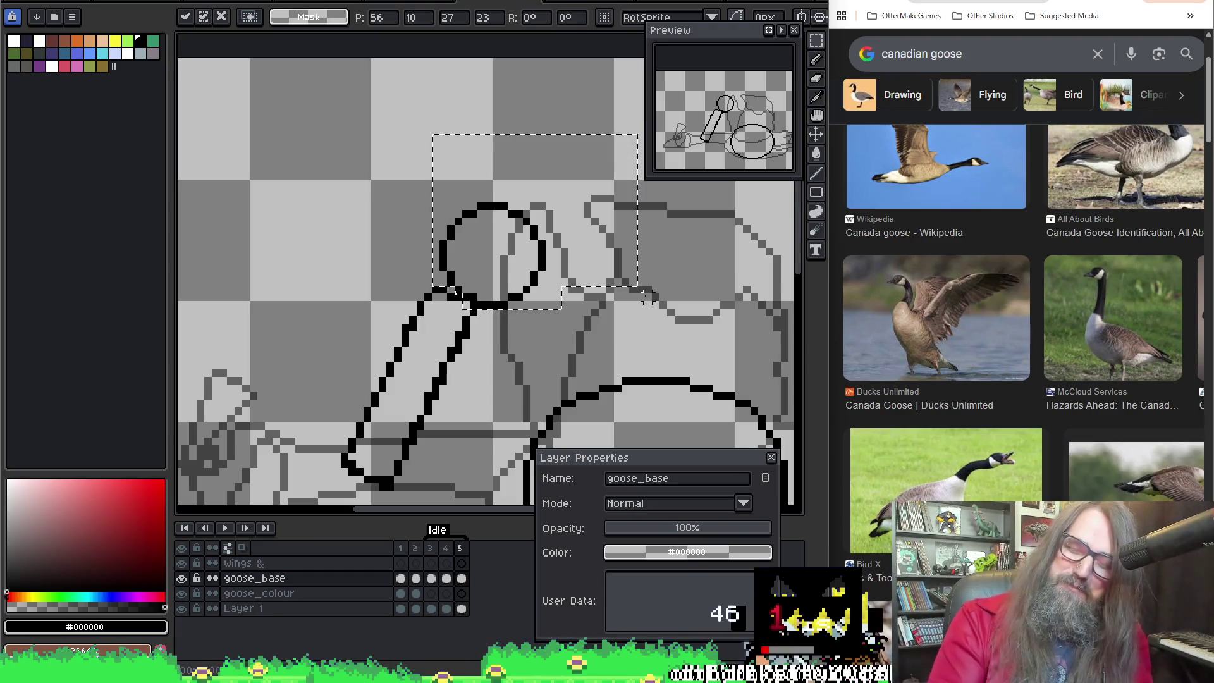
Step: Apply the head transform, check the motion across frames and select frame 5
{"action": "key", "text": "ctrl+d"}
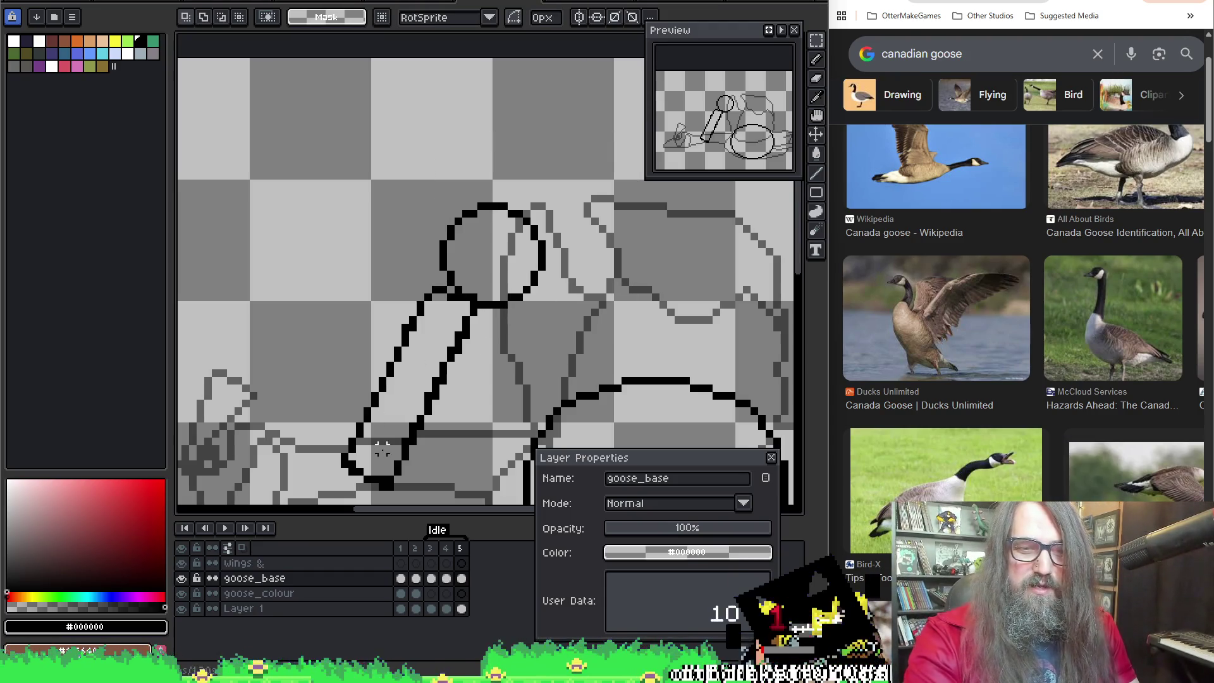
{"action": "key", "text": "Right"}
{"action": "key", "text": "Left"}
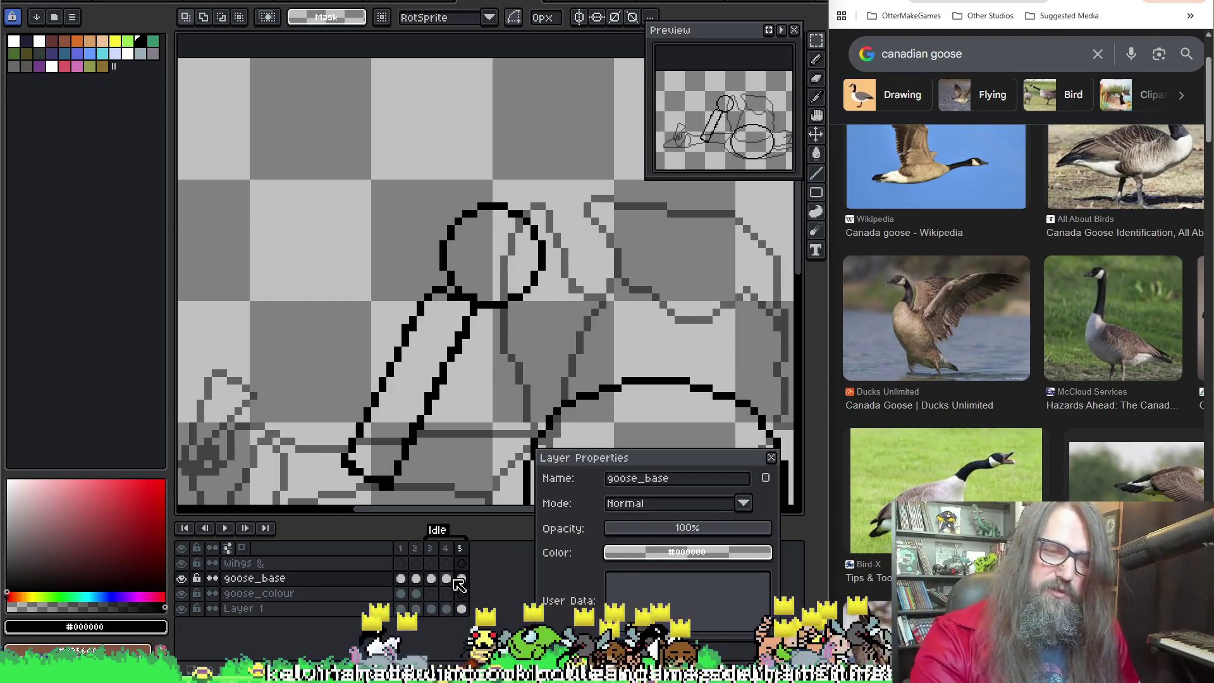
{"action": "left_click", "coordinate": [461, 549]}
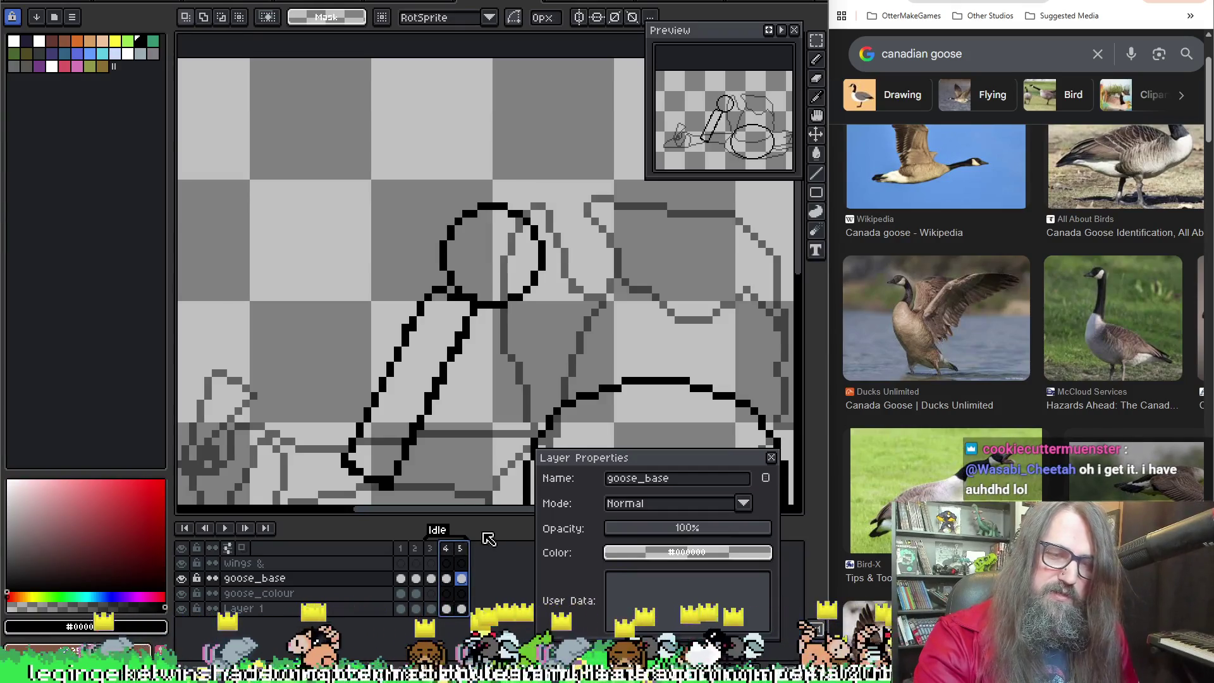
Step: Add a sixth frame after frame 5, undo the extra one, and preview the motion between frames
{"action": "key", "text": "alt+n"}
{"action": "key", "text": "alt+n"}
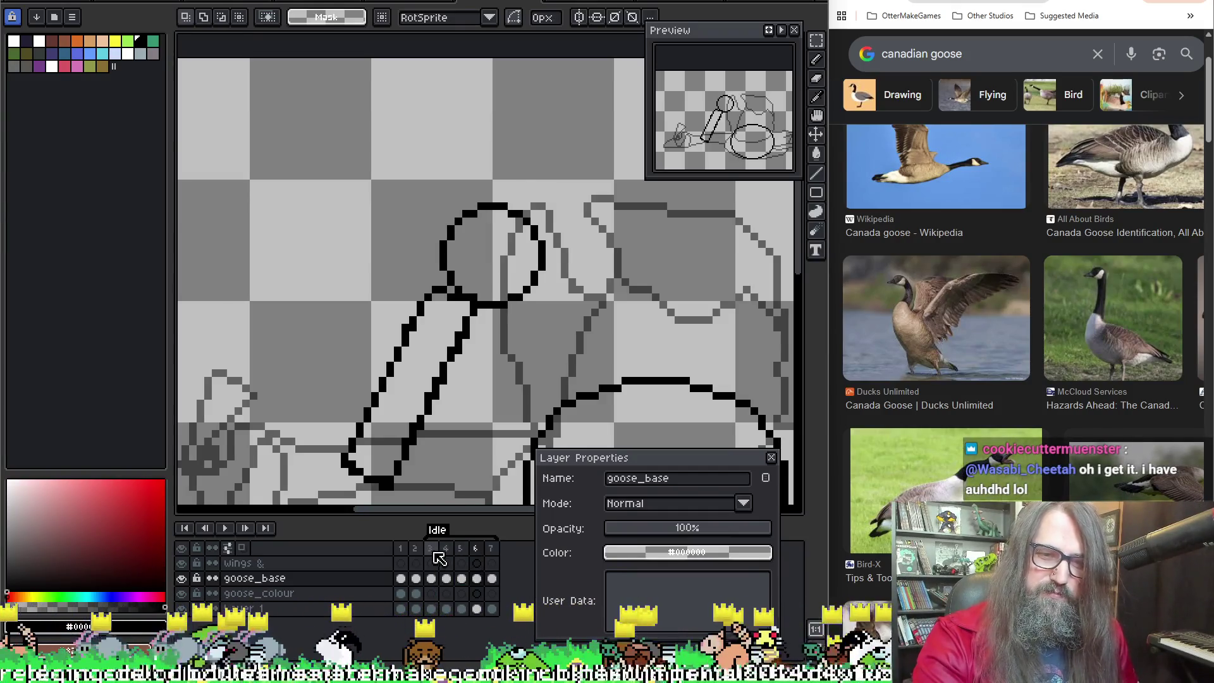
{"action": "key", "text": "Left"}
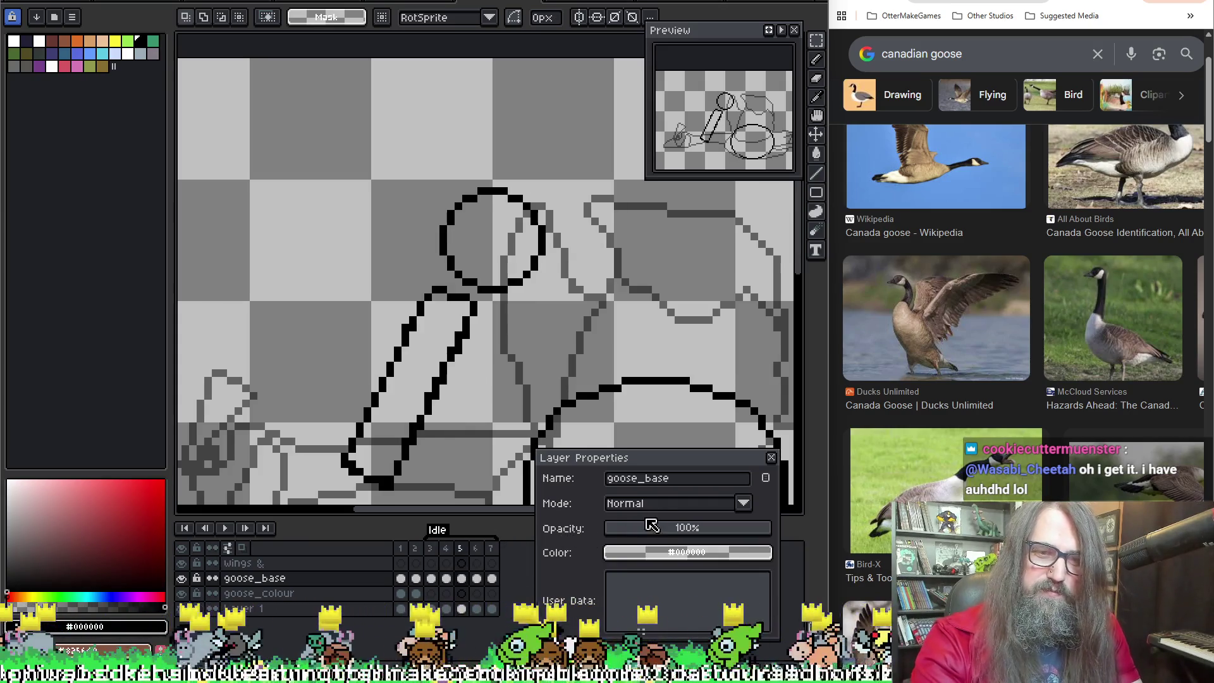
{"action": "left_click", "coordinate": [478, 550]}
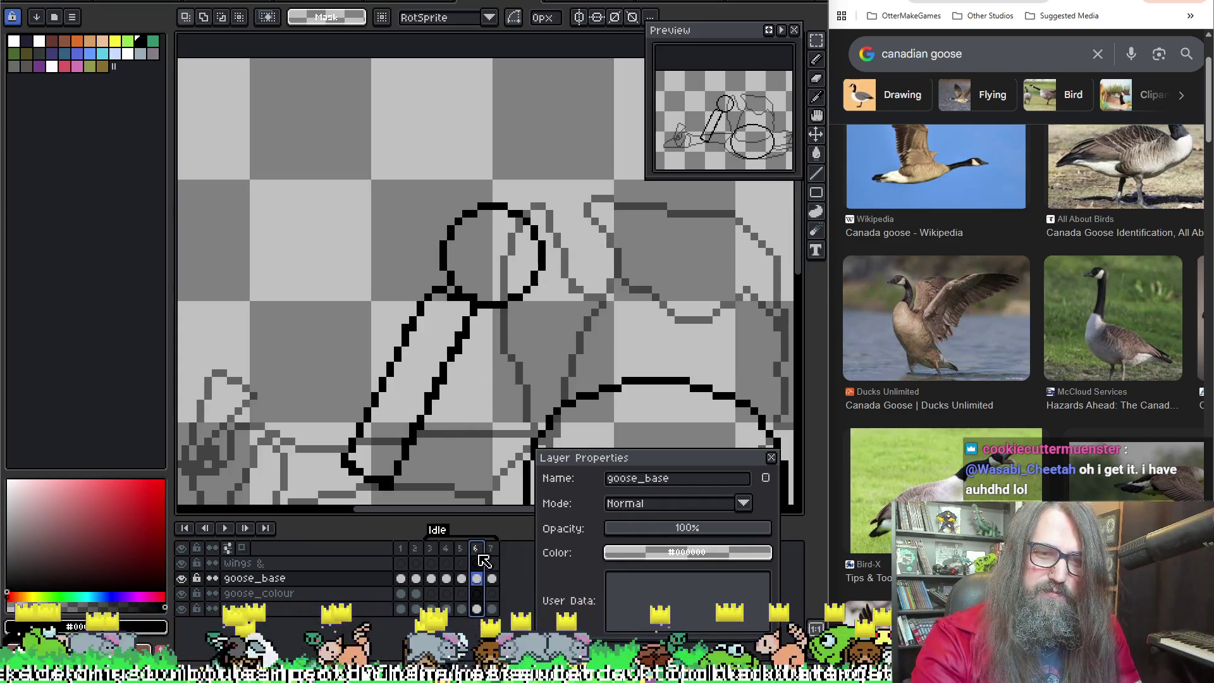
{"action": "key", "text": "Left"}
{"action": "key", "text": "Right"}
Step: Compare frame 4's head pose with frame 6 via the timeline headers and settle on frame 4
{"action": "key", "text": "Left"}
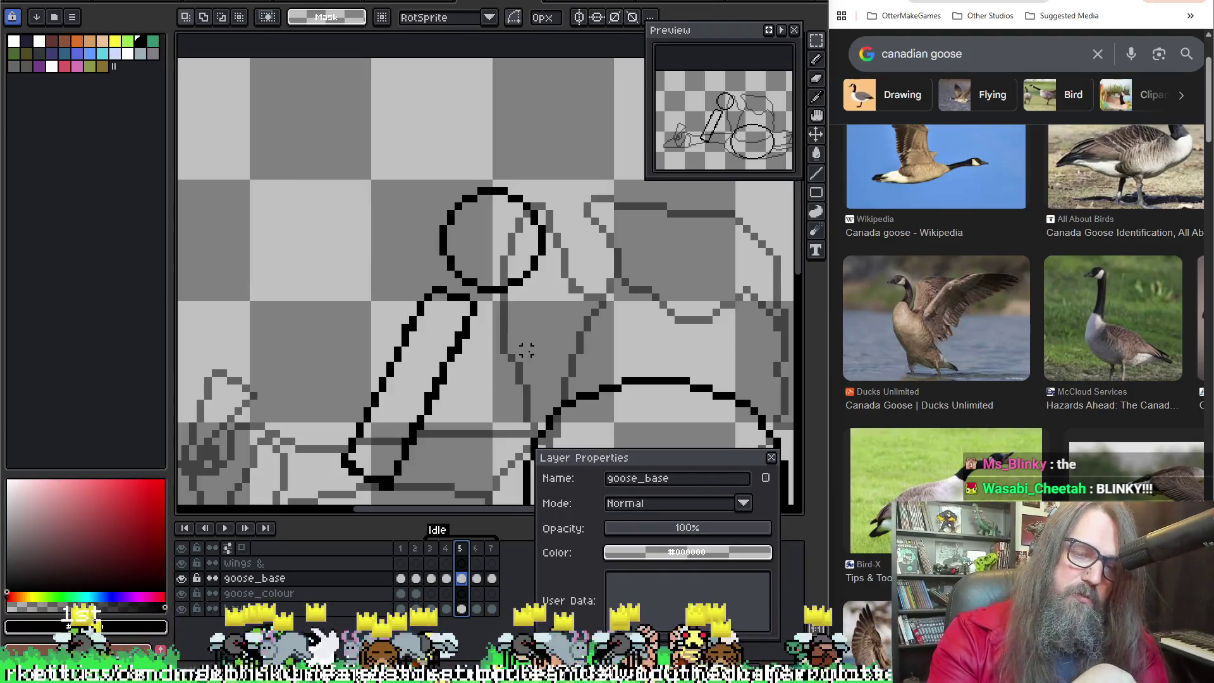
{"action": "left_click", "coordinate": [444, 550]}
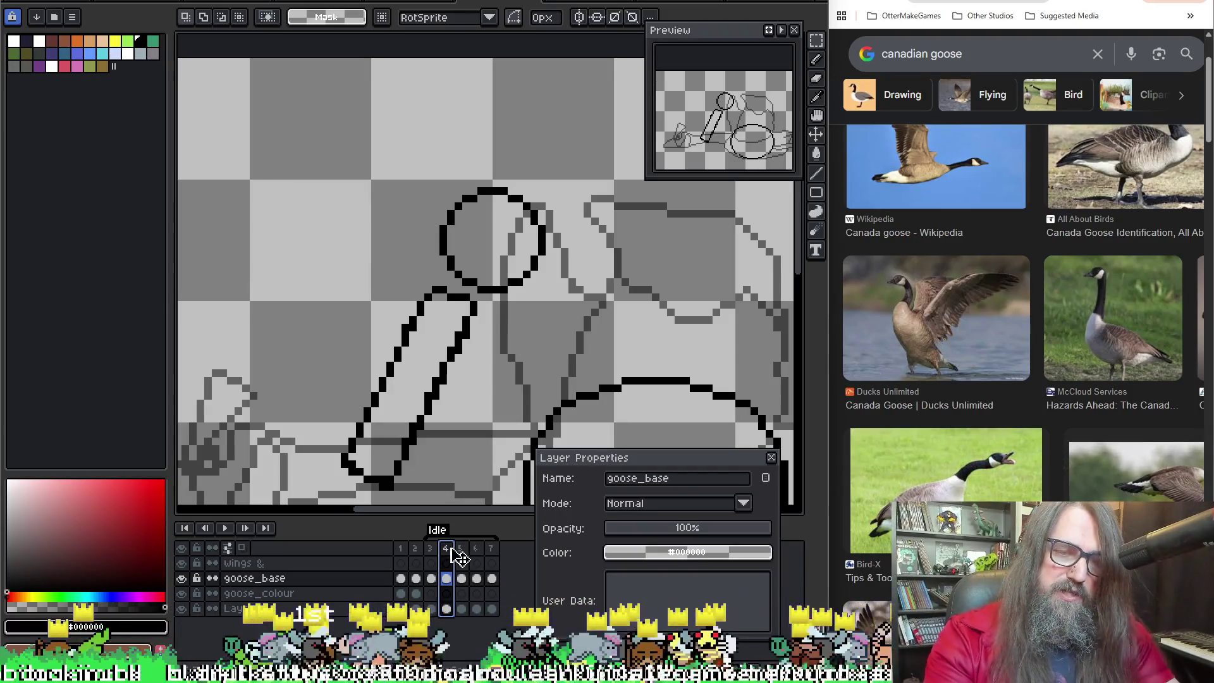
{"action": "left_click", "coordinate": [483, 552]}
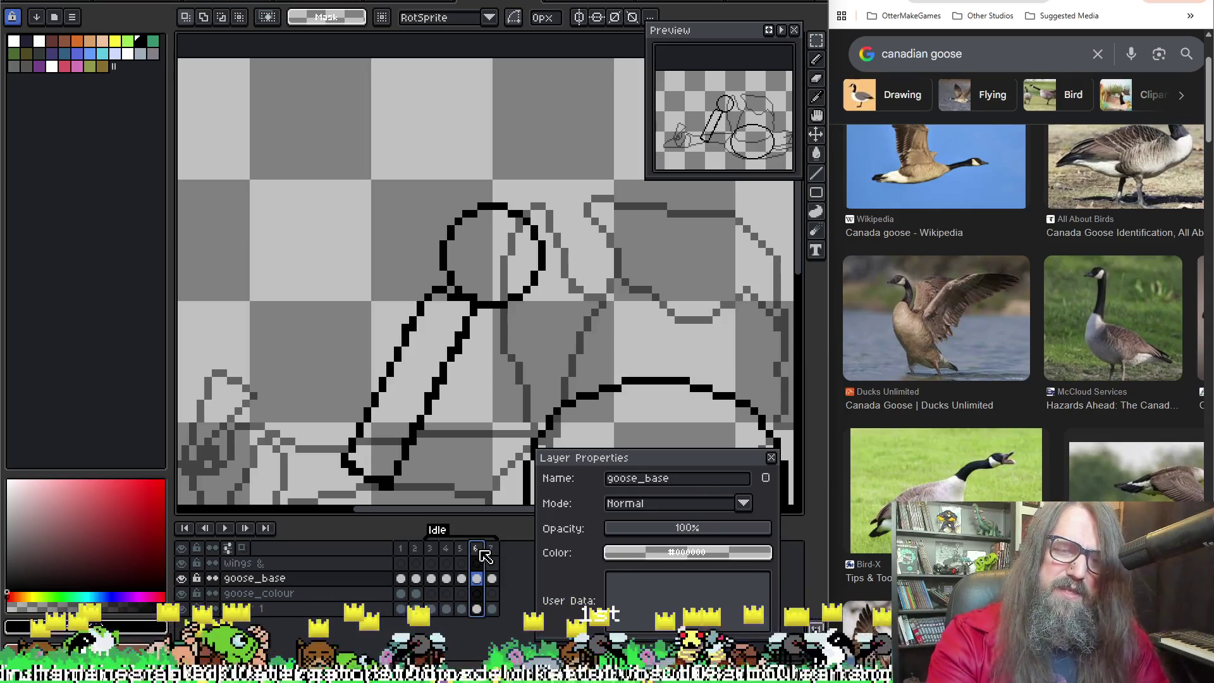
{"action": "left_click", "coordinate": [460, 552]}
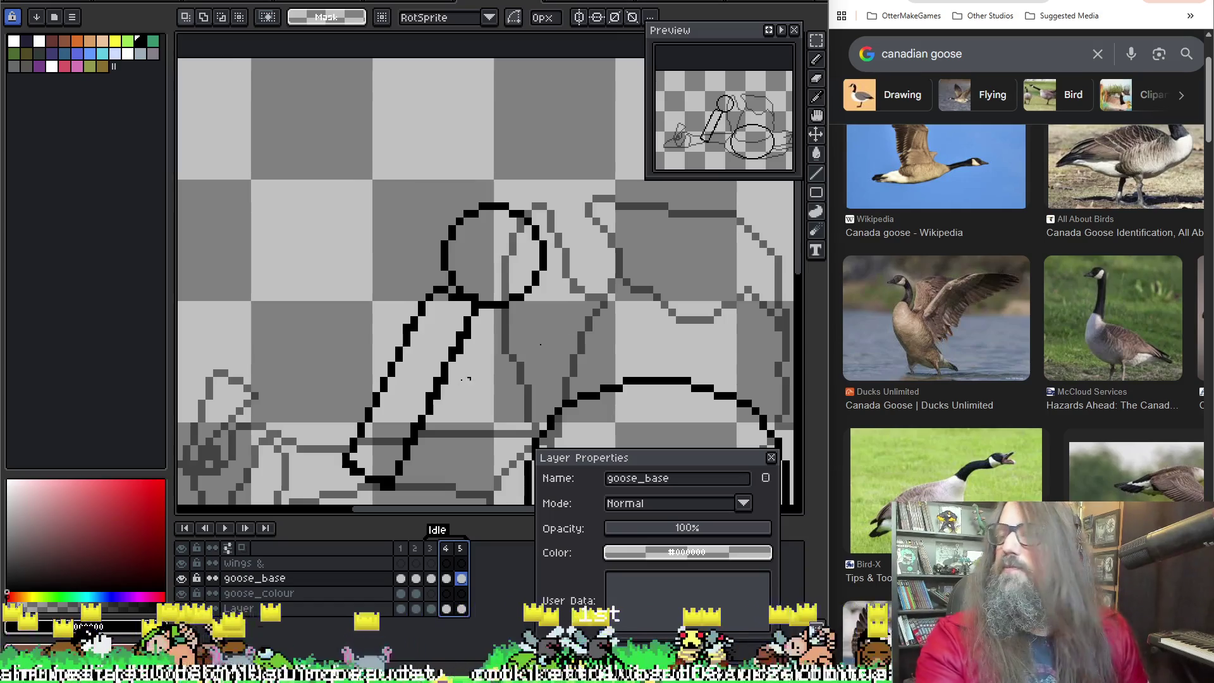